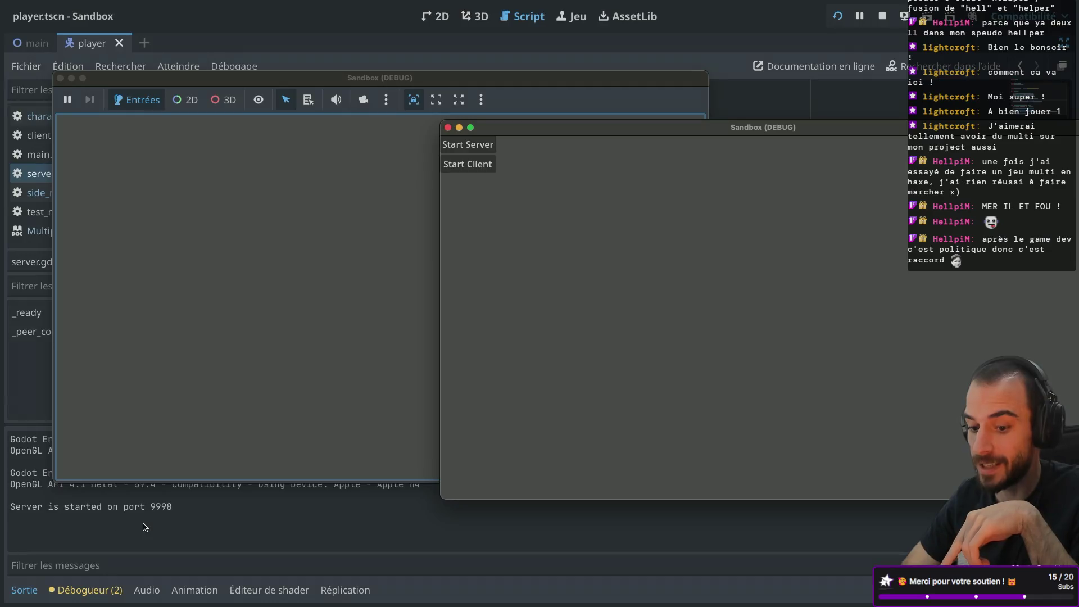
# - Open the debugger and show the second session's error list
pyautogui.click(90, 590)
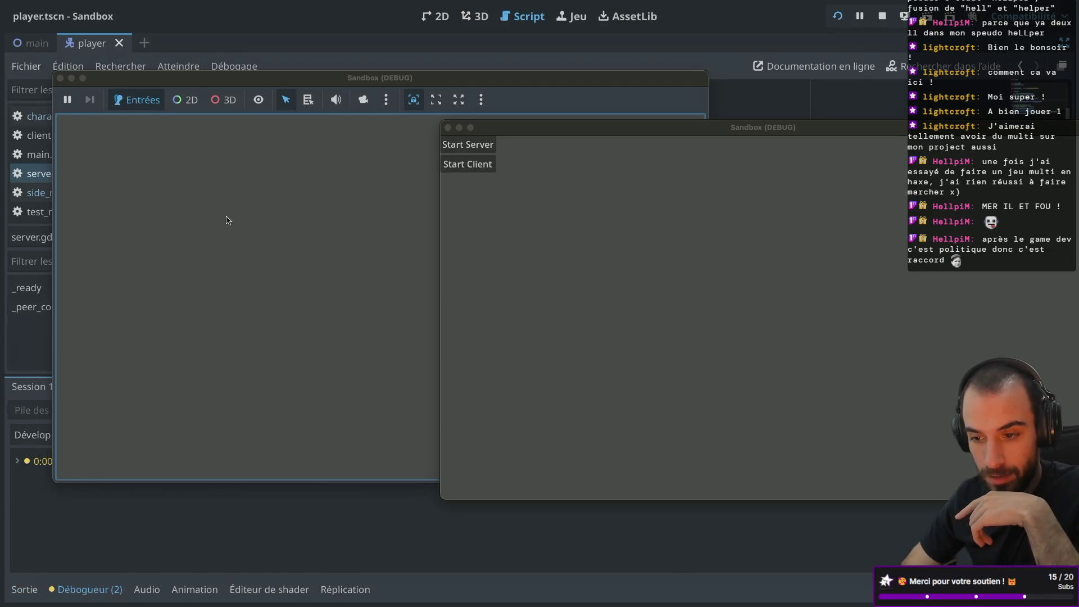
pyautogui.moveTo(325, 87); pyautogui.dragTo(519, 86)
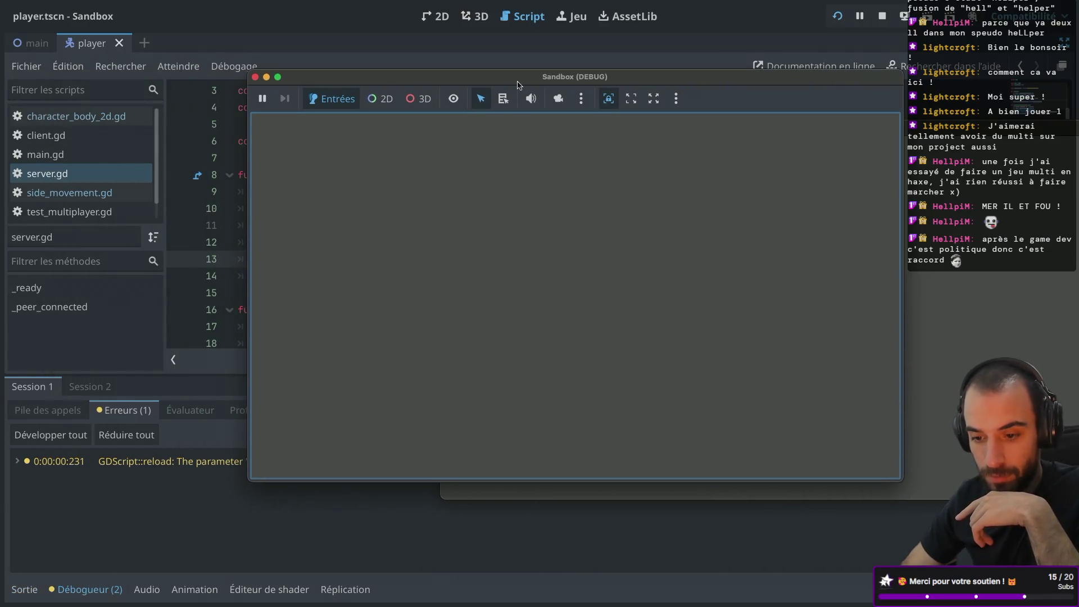
pyautogui.click(83, 390)
pyautogui.click(115, 410)
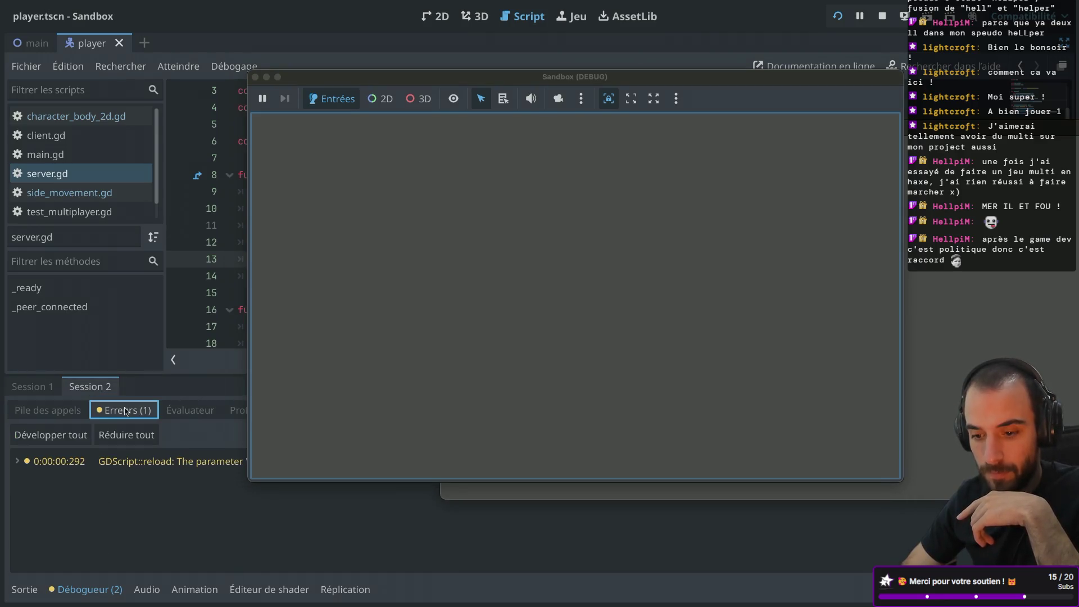
# - Connect the client from the second game window and place both game windows side by side
pyautogui.click(937, 216)
pyautogui.click(480, 167)
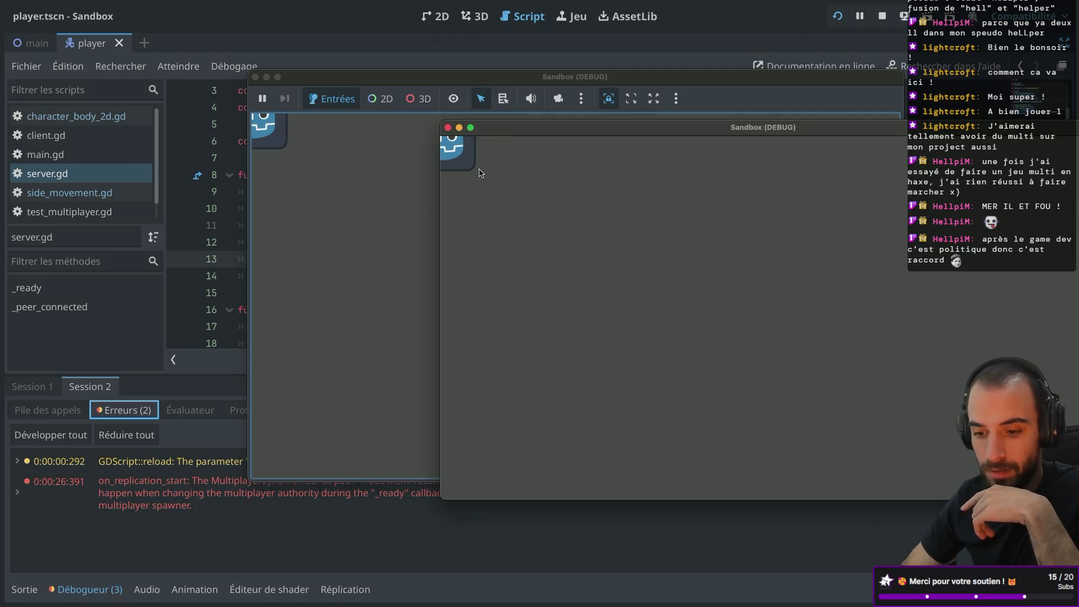
pyautogui.click(217, 537)
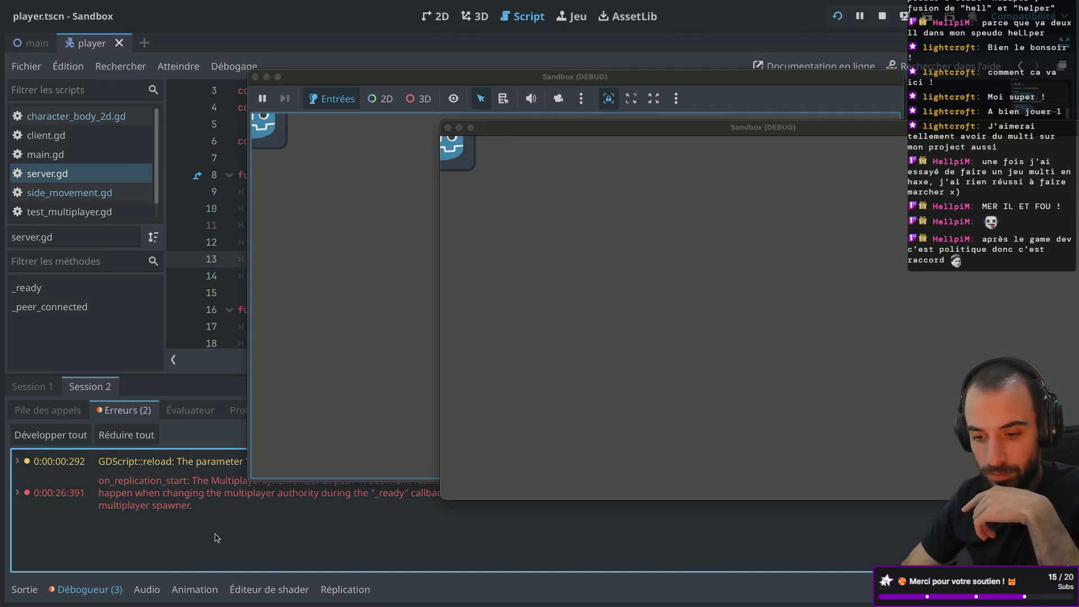
pyautogui.moveTo(410, 77); pyautogui.dragTo(328, 42)
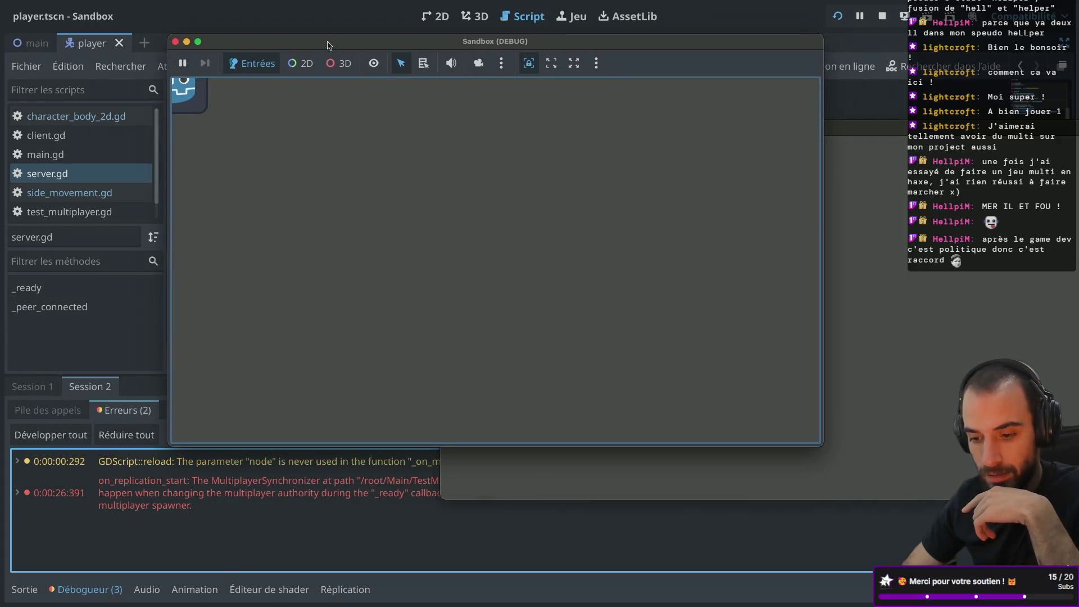
pyautogui.moveTo(891, 127); pyautogui.dragTo(907, 68)
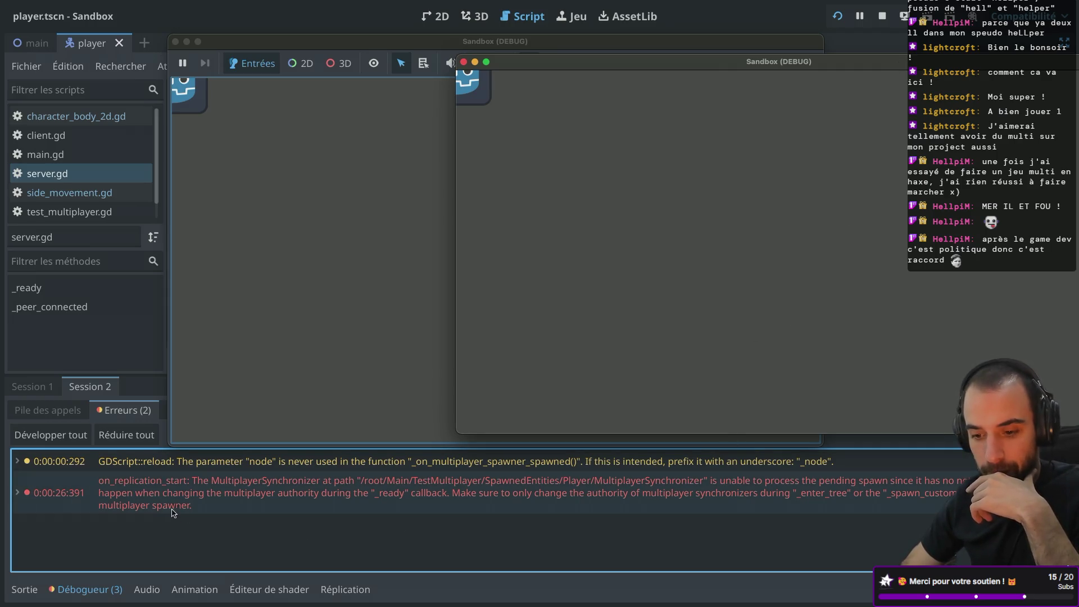
# - Inspect the red replication error, then view the first session's errors and call stack
pyautogui.moveTo(263, 503)
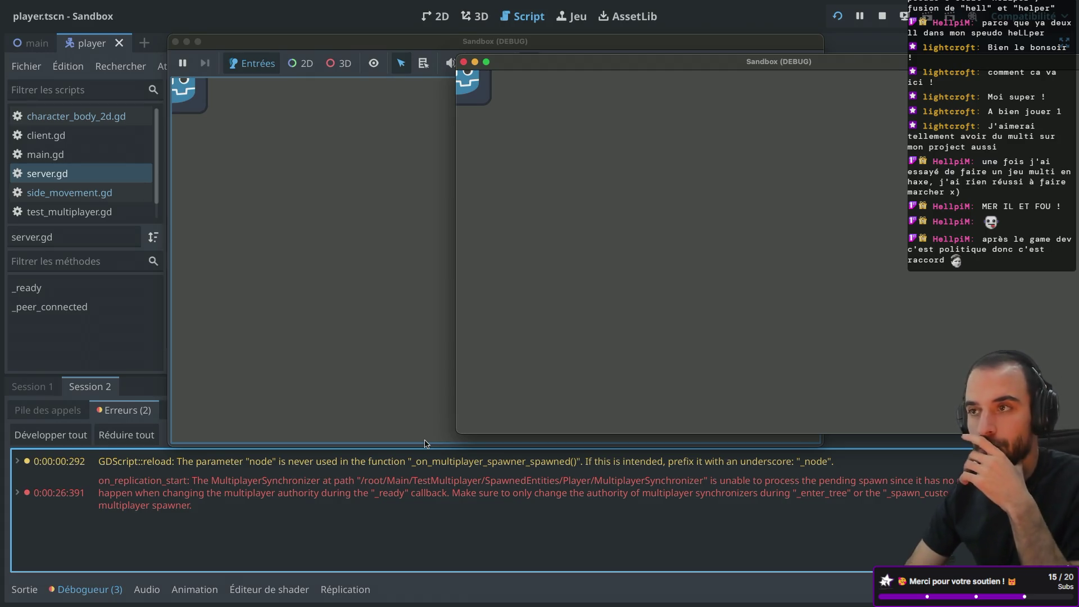
pyautogui.click(48, 393)
pyautogui.click(50, 411)
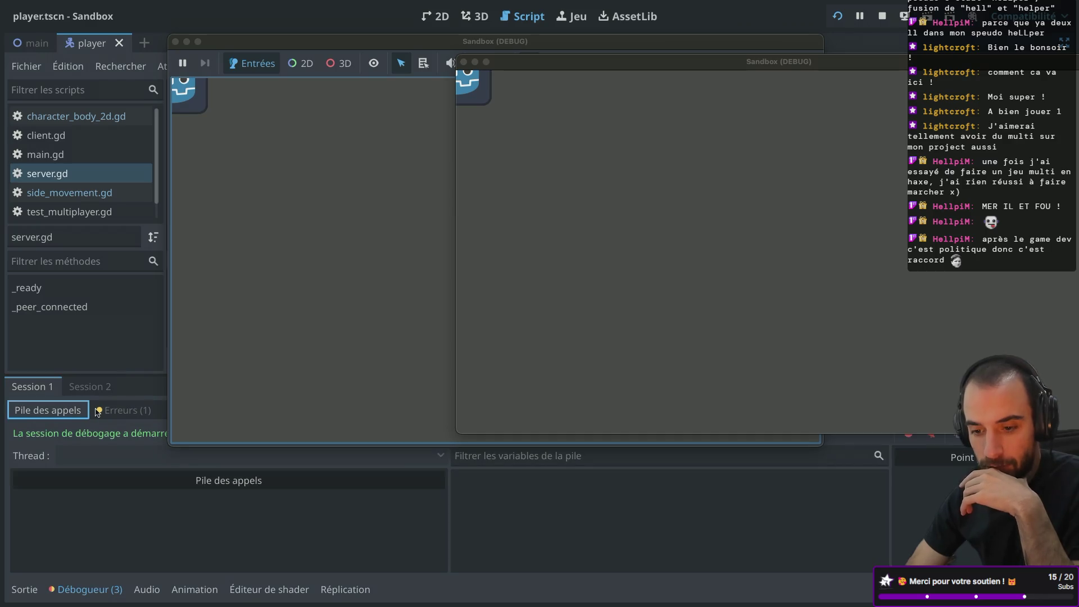
# - Check the output log, Session 1's warnings and call stack, and Session 2's errors
pyautogui.click(22, 584)
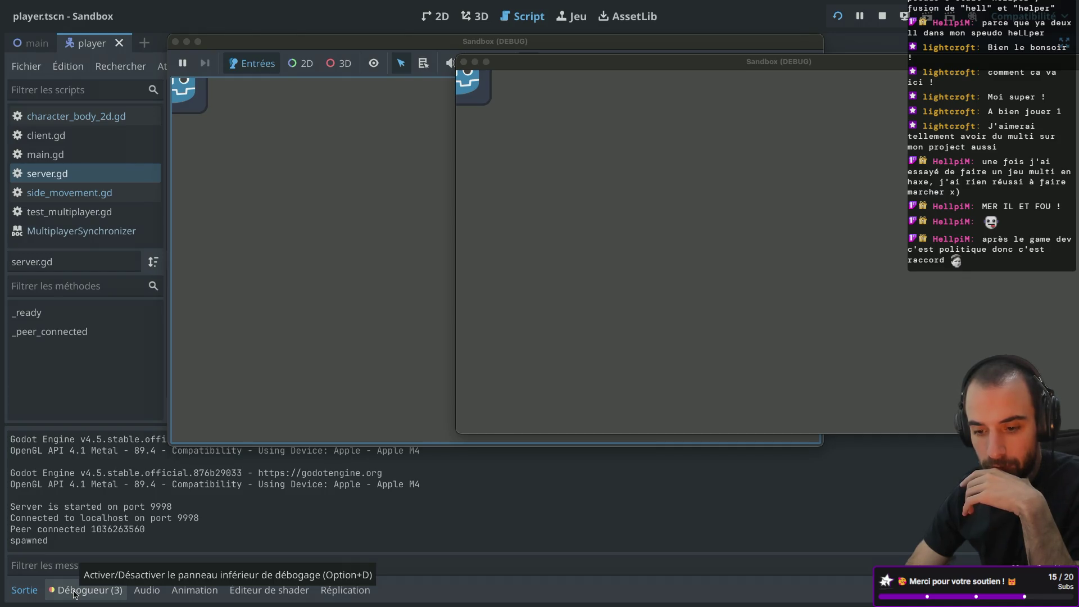
pyautogui.click(74, 591)
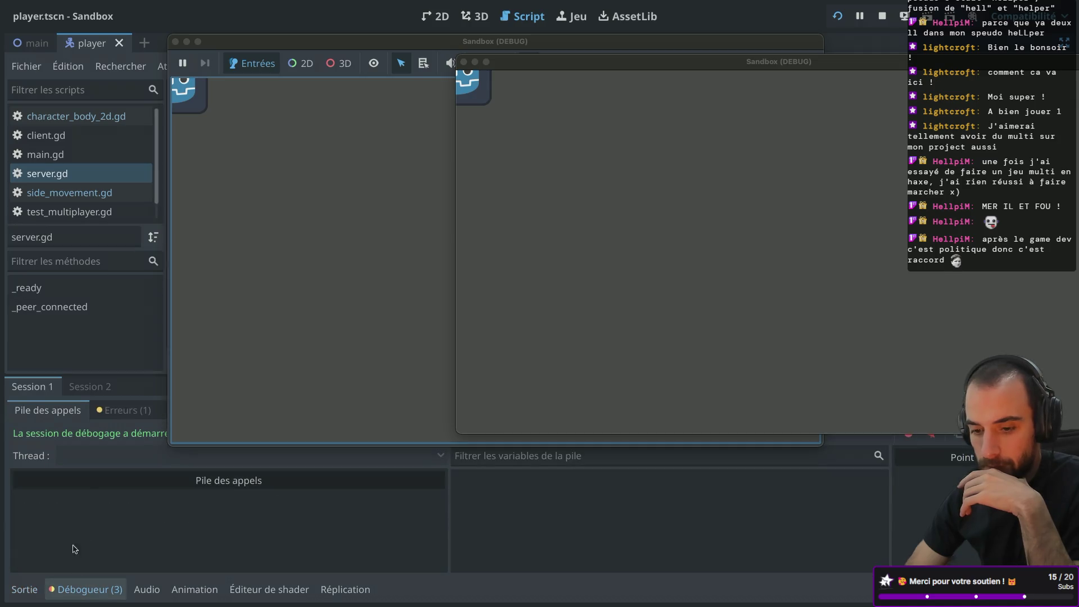
pyautogui.click(121, 410)
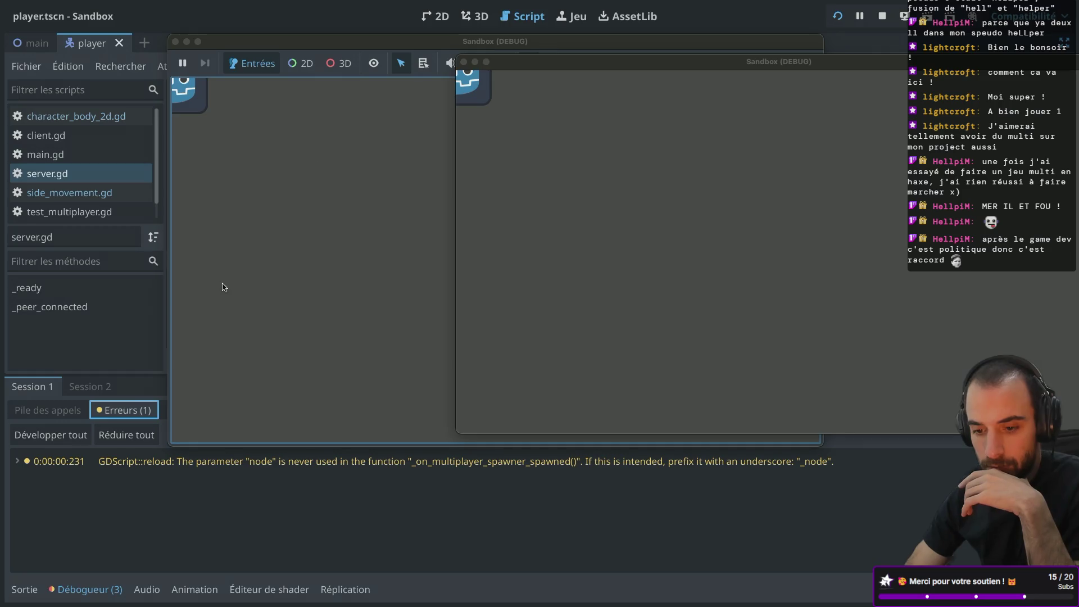
pyautogui.click(77, 408)
pyautogui.click(100, 393)
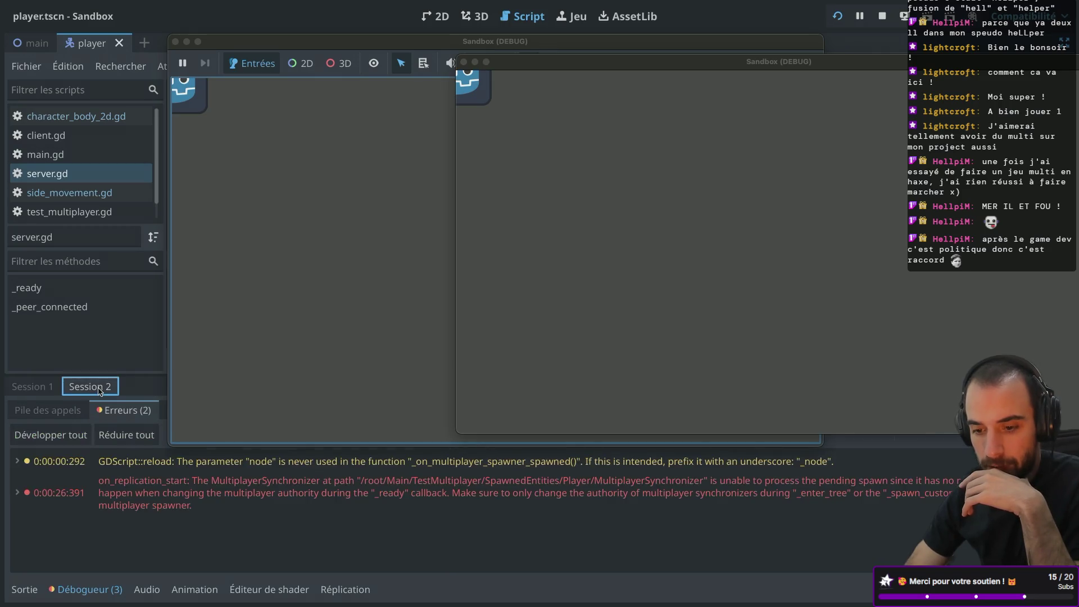
# - Return to Session 1 and close both Sandbox game windows to stop the game
pyautogui.click(32, 388)
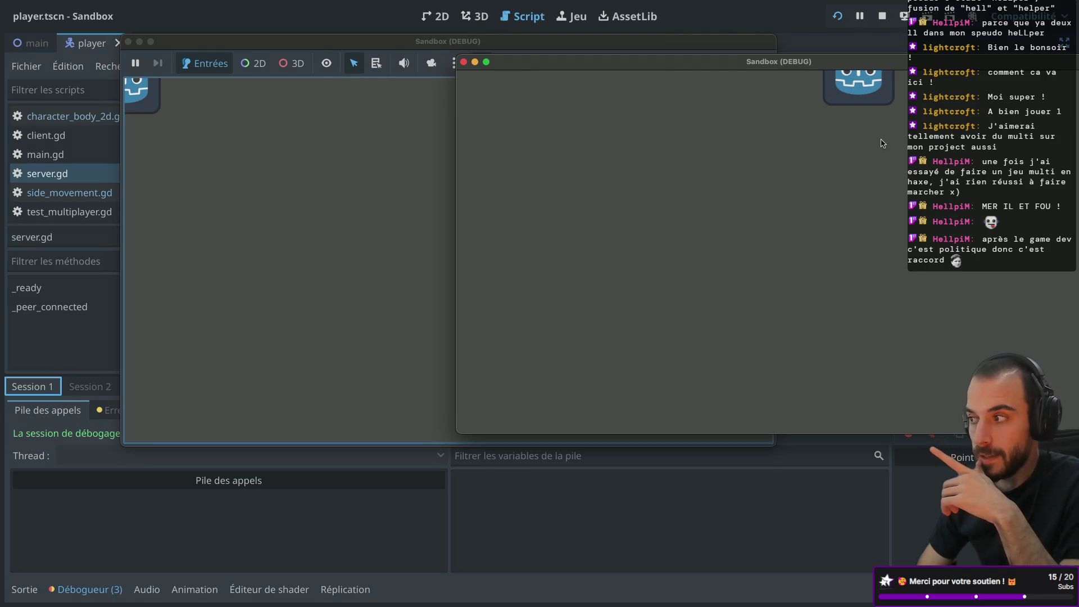
pyautogui.click(464, 62)
pyautogui.click(128, 43)
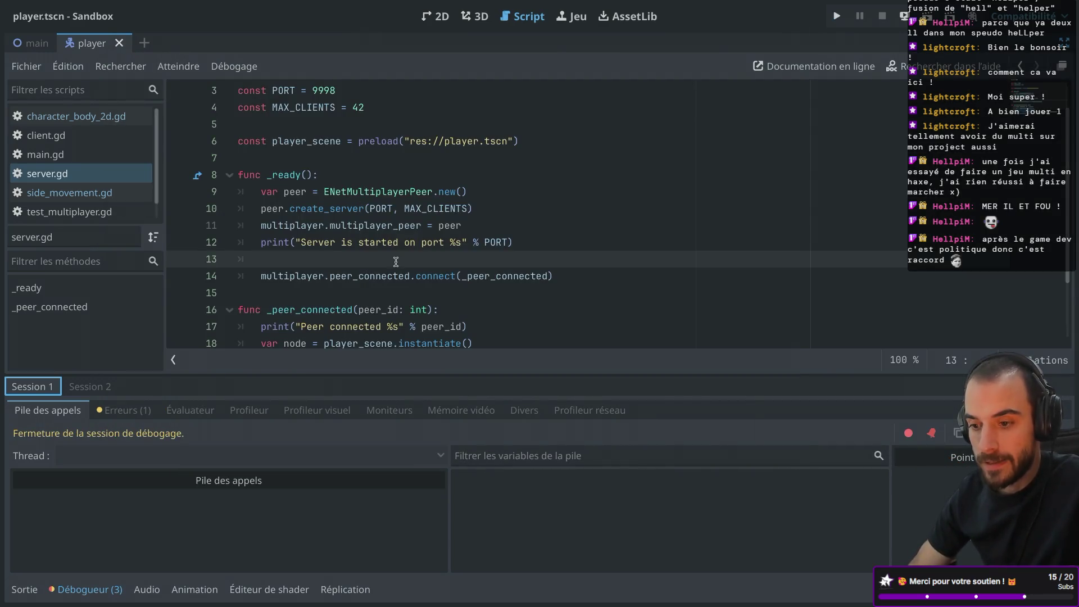
# - Collapse and reopen the debugger to show Session 2's error about changing authority during _ready
pyautogui.scroll(-2, 395, 262)
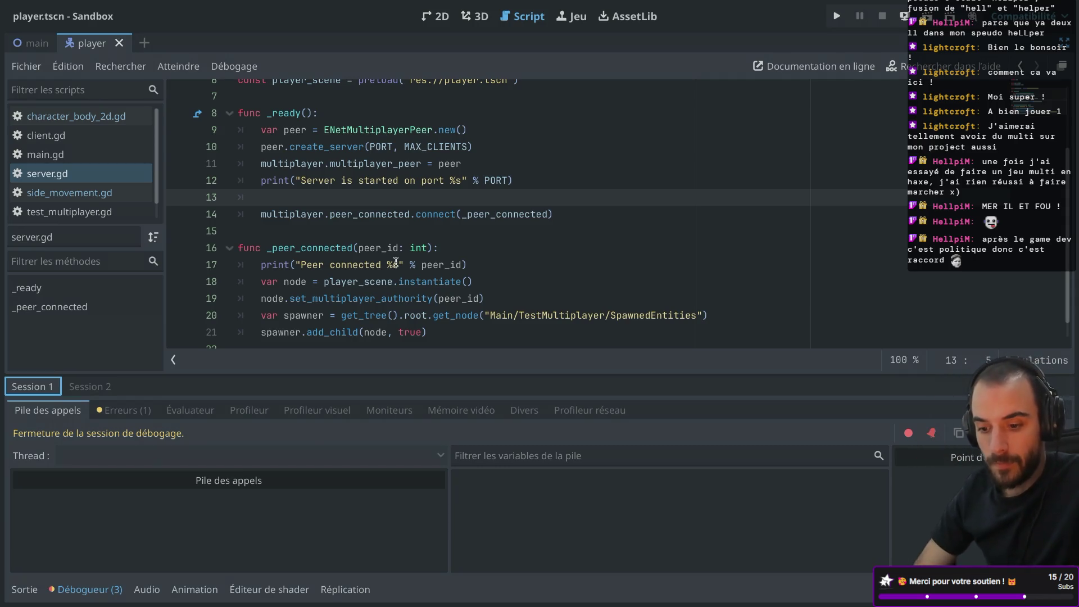
pyautogui.click(98, 587)
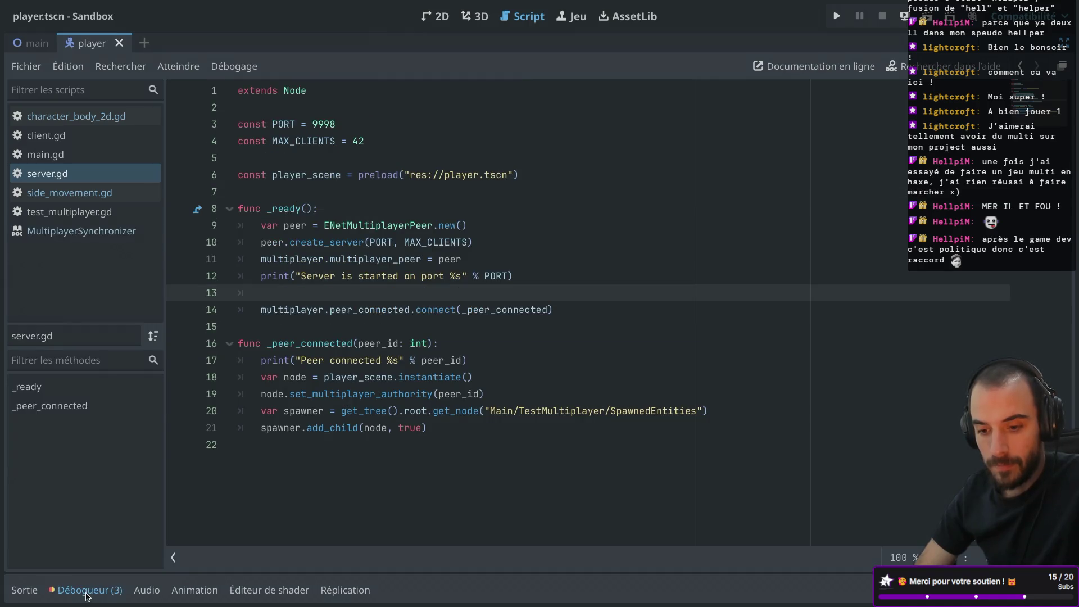
pyautogui.click(85, 591)
pyautogui.click(104, 386)
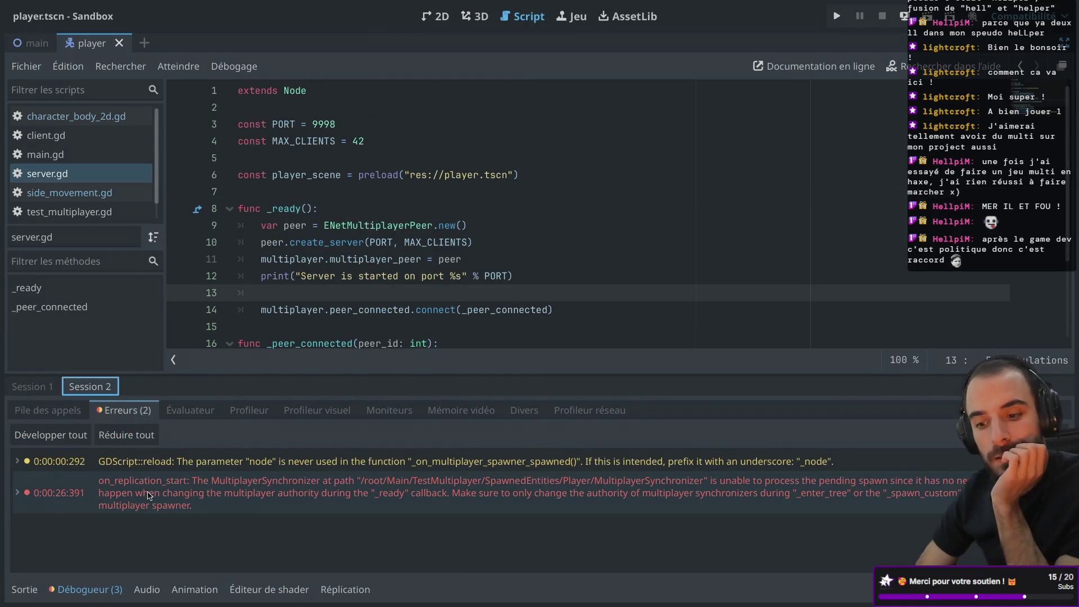
pyautogui.moveTo(167, 495)
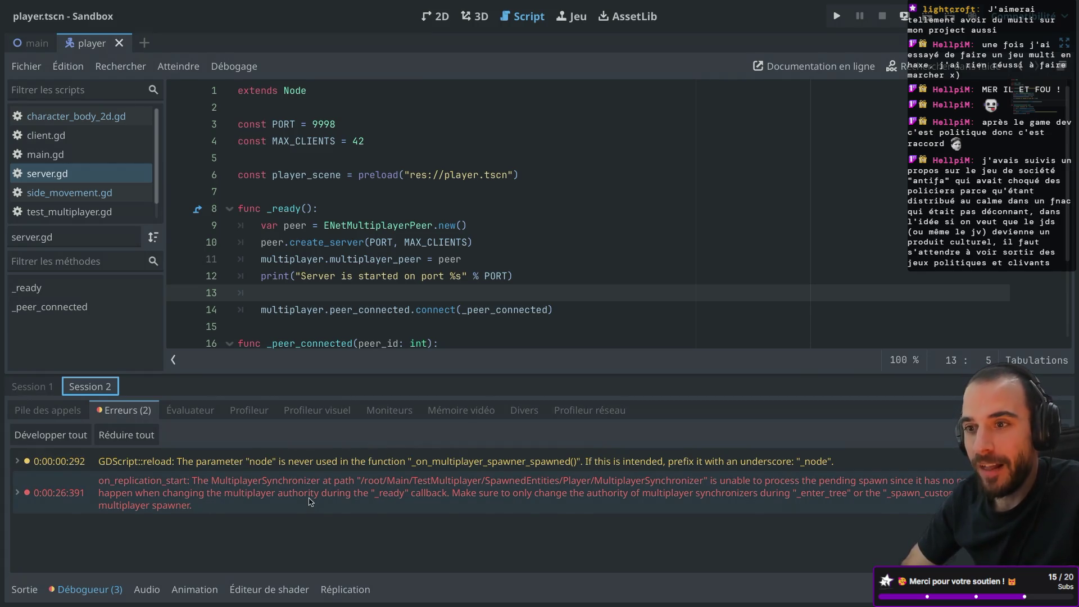
pyautogui.moveTo(311, 502)
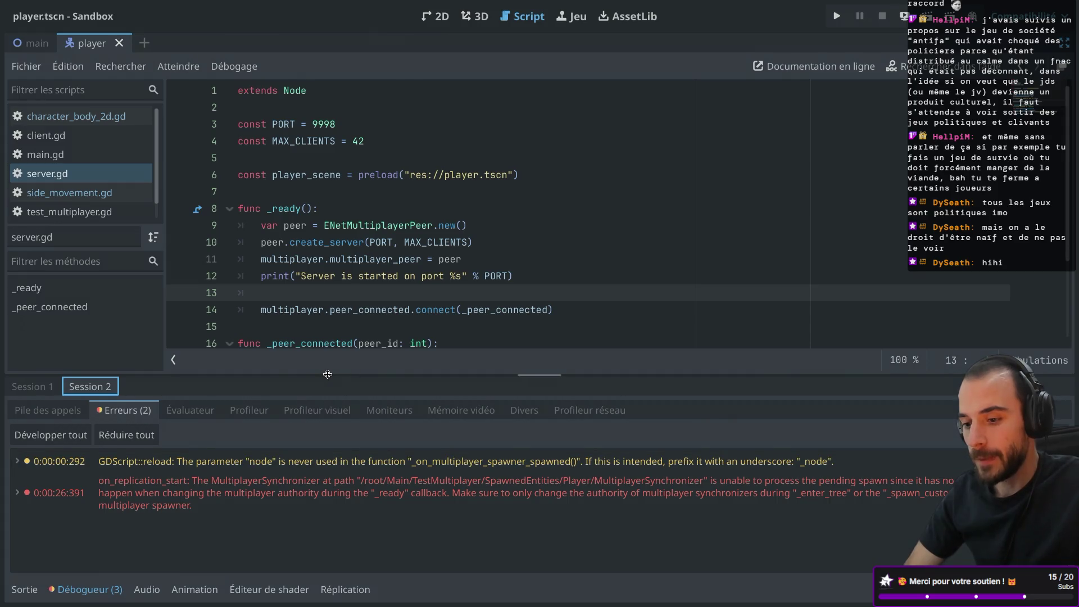
# - Delete the empty line 13 inside server.gd's _ready function
pyautogui.moveTo(328, 374); pyautogui.dragTo(328, 345)
pyautogui.scroll(-3, 360, 220)
pyautogui.scroll(1, 369, 208)
pyautogui.scroll(-3, 368, 208)
pyautogui.press('BackSpace')
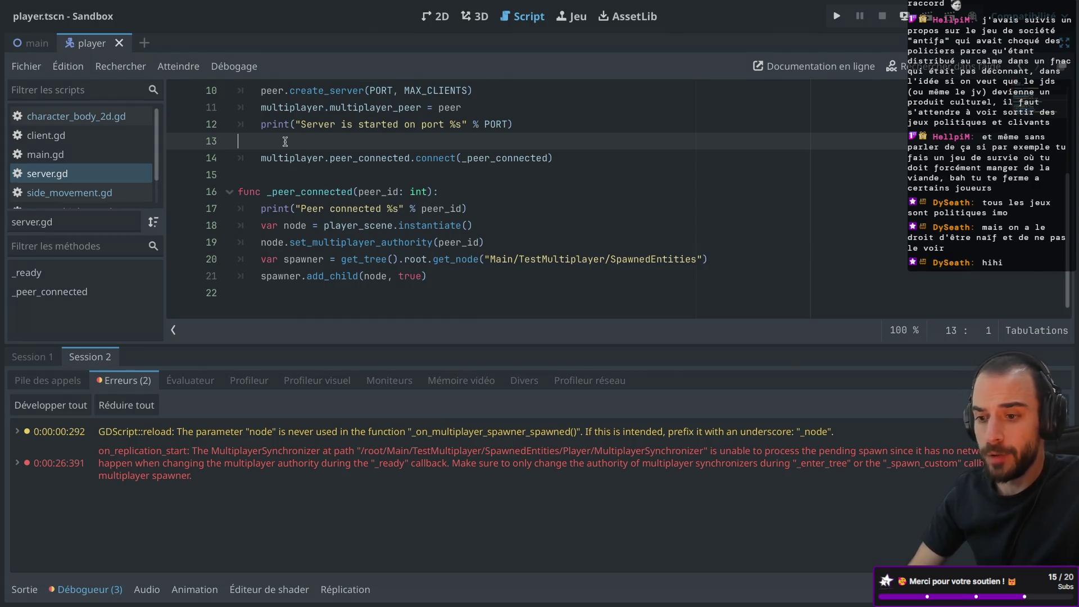
pyautogui.press('BackSpace')
pyautogui.scroll(3, 305, 156)
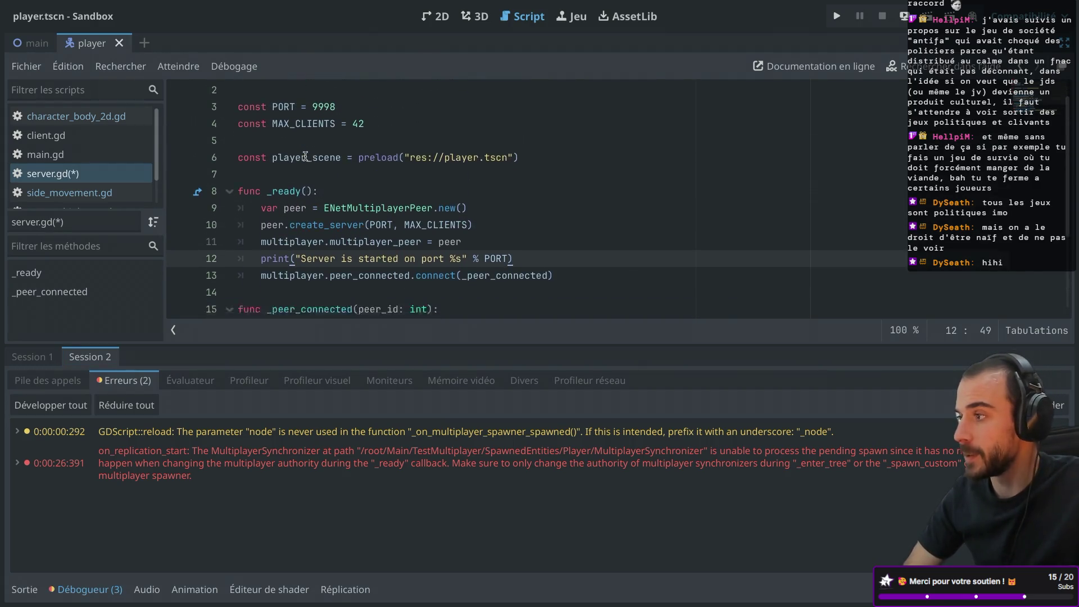
pyautogui.scroll(-6, 306, 156)
pyautogui.scroll(-1, 305, 157)
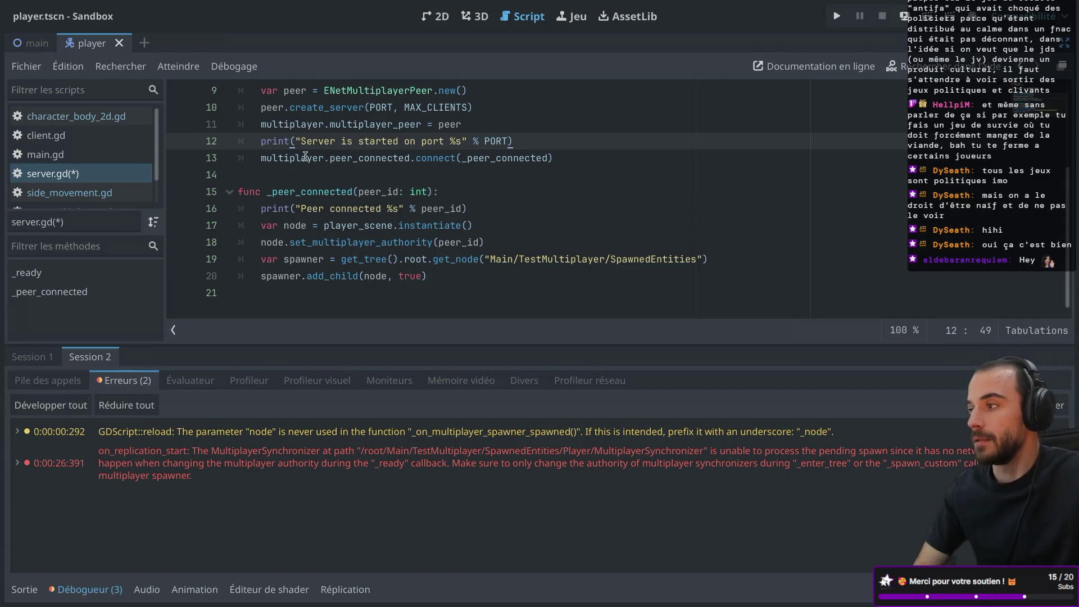
# - Widen the script list, enlarge the debugger panel, then save and run the project
pyautogui.moveTo(281, 130)
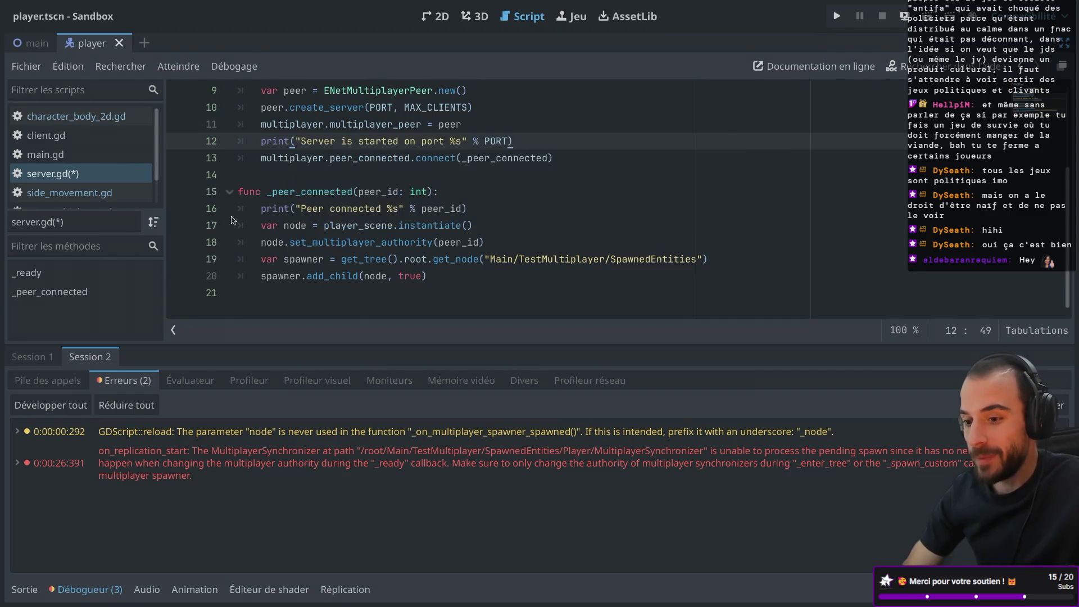
pyautogui.moveTo(165, 201); pyautogui.dragTo(230, 201)
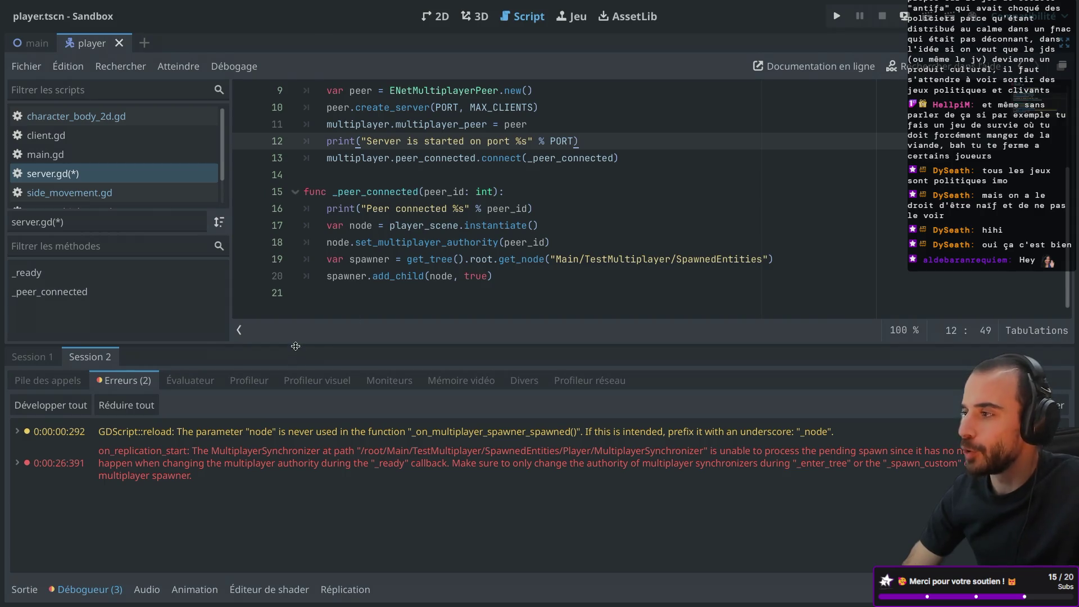
pyautogui.moveTo(346, 344); pyautogui.dragTo(345, 336)
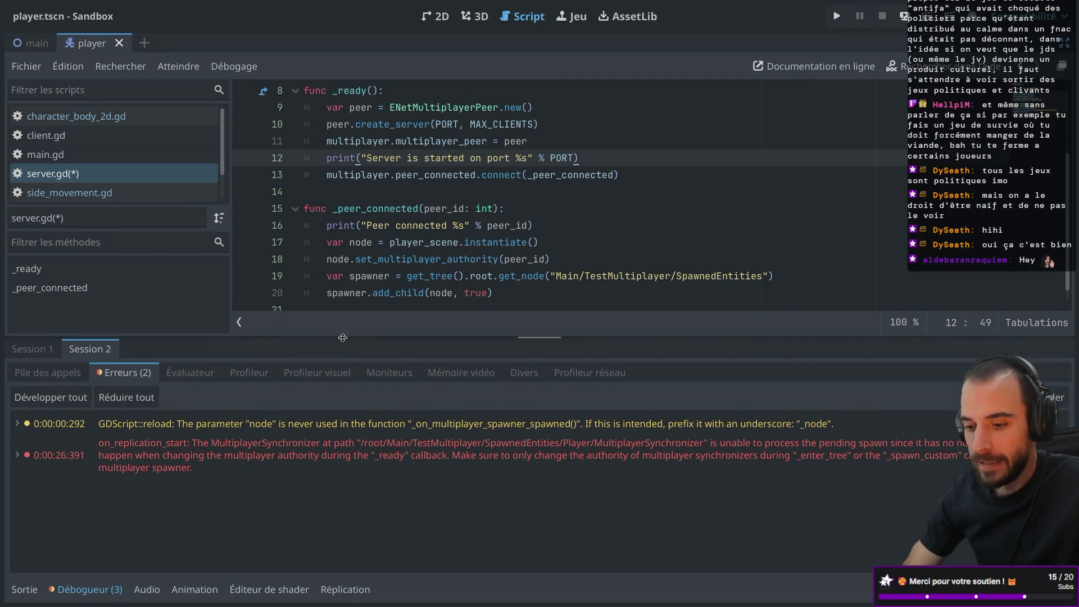
pyautogui.moveTo(328, 470)
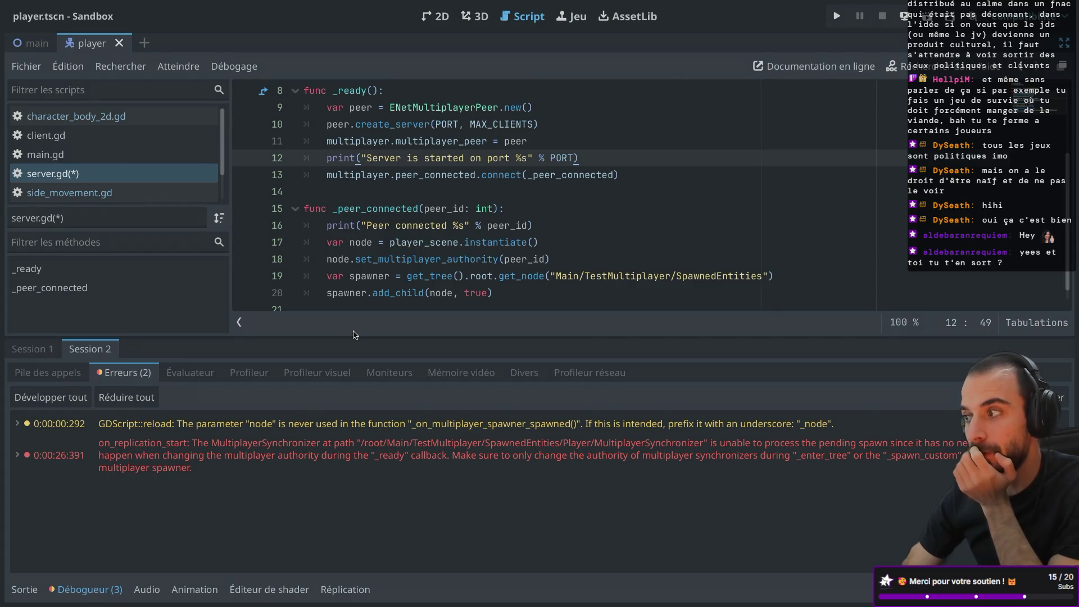
pyautogui.click(837, 16)
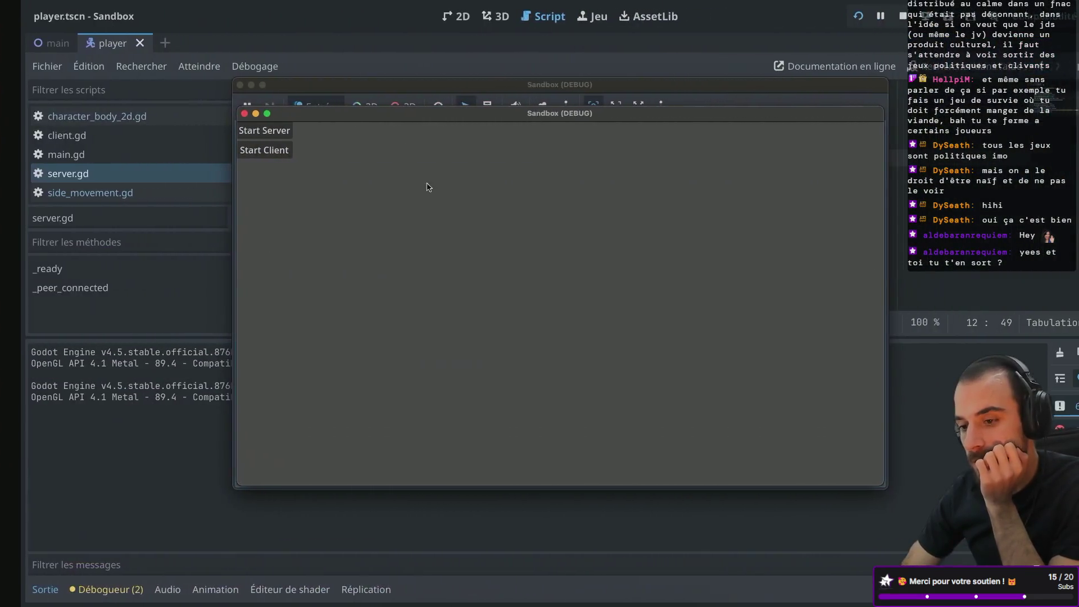
# - Start the server in one game window, connect the other as client, and move the player right
pyautogui.moveTo(387, 121); pyautogui.dragTo(529, 117)
pyautogui.moveTo(484, 84); pyautogui.dragTo(319, 85)
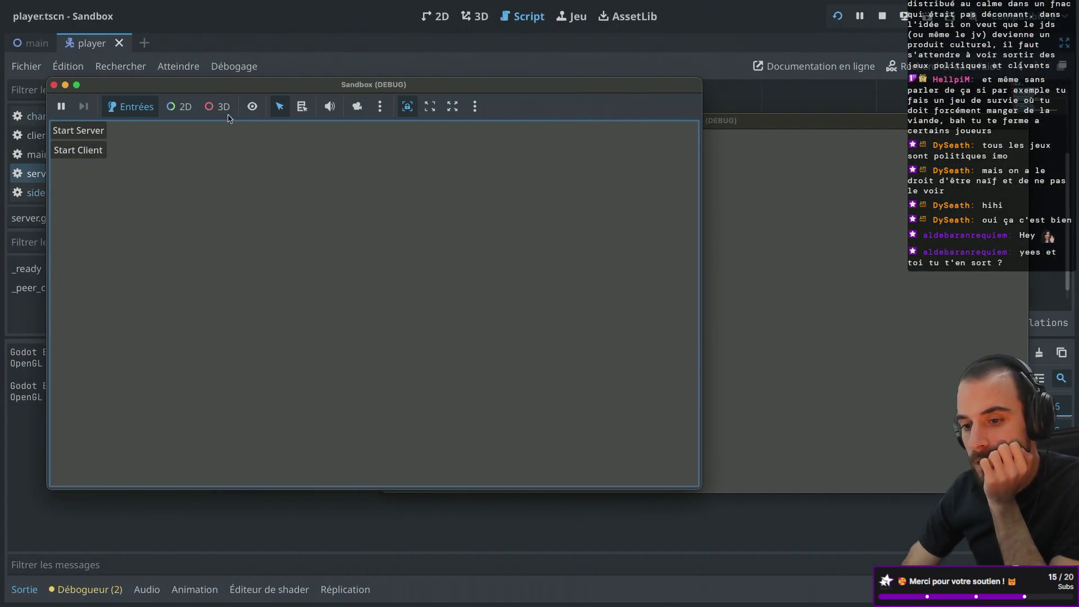
pyautogui.click(80, 131)
pyautogui.click(731, 253)
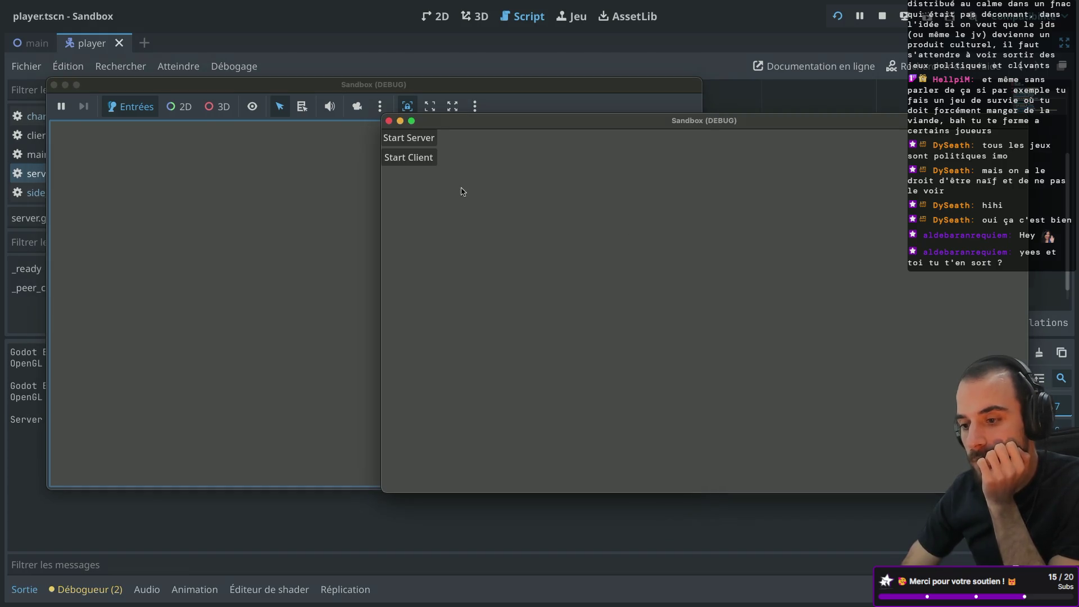
pyautogui.click(427, 162)
pyautogui.press('Right')
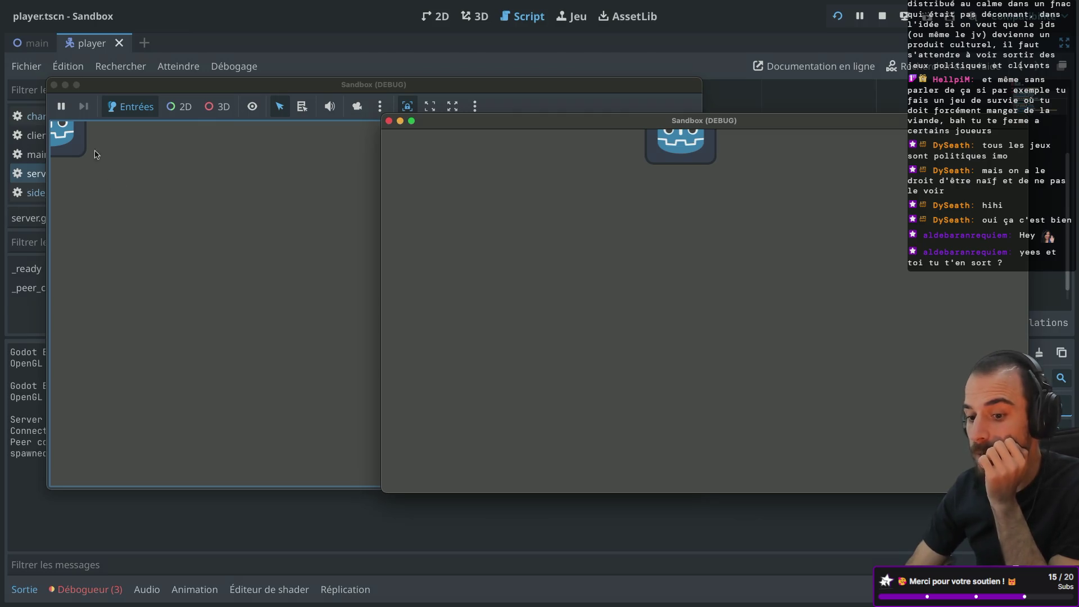
# - Close both game windows and bring up the debugger's error list
pyautogui.click(54, 85)
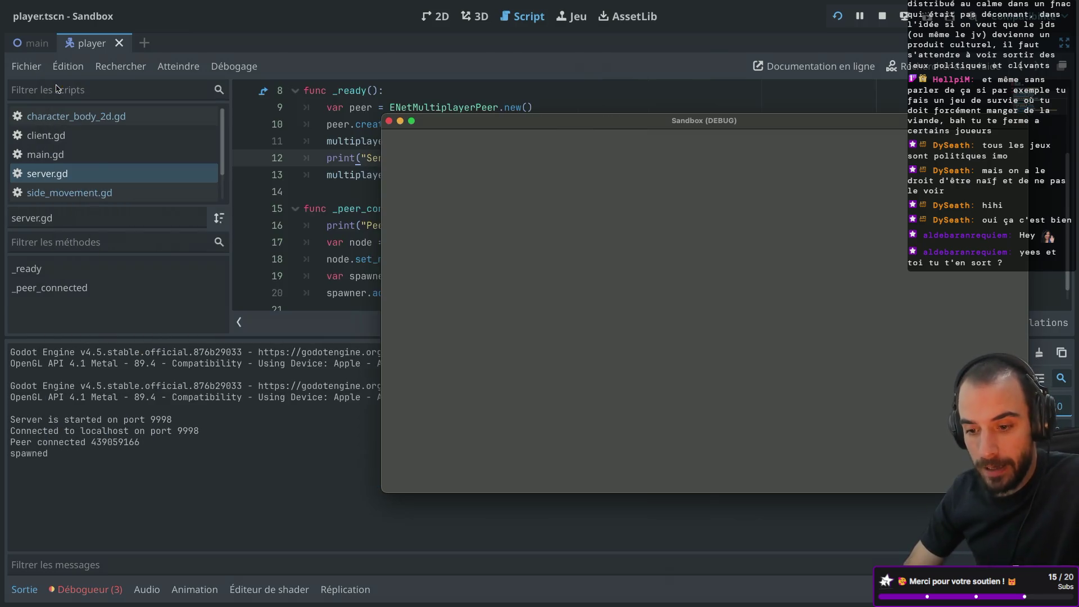
pyautogui.click(389, 121)
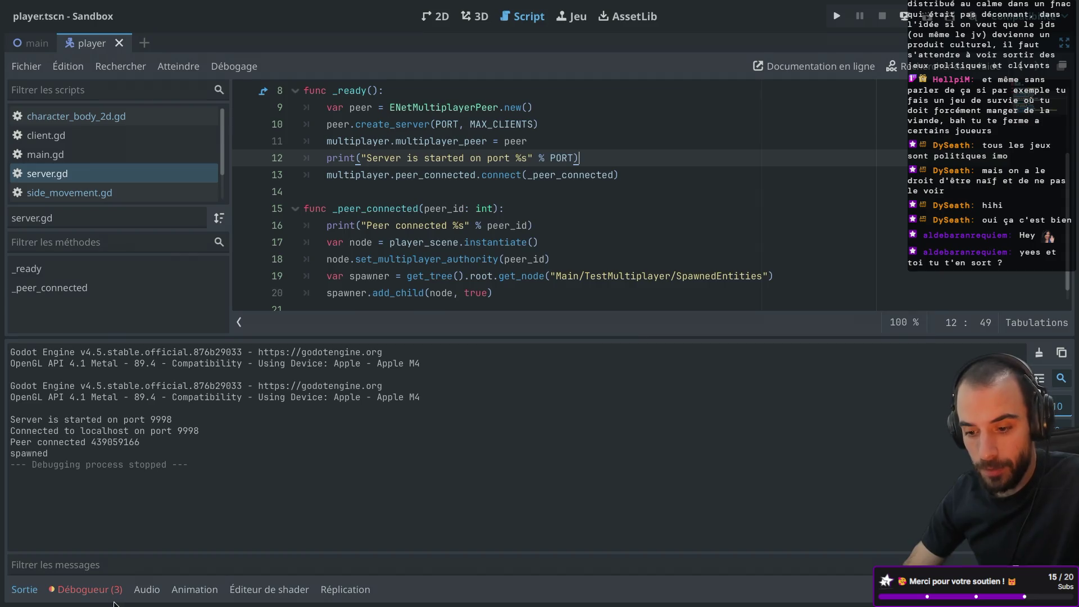
pyautogui.click(101, 598)
pyautogui.moveTo(214, 442)
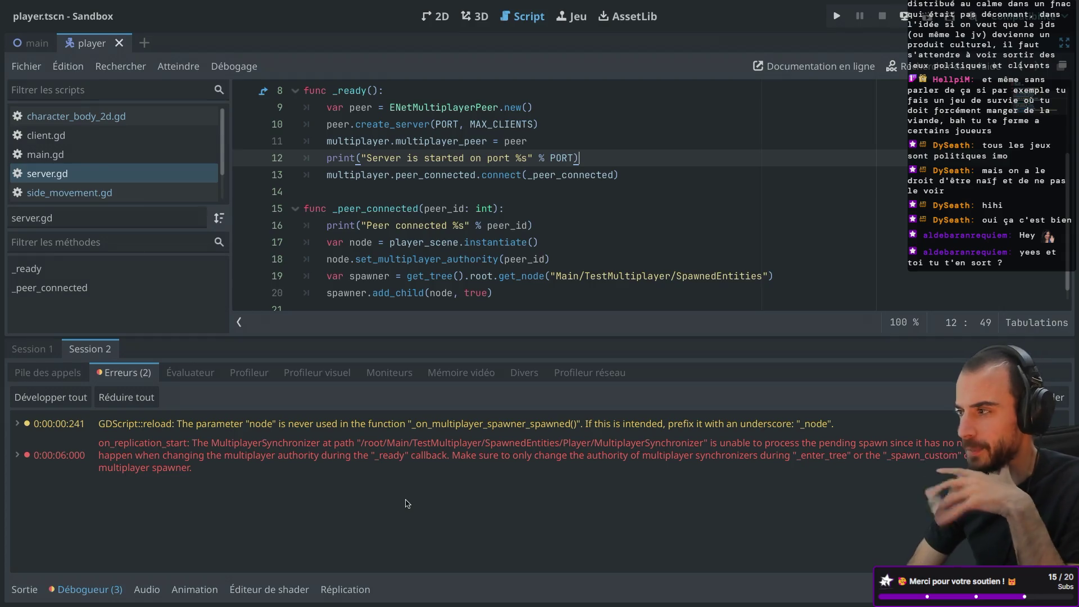
pyautogui.scroll(-1, 445, 251)
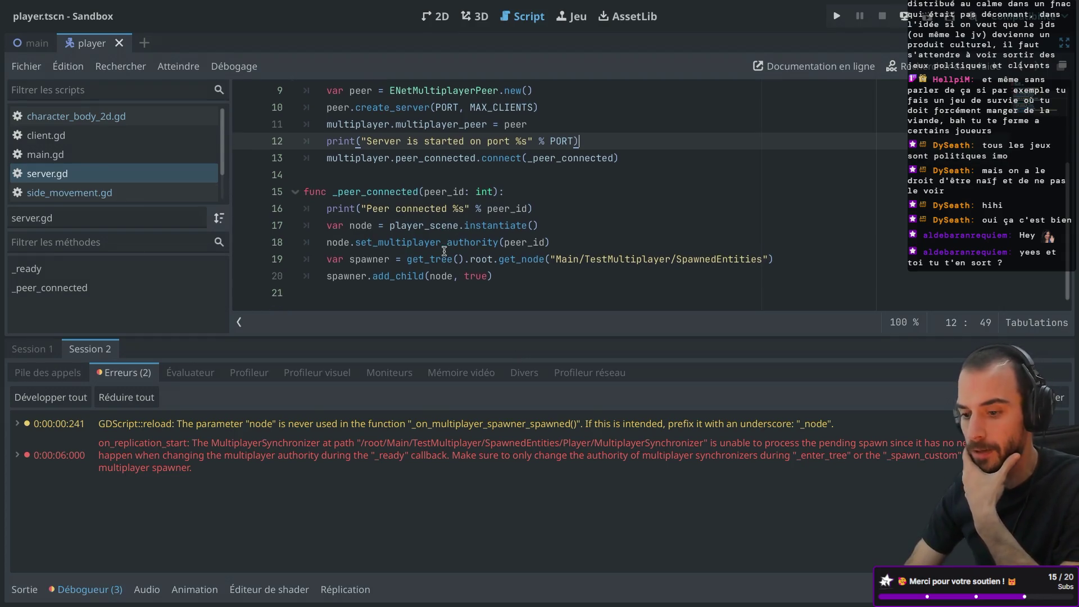
# - Expand the on_replication_start error to reveal its C++ condition and source
pyautogui.moveTo(332, 191); pyautogui.dragTo(435, 190)
pyautogui.click(435, 190)
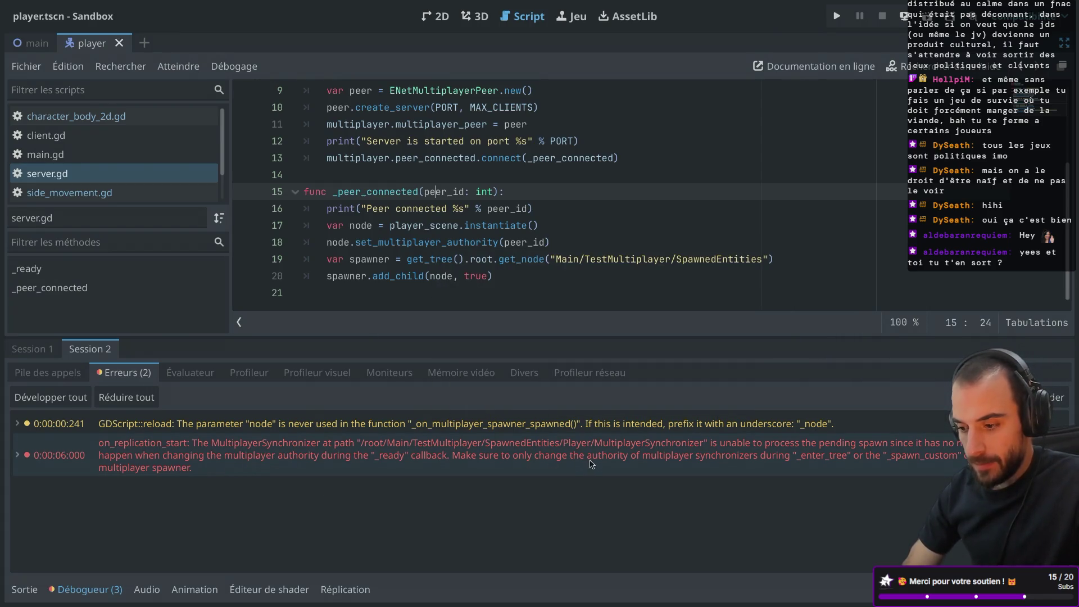
pyautogui.click(500, 460)
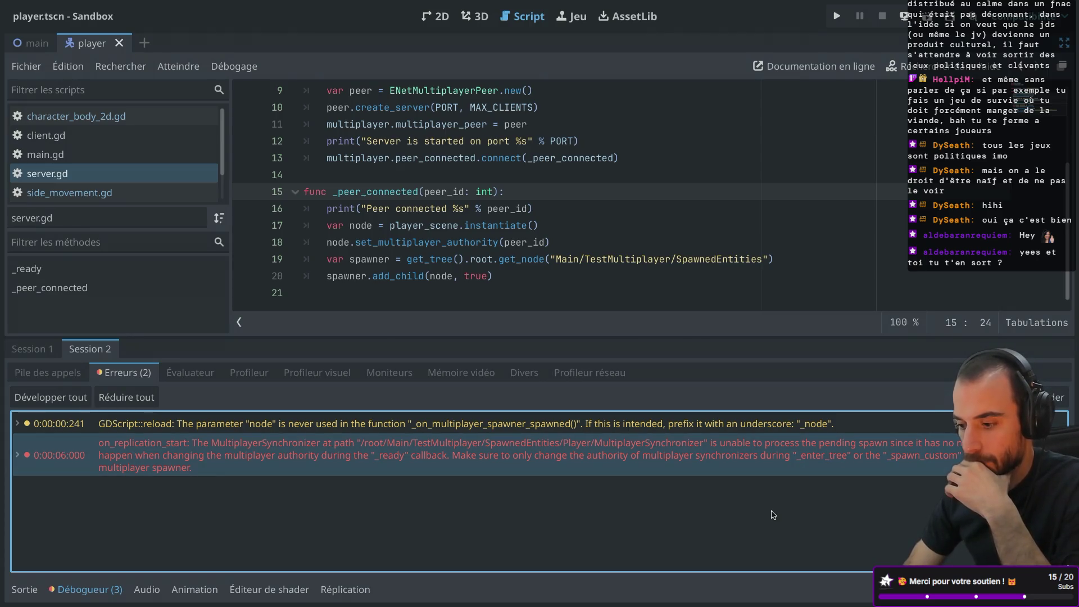
pyautogui.doubleClick(802, 460)
pyautogui.click(777, 507)
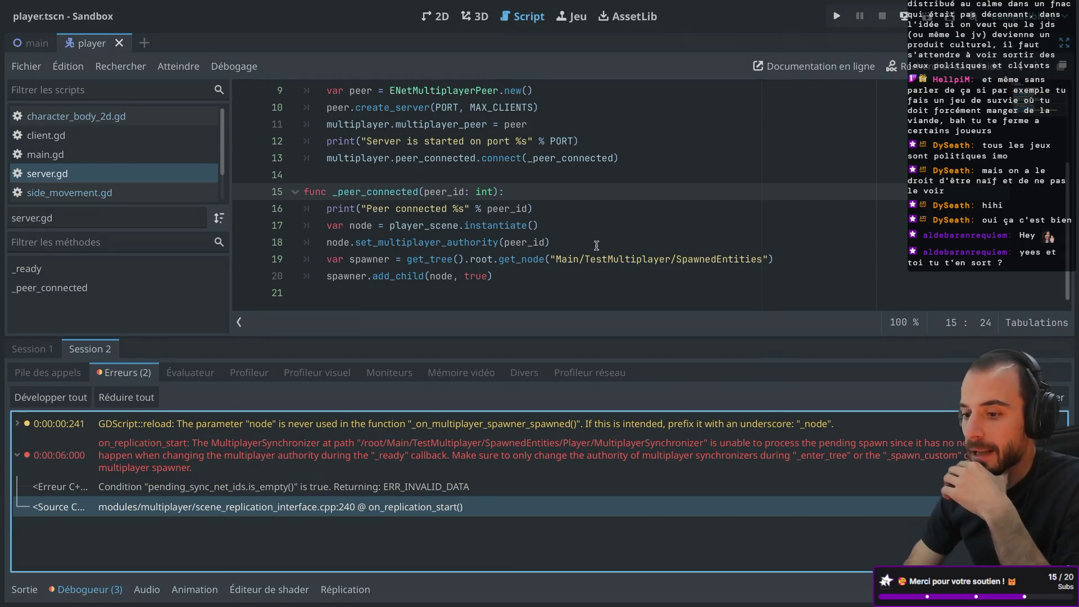
# - Review the set_multiplayer_authority call and player instantiation in server.gd, then rerun the project
pyautogui.moveTo(355, 242); pyautogui.dragTo(538, 242)
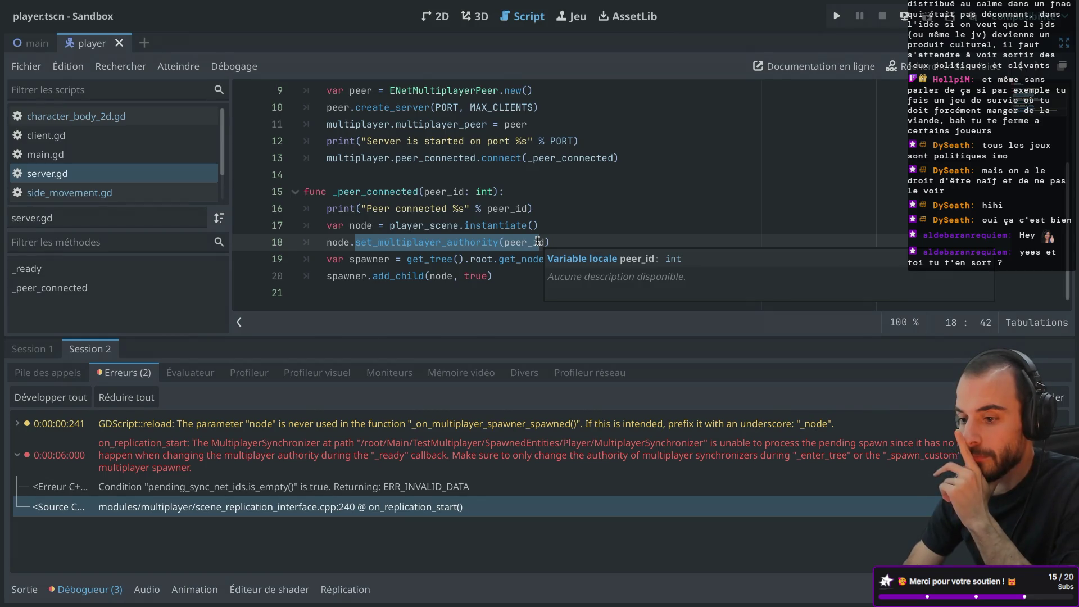
pyautogui.click(543, 193)
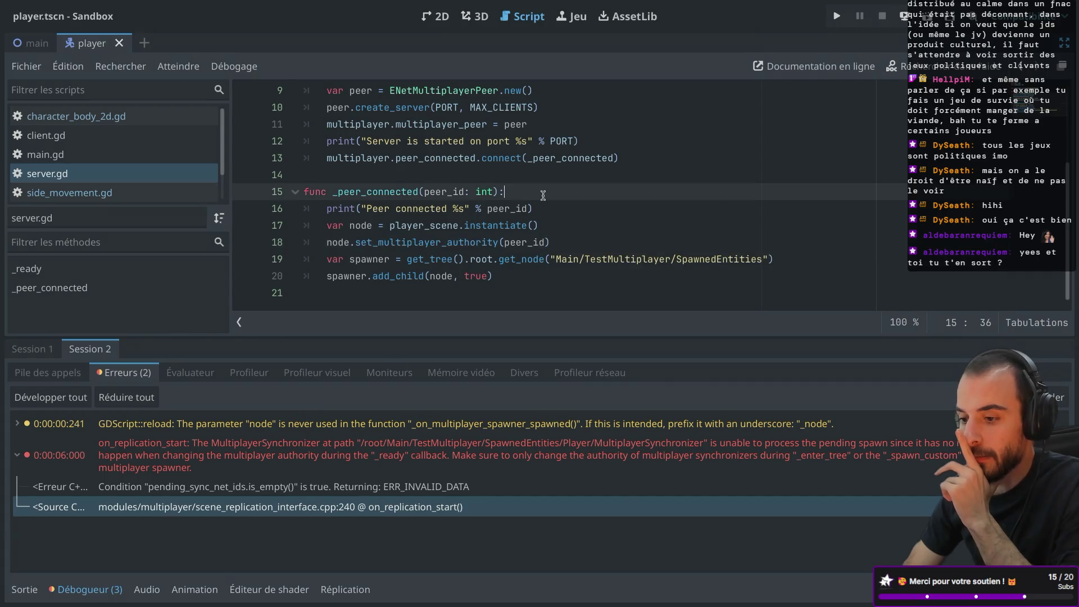
pyautogui.click(541, 225)
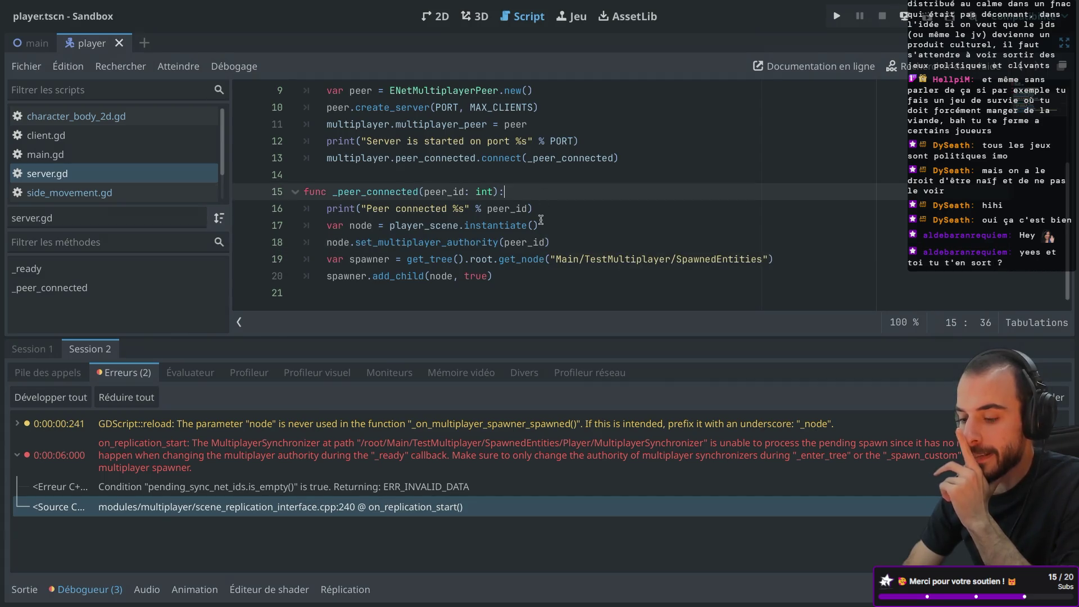
pyautogui.scroll(-2, 77, 144)
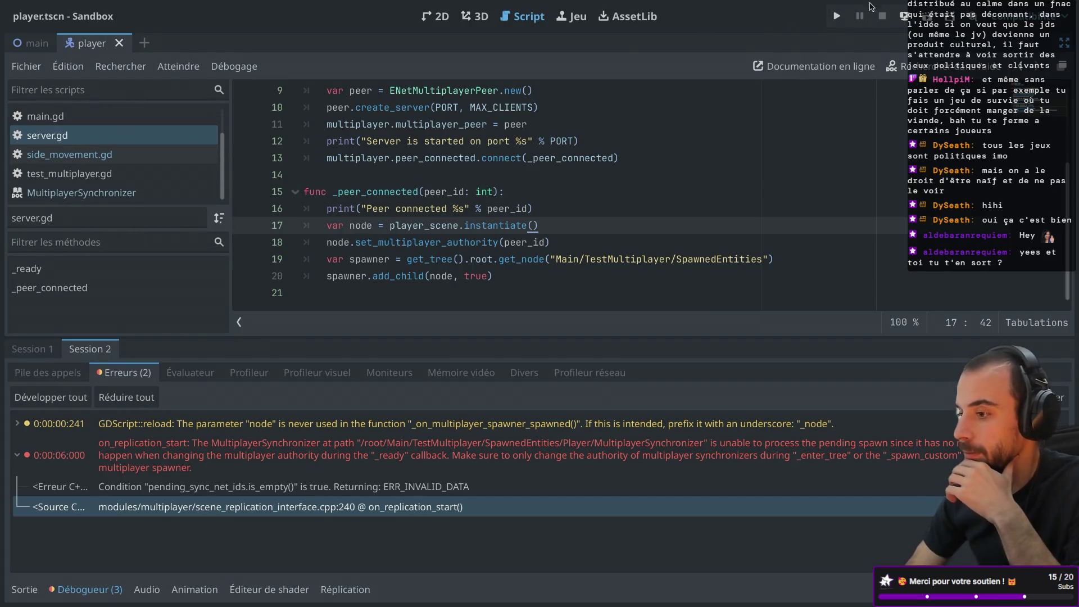
pyautogui.click(836, 17)
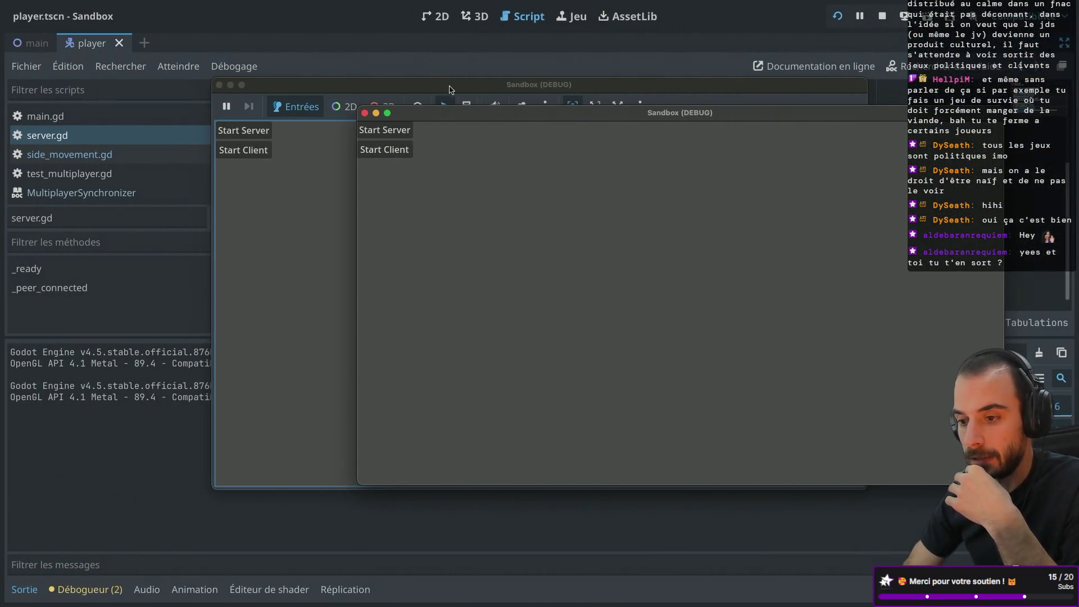
# - Start the server, connect the client, and move the spawned player right
pyautogui.click(140, 138)
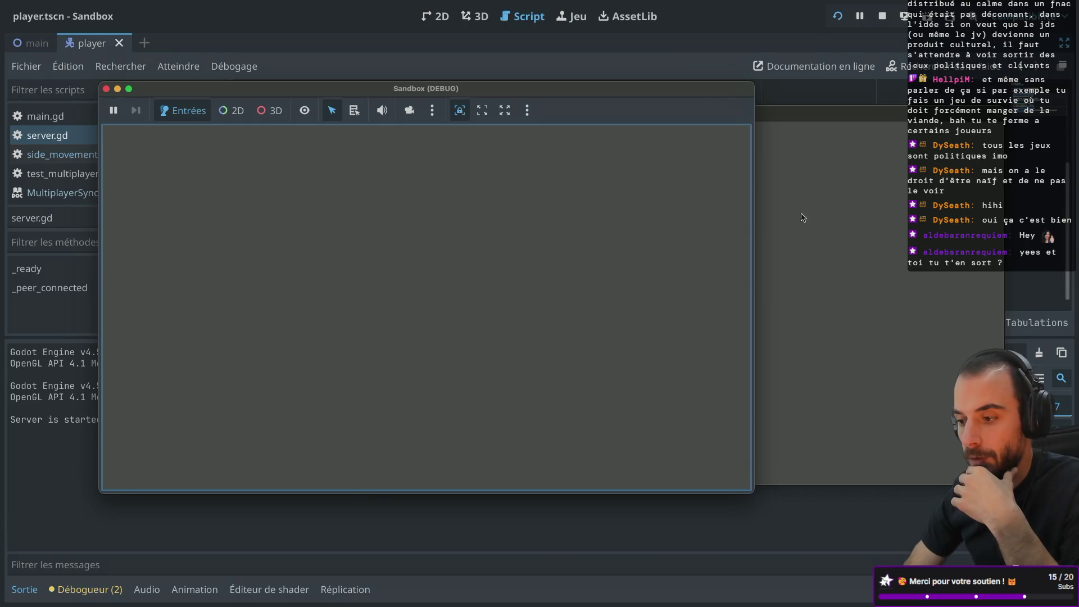
pyautogui.click(410, 157)
pyautogui.press('Right')
# - Restore the docks and select Main > TestMultiplayer > SpawnedEntities > Player in the remote scene tree
pyautogui.click(296, 45)
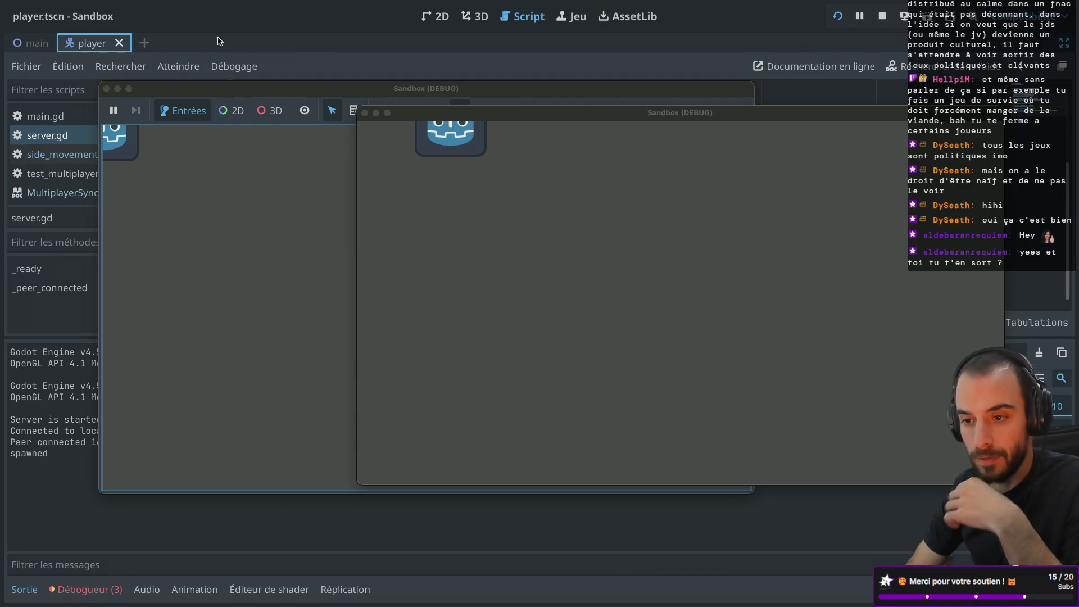
pyautogui.click(323, 34)
pyautogui.hotkey('ctrl', 'shift', 'F11')
pyautogui.click(62, 92)
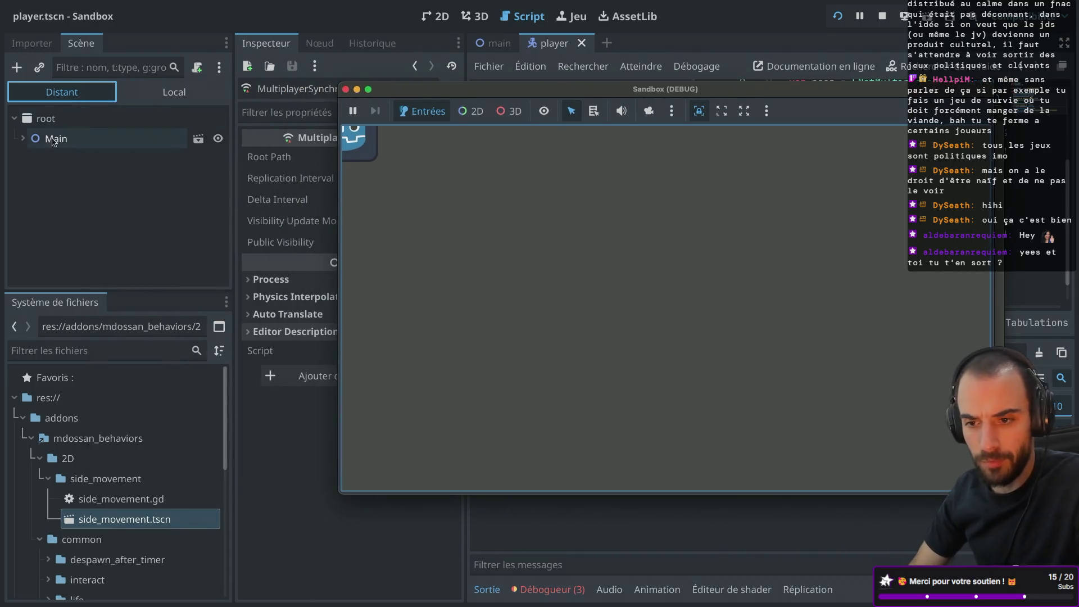
pyautogui.click(23, 138)
pyautogui.click(31, 198)
pyautogui.click(39, 240)
pyautogui.click(82, 267)
# - Move the game windows aside to confirm the Player's multiplayer authority is 1, then close both
pyautogui.click(555, 100)
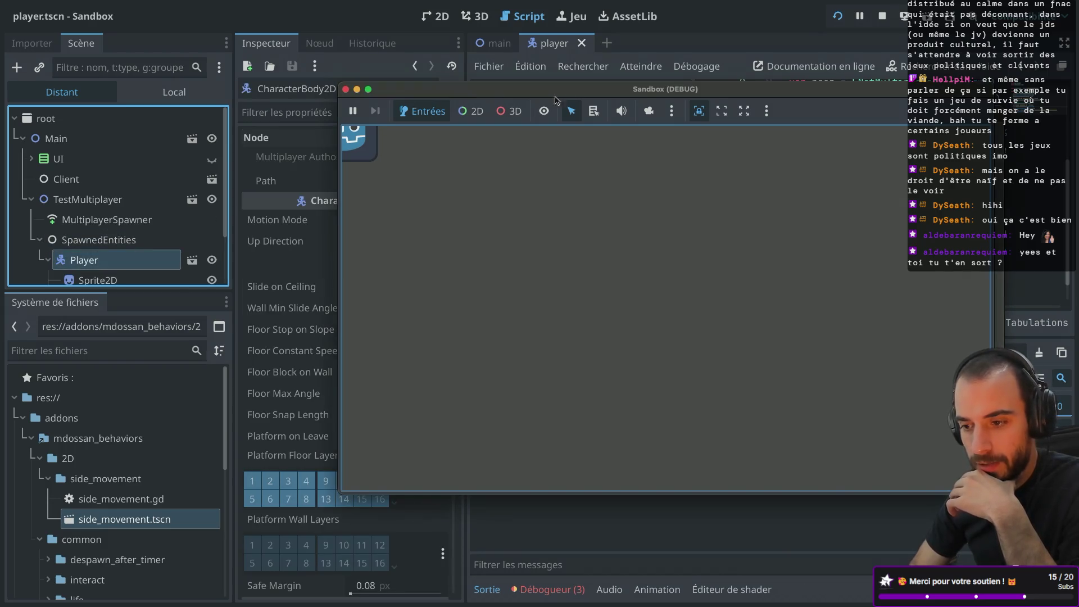
pyautogui.moveTo(571, 93); pyautogui.dragTo(748, 96)
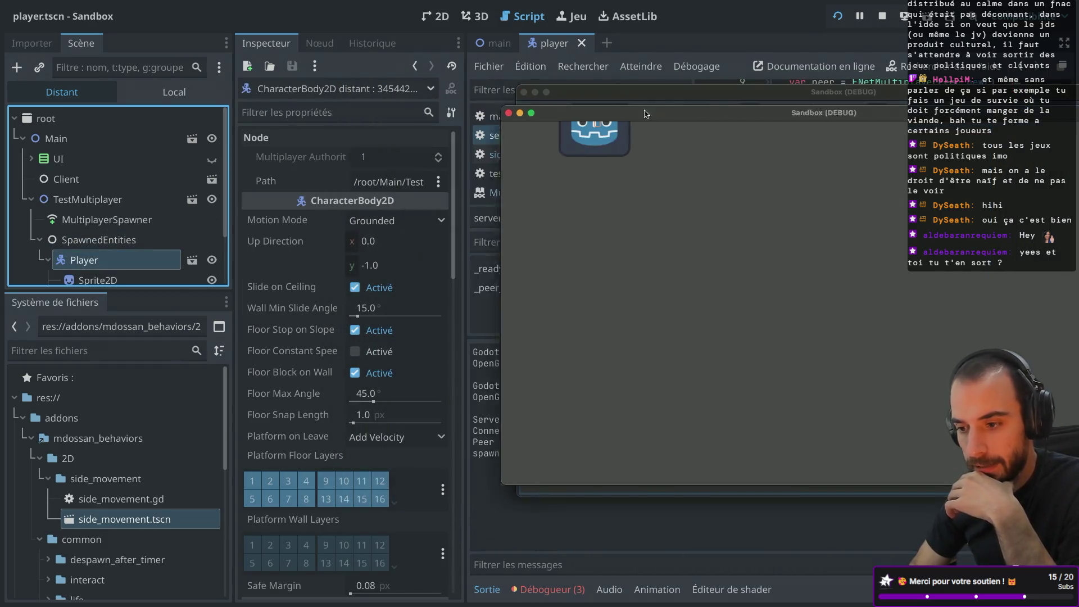
pyautogui.moveTo(648, 138); pyautogui.dragTo(605, 134)
pyautogui.click(577, 94)
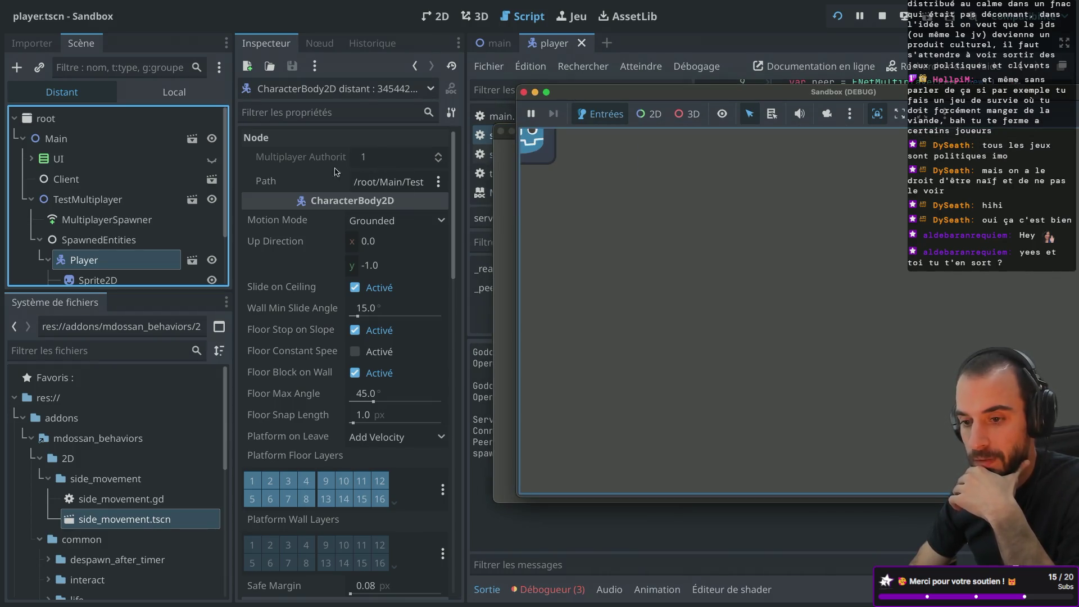
pyautogui.scroll(-1, 133, 224)
pyautogui.scroll(1, 132, 229)
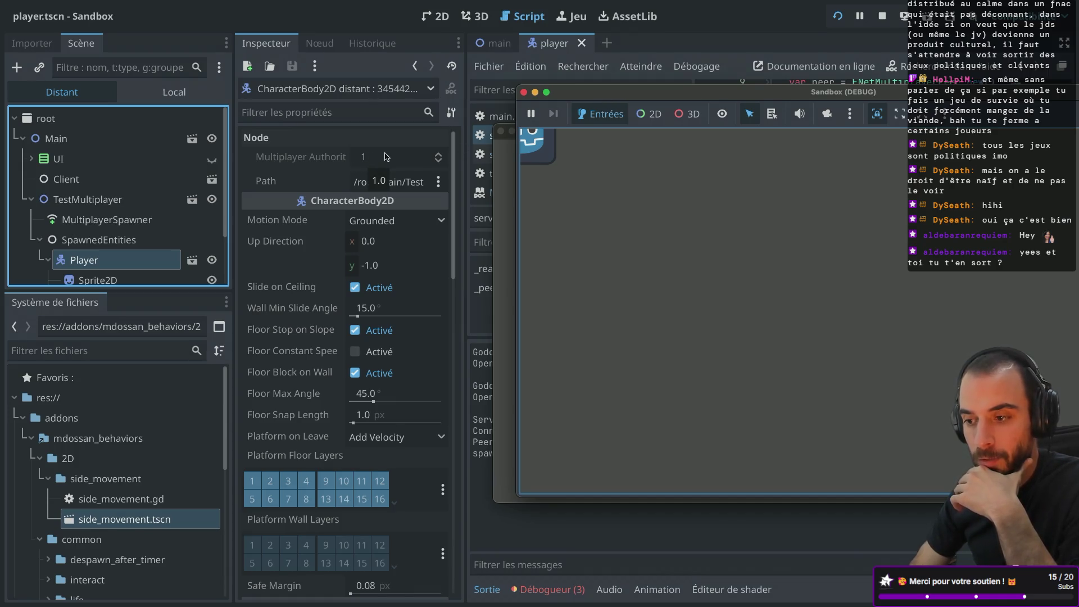
pyautogui.moveTo(616, 102); pyautogui.dragTo(554, 216)
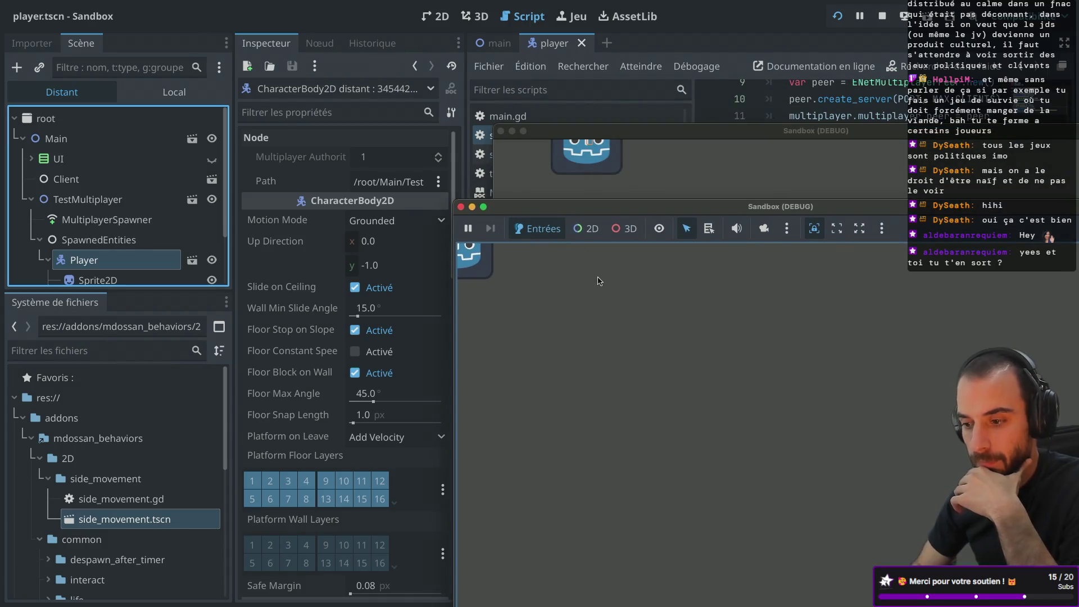
pyautogui.click(651, 174)
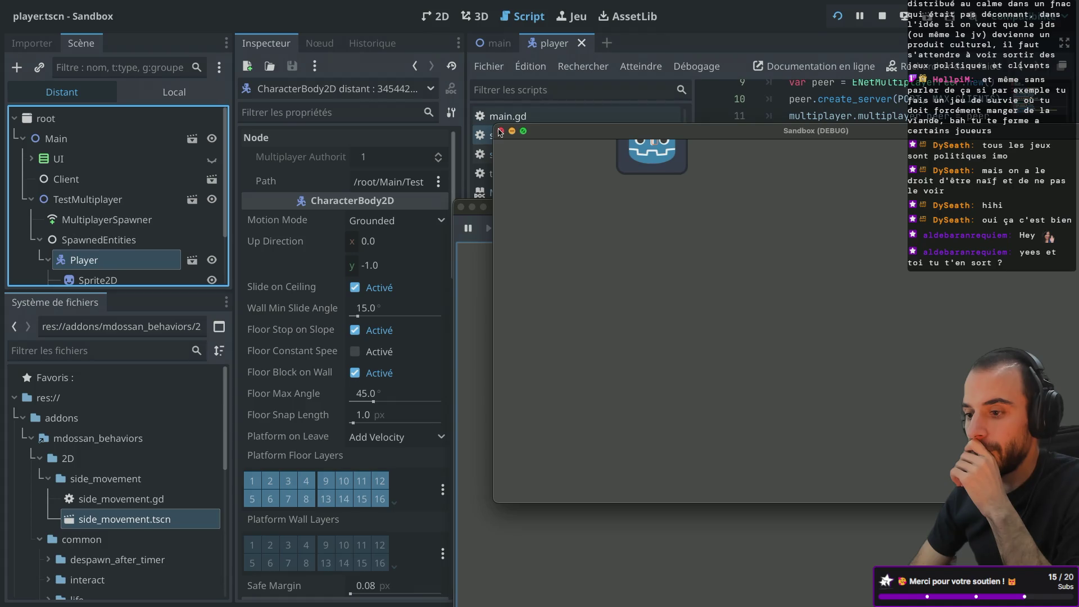
pyautogui.click(500, 131)
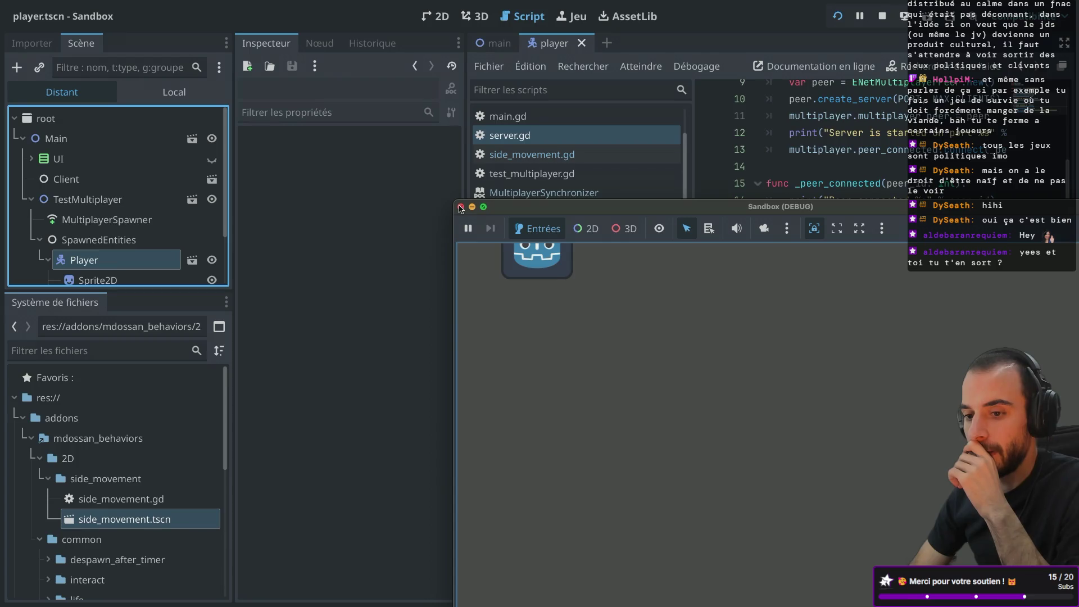
pyautogui.click(461, 208)
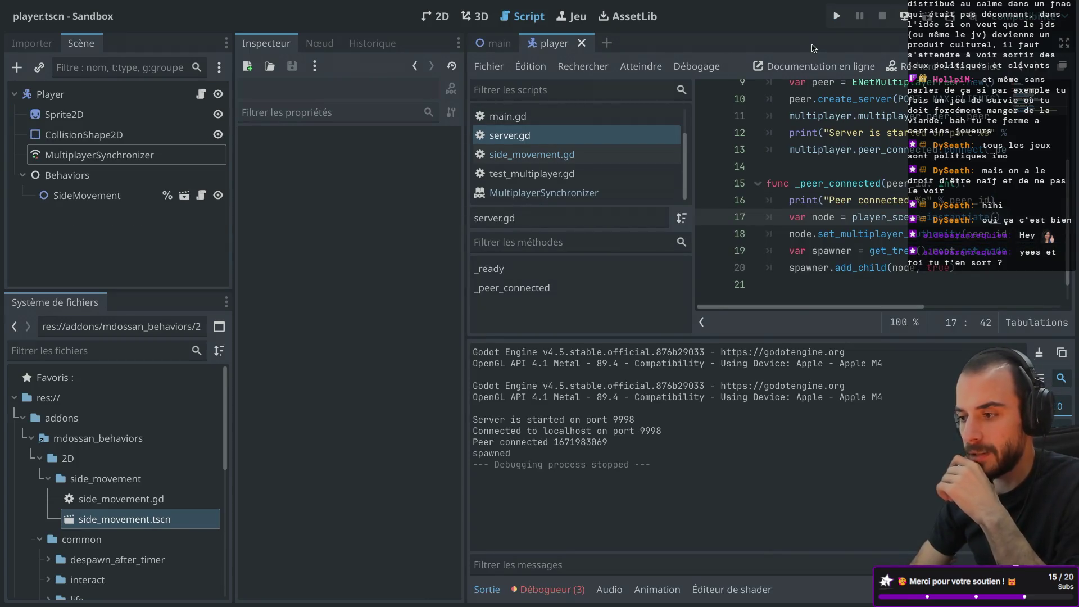
# - Relaunch the project, start the server in one instance and connect the other as client
pyautogui.hotkey('ctrl', 'Left')
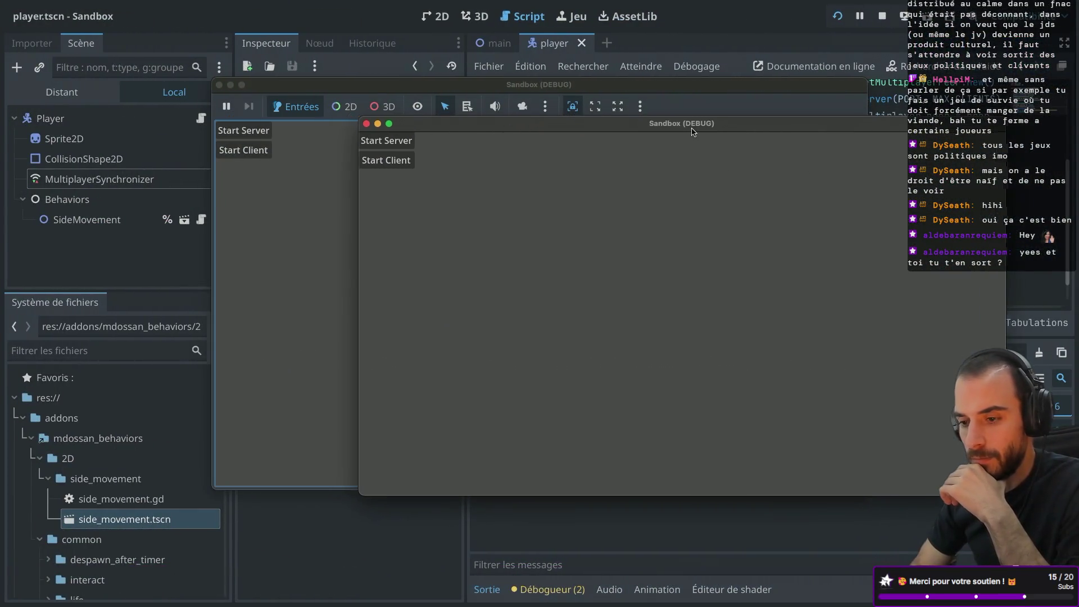
pyautogui.click(257, 156)
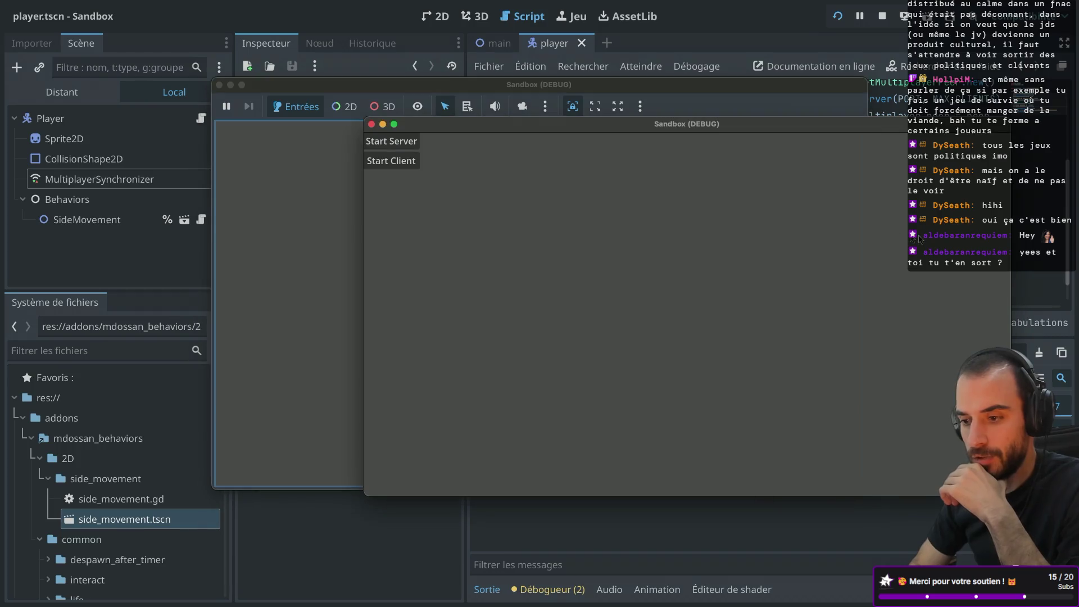
pyautogui.click(391, 152)
# - Inspect the remote spawned Player, now showing authority 507664007, then stop the game
pyautogui.click(62, 92)
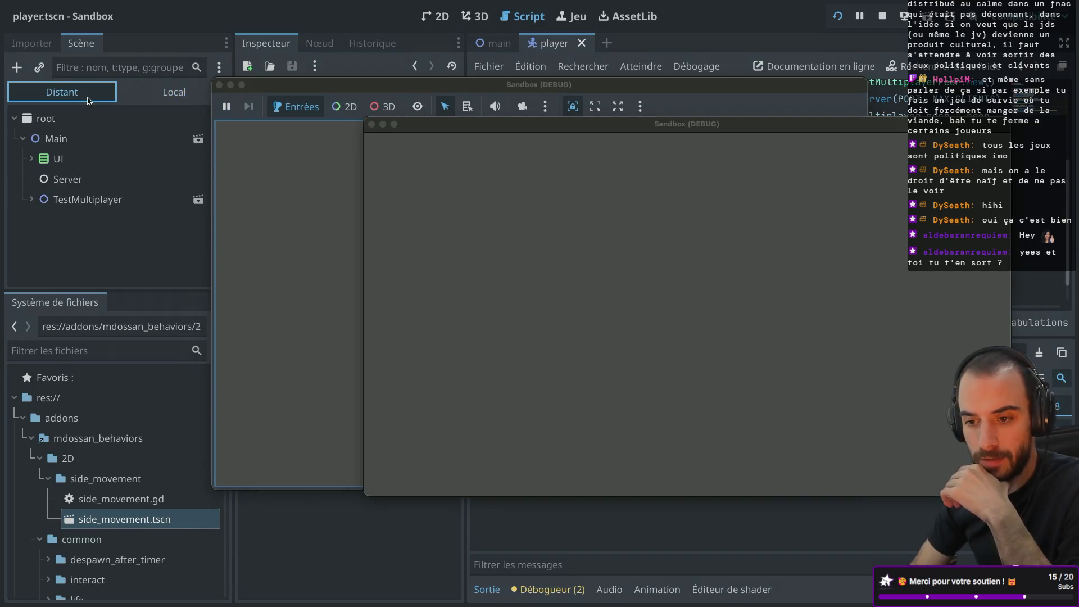
pyautogui.click(39, 202)
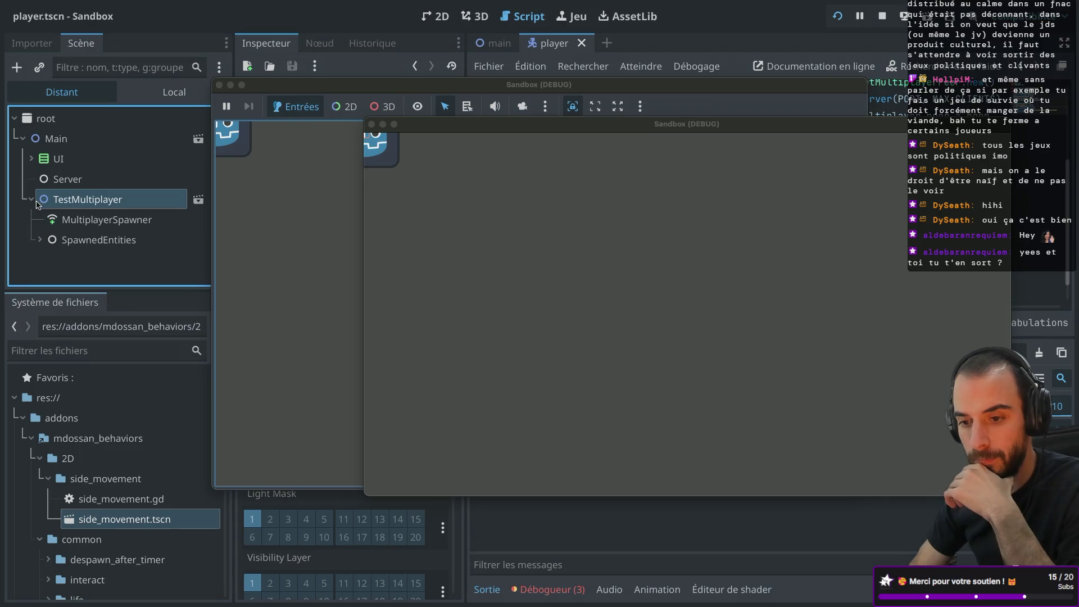
pyautogui.click(282, 224)
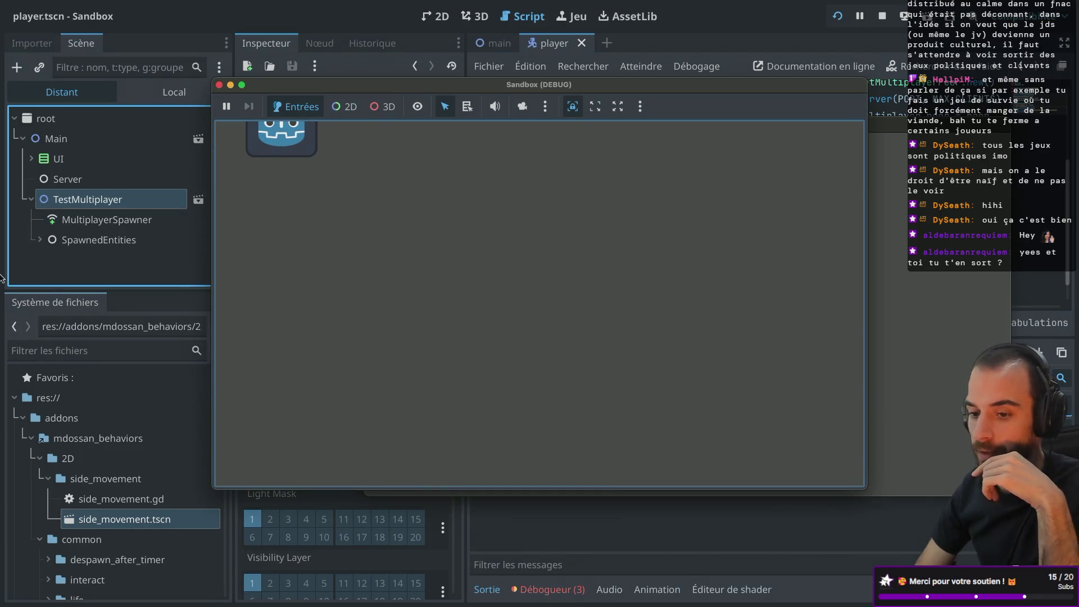
pyautogui.click(39, 240)
pyautogui.click(84, 260)
pyautogui.moveTo(345, 90)
pyautogui.mouseDown()
pyautogui.moveTo(415, 138)
pyautogui.moveTo(562, 123)
pyautogui.mouseUp()
pyautogui.moveTo(442, 141); pyautogui.dragTo(511, 192)
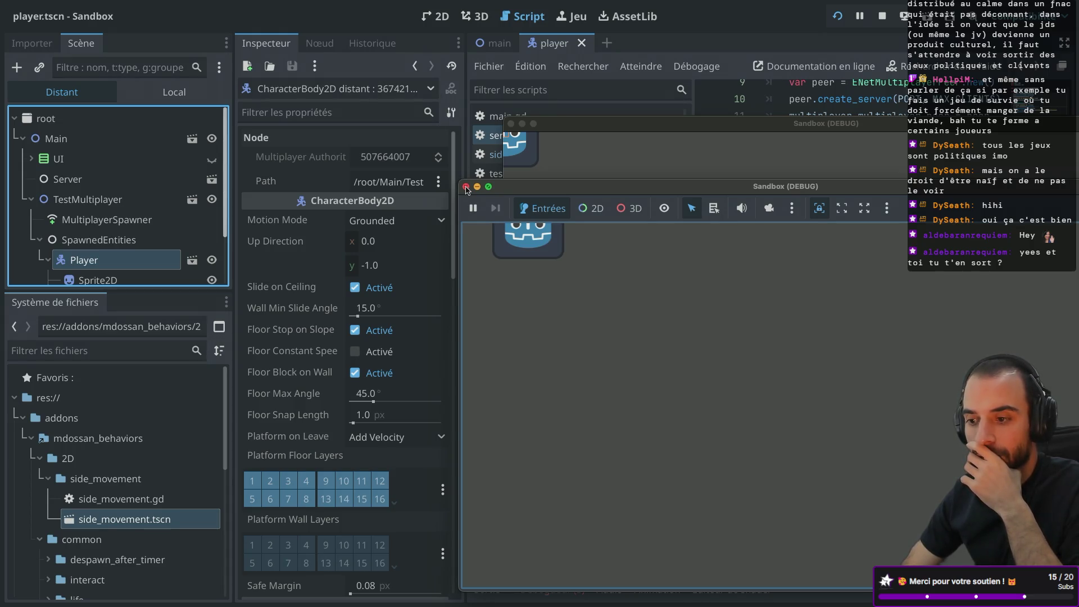
pyautogui.click(466, 187)
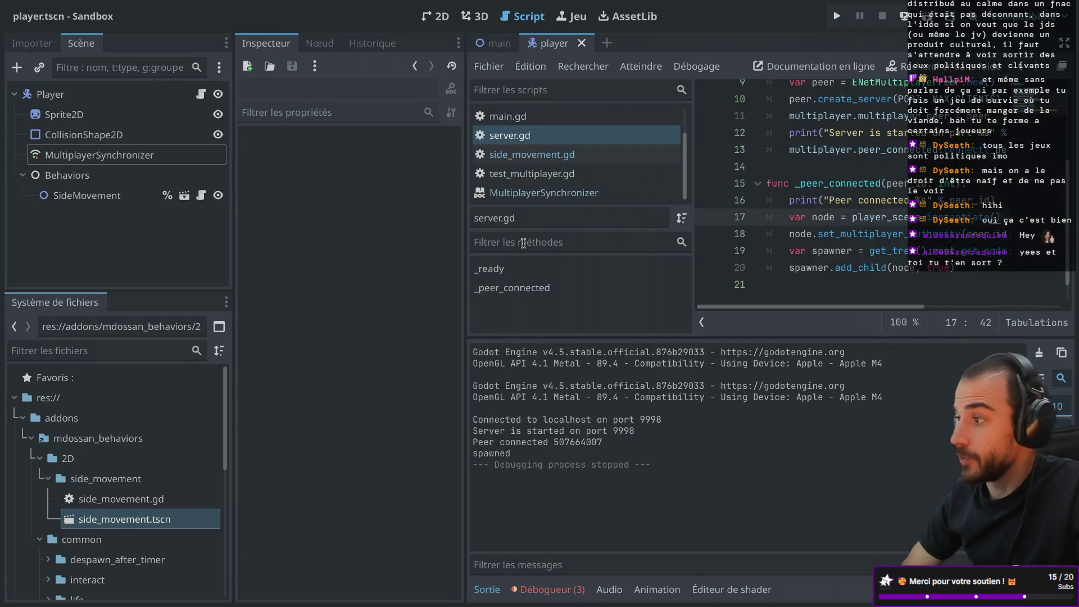
# - Narrow the scene and inspector docks so the code area gets more room
pyautogui.press('ctrl+super+d')
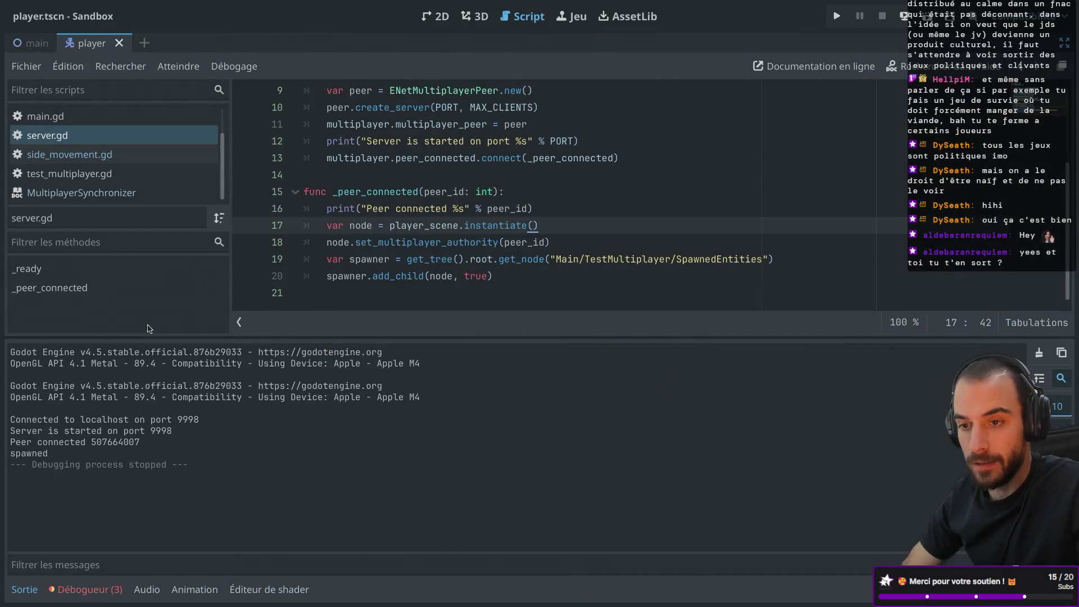
pyautogui.click(77, 596)
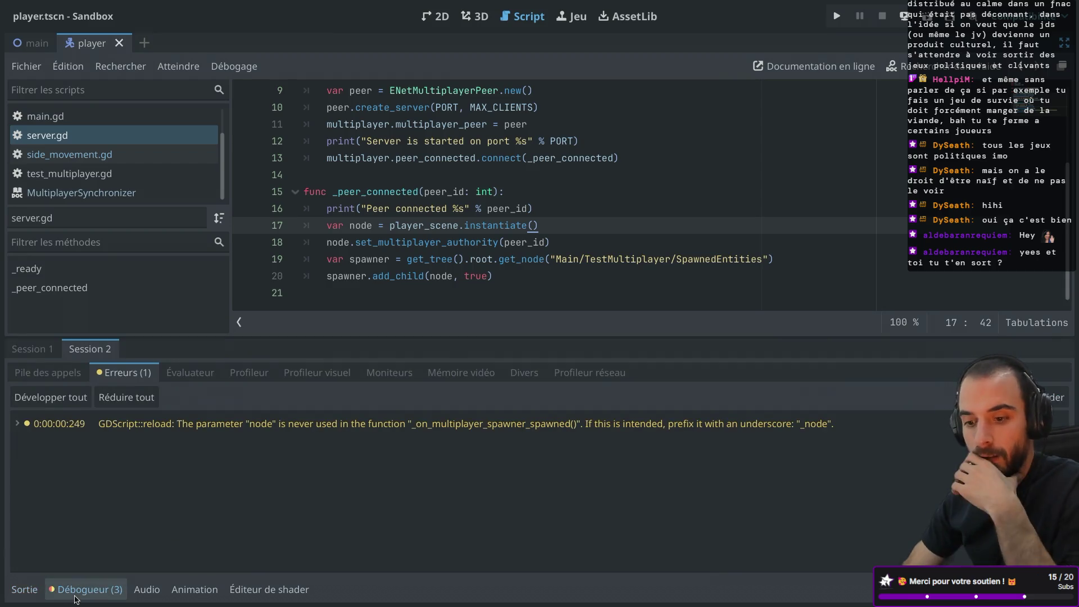
pyautogui.click(24, 590)
pyautogui.press('ctrl+super+d')
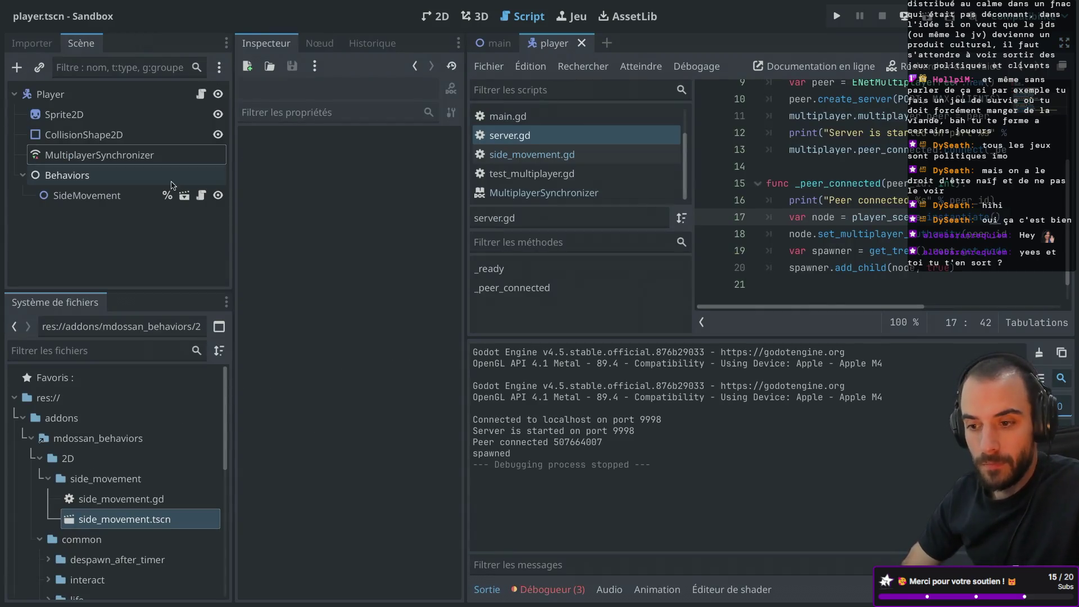
pyautogui.moveTo(231, 135); pyautogui.dragTo(191, 135)
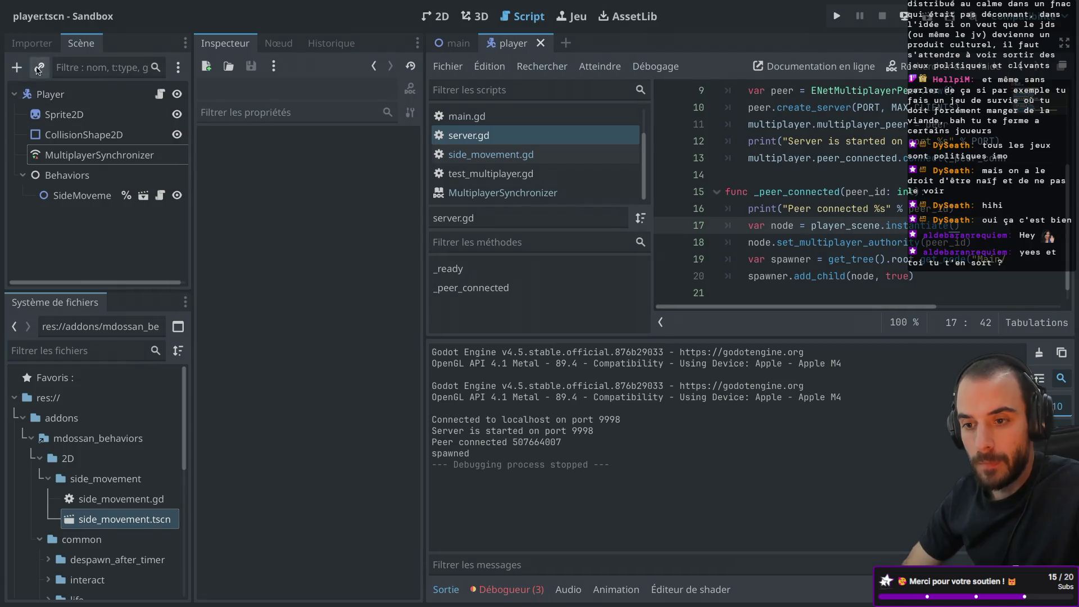
pyautogui.click(32, 43)
pyautogui.click(81, 44)
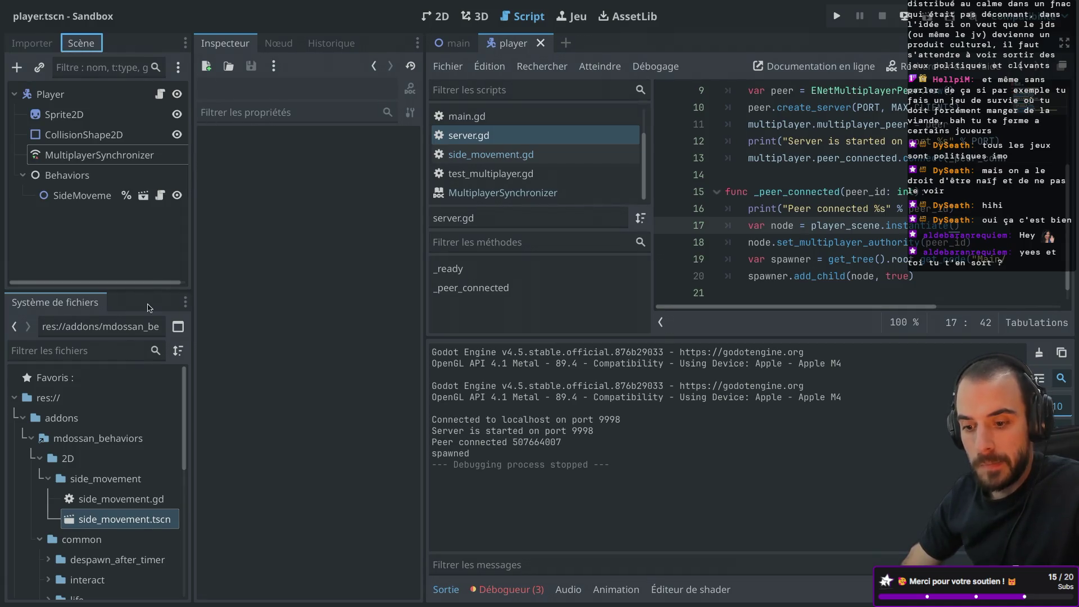
pyautogui.moveTo(425, 158); pyautogui.dragTo(374, 157)
# - Open Player's character_body_2d.gd script and list Session 1's two errors in the debugger
pyautogui.click(159, 96)
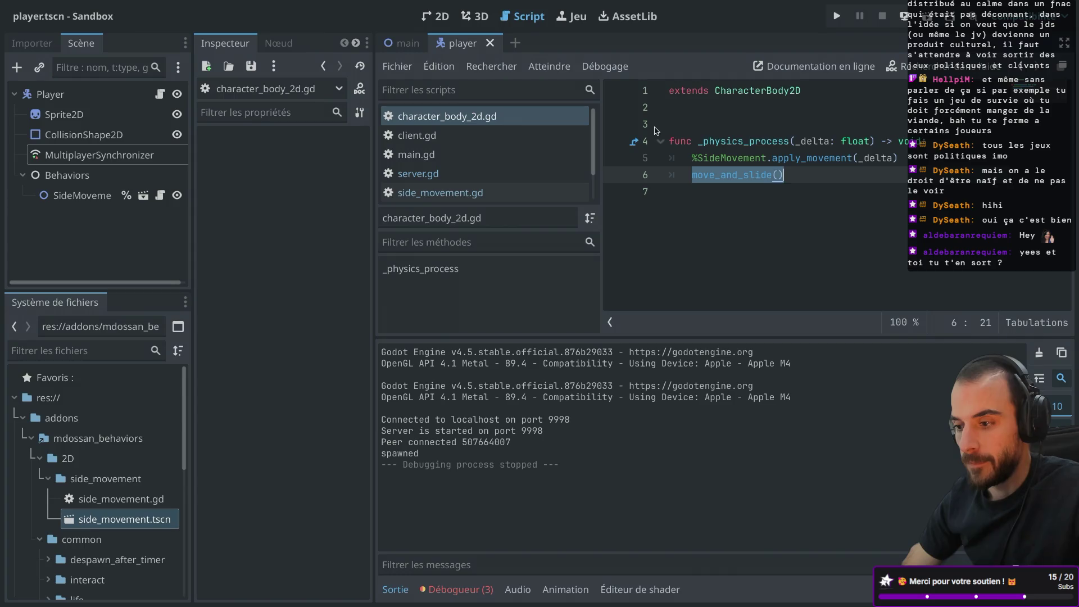
pyautogui.click(682, 127)
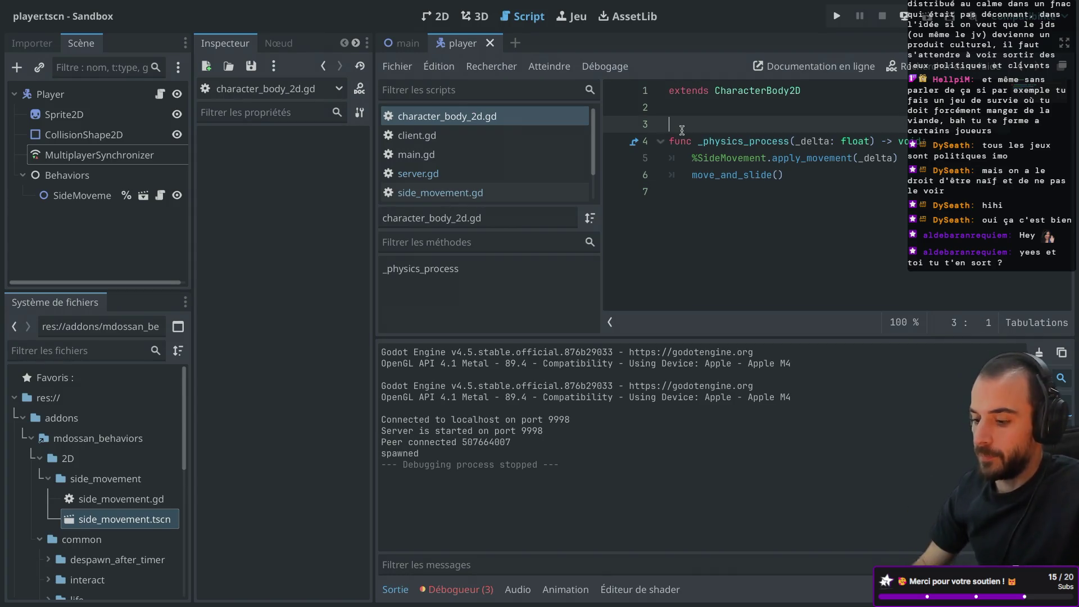
pyautogui.click(481, 597)
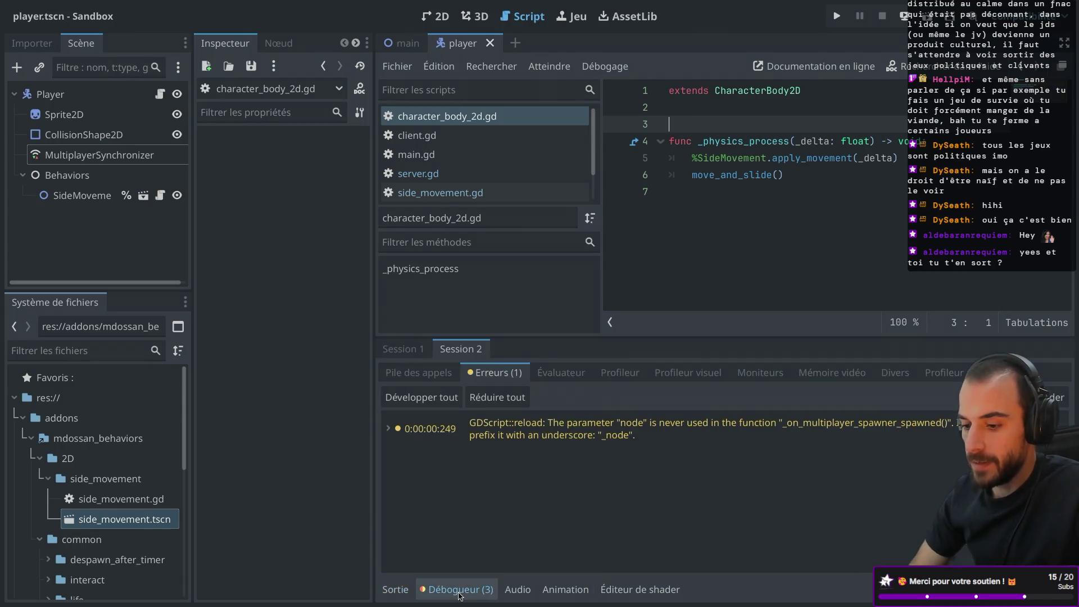
pyautogui.click(419, 353)
pyautogui.click(495, 373)
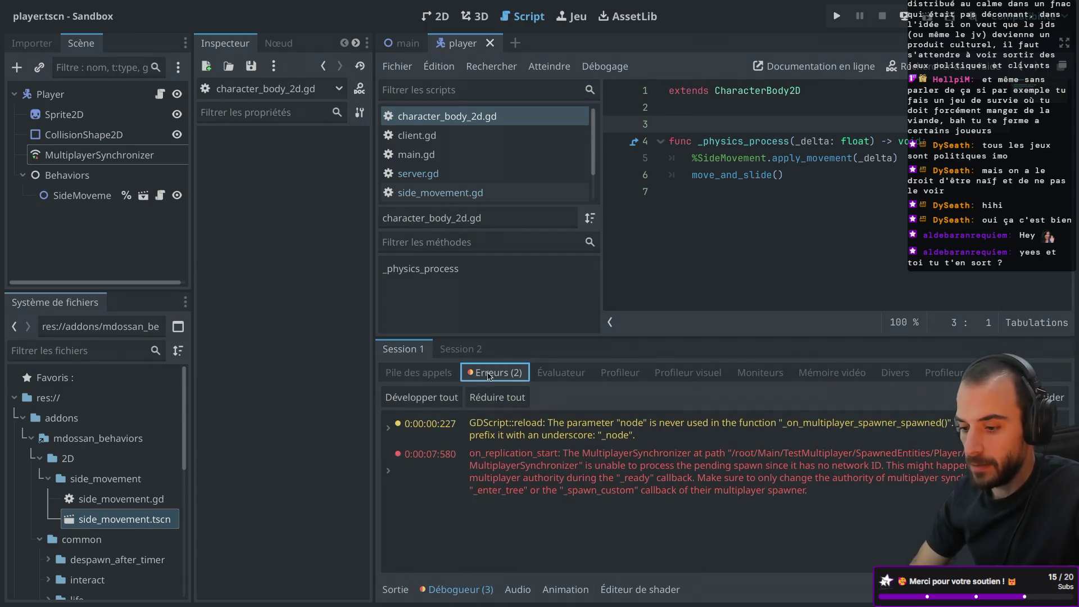
# - Google 'spawner godot change multiplayer authority' in a new Safari tab and open the forum thread
pyautogui.moveTo(602, 487)
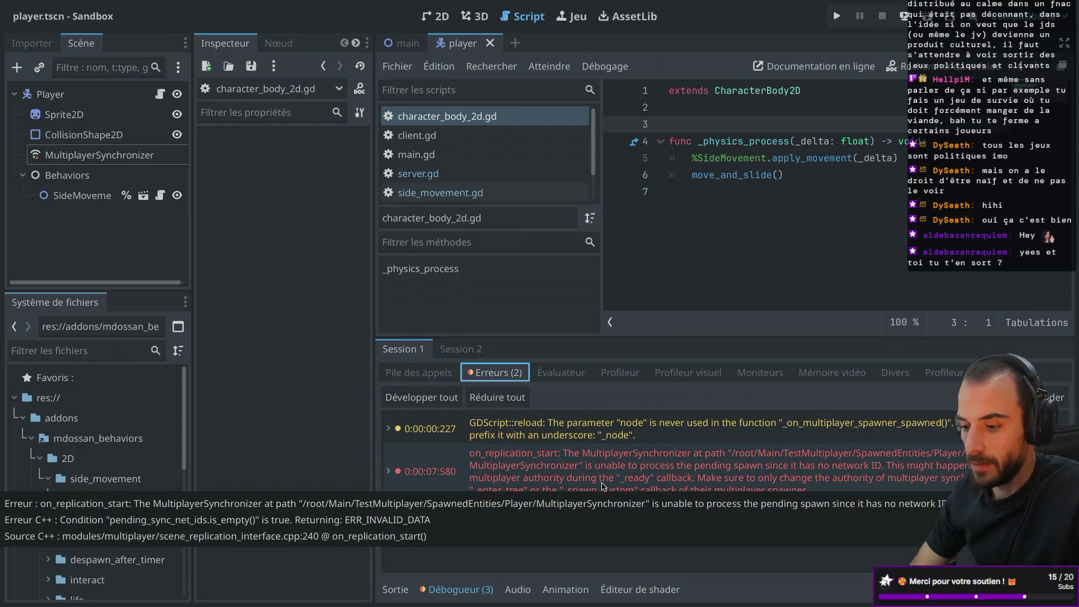
pyautogui.hotkey('ctrl', 'Right')
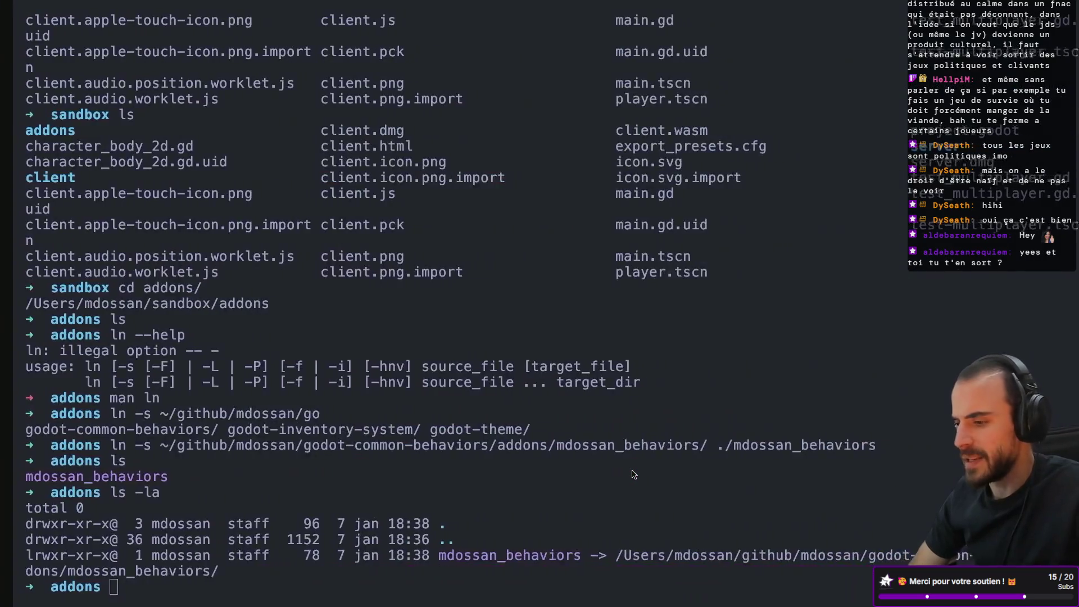
pyautogui.hotkey('ctrl', 'Left')
pyautogui.hotkey('ctrl', 'Right')
pyautogui.hotkey('ctrl', 'Right')
pyautogui.hotkey('ctrl', 'Right')
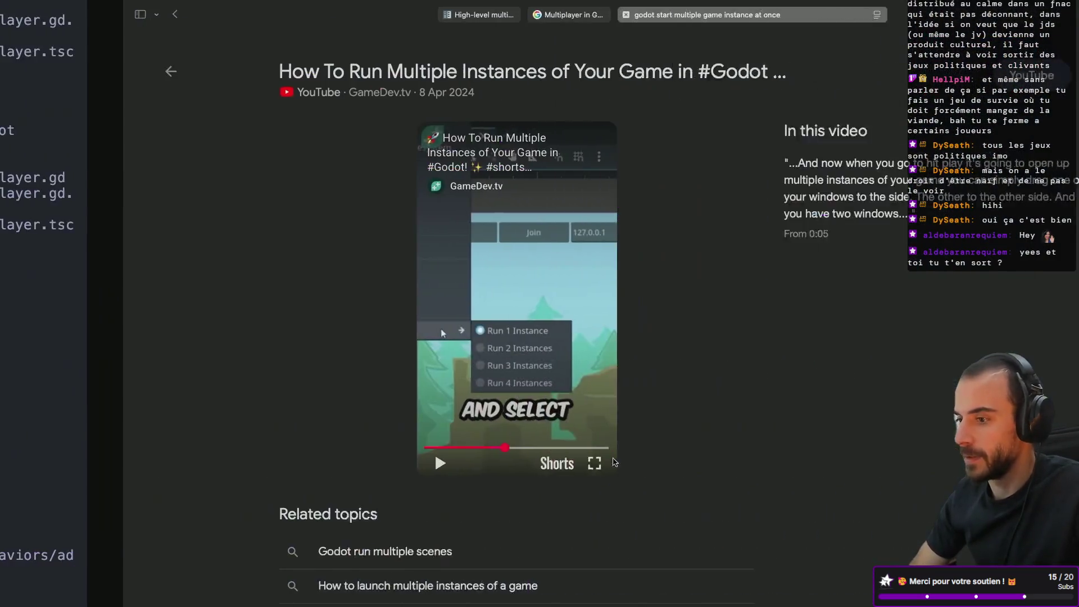
pyautogui.press('super+t')
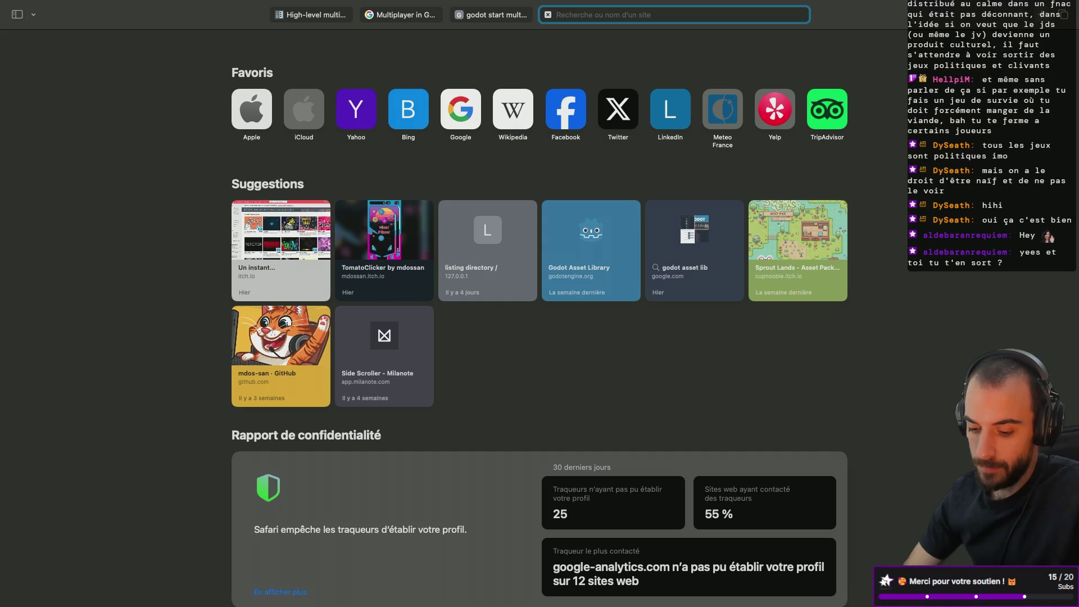
pyautogui.write('spawn')
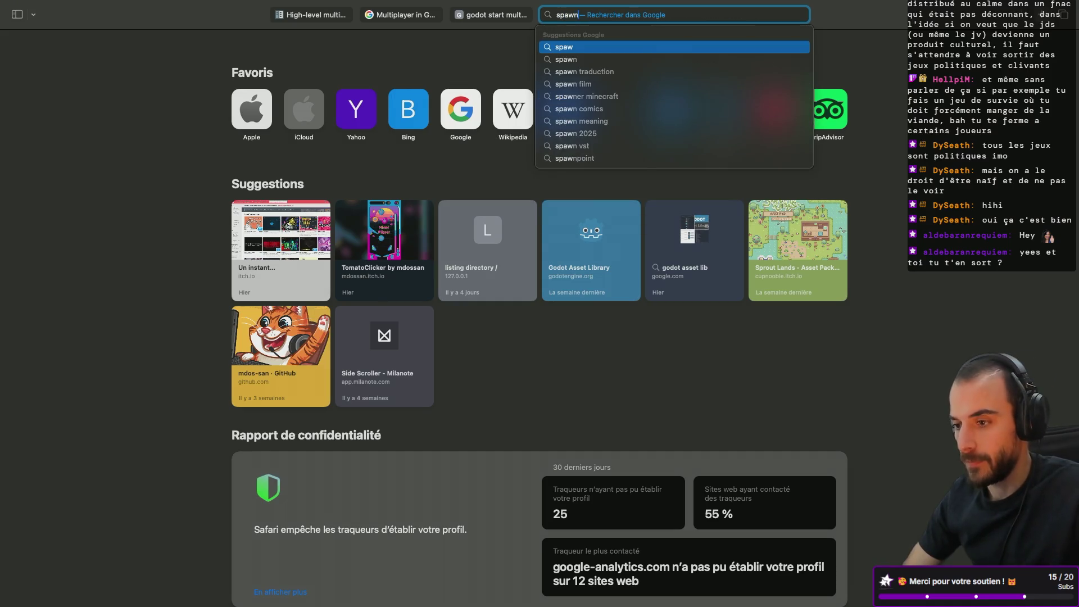
pyautogui.write('er godot ch')
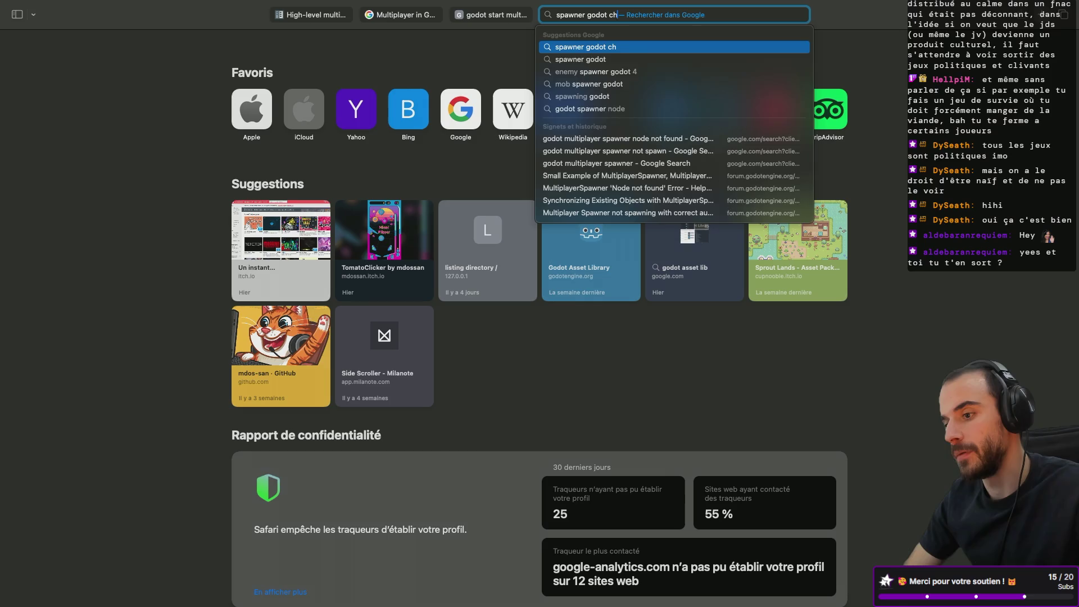
pyautogui.write('ange multip')
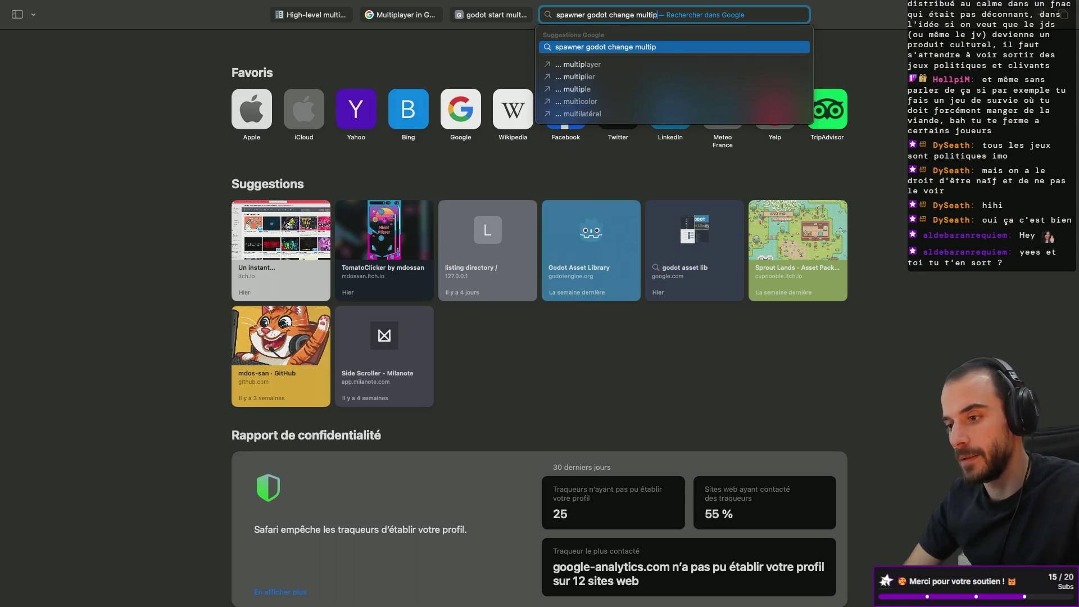
pyautogui.write('layer authority')
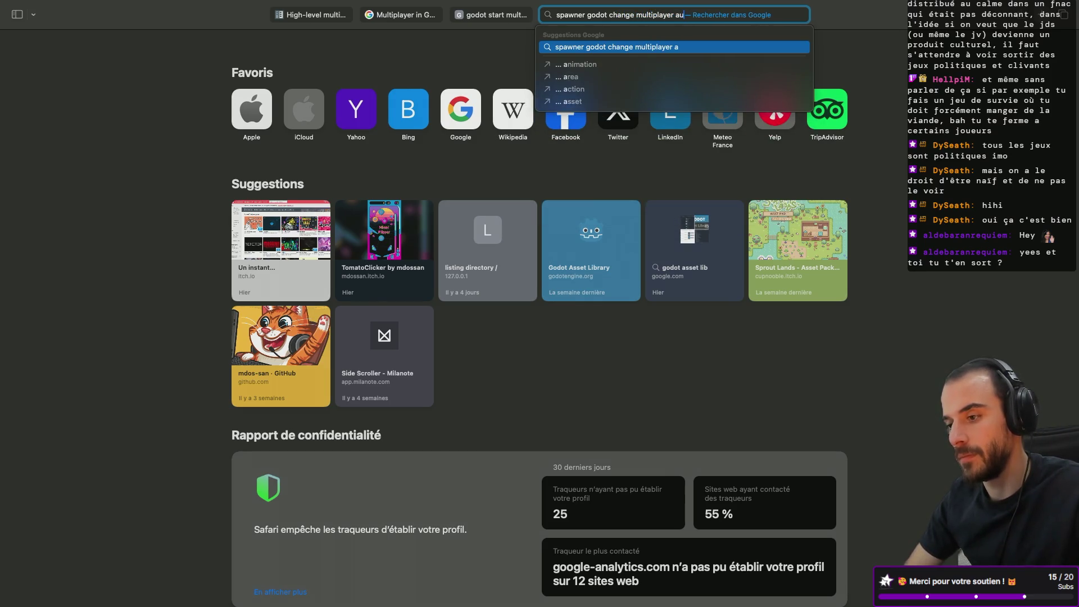
pyautogui.press('Return')
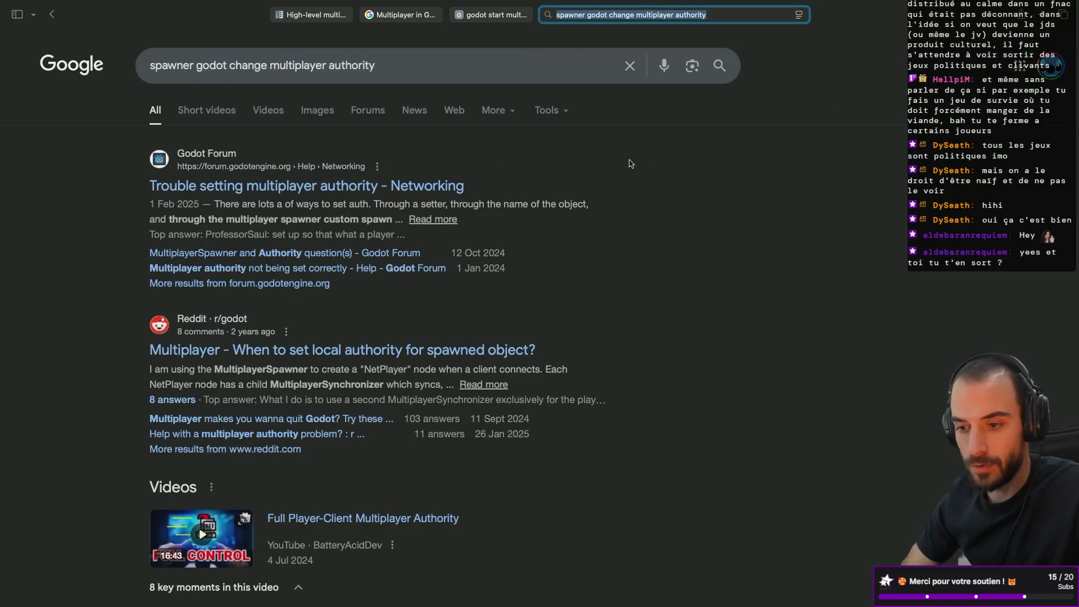
pyautogui.click(311, 191)
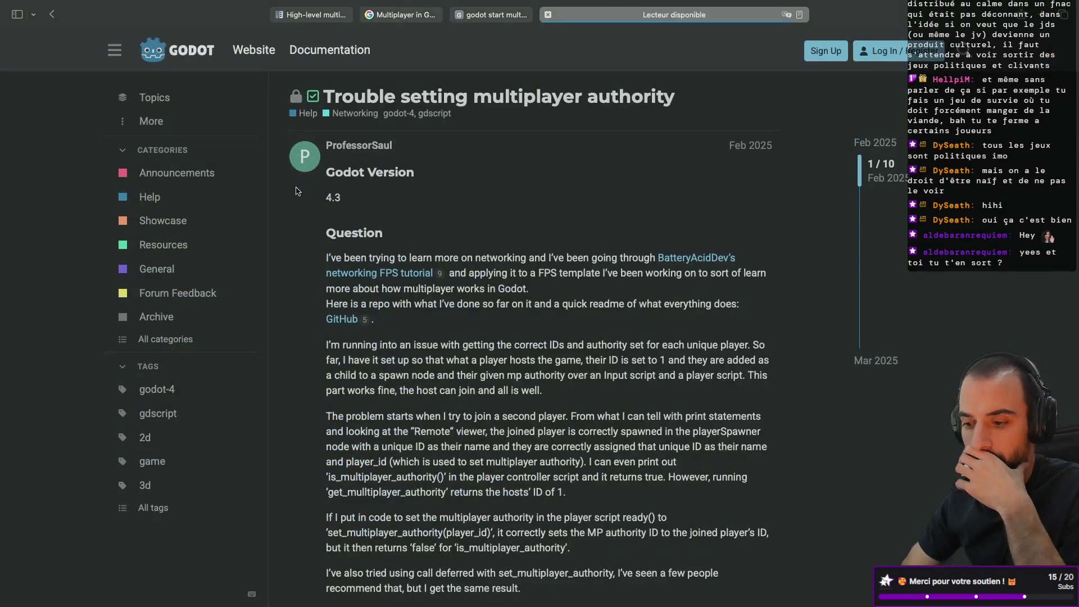
# - Search the Godot multiplayer docs page for 'set_multi' and read the set_multiplayer_authority matches
pyautogui.scroll(-3, 371, 320)
pyautogui.scroll(-2, 371, 320)
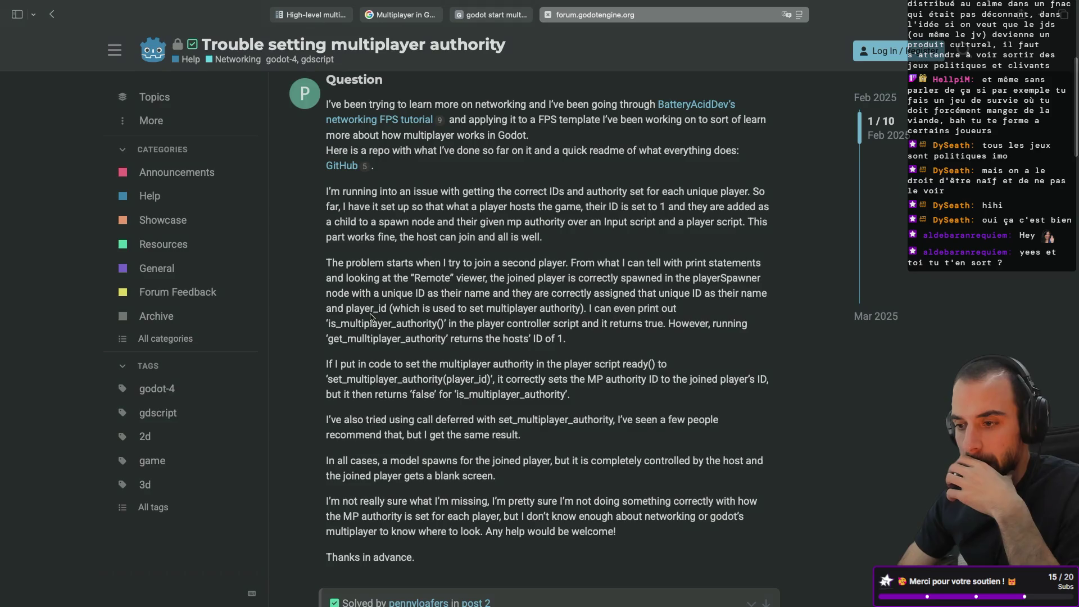
pyautogui.hotkey('ctrl', 'Tab')
pyautogui.scroll(-6, 366, 278)
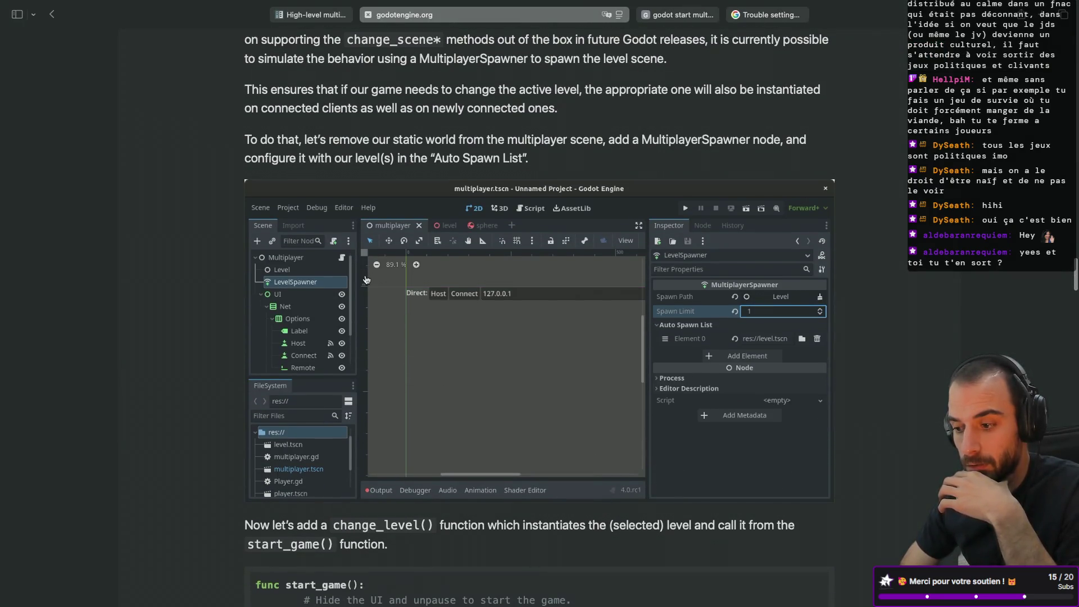
pyautogui.scroll(-7, 365, 279)
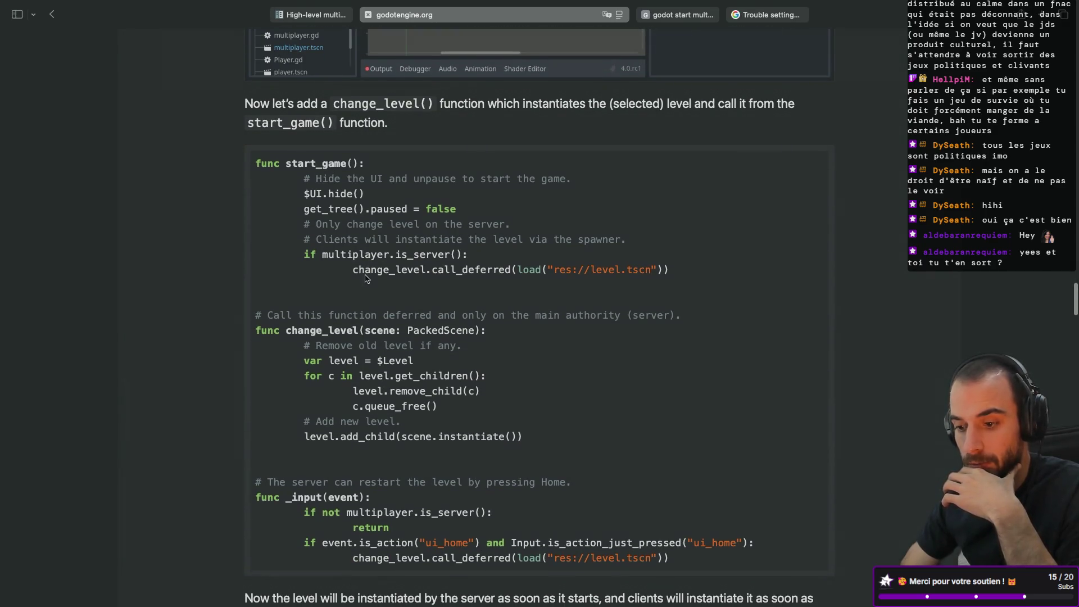
pyautogui.scroll(-3, 366, 279)
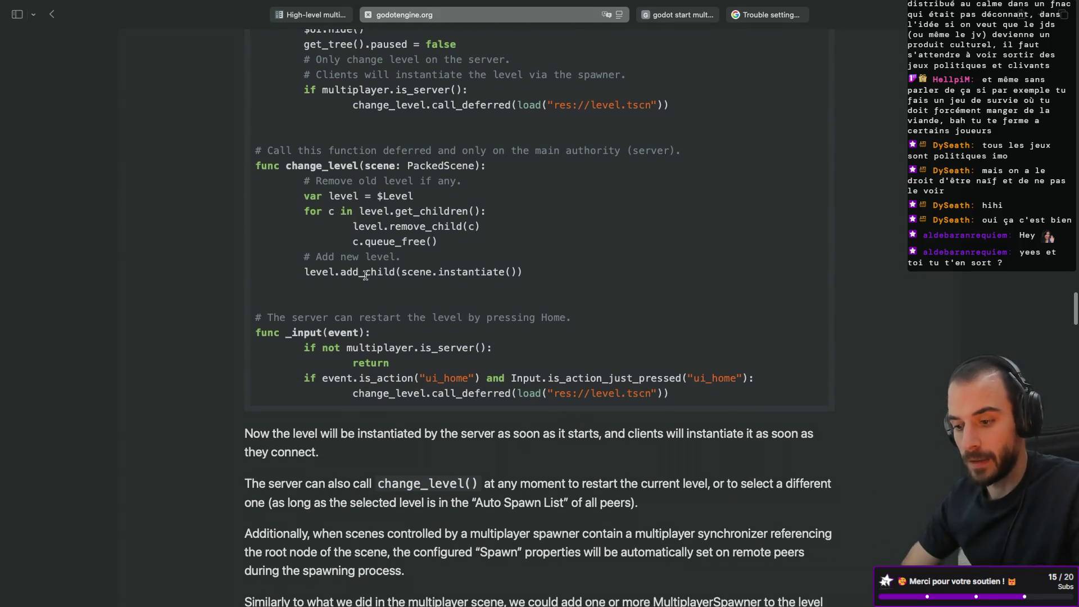
pyautogui.press('super+f')
pyautogui.write('set_')
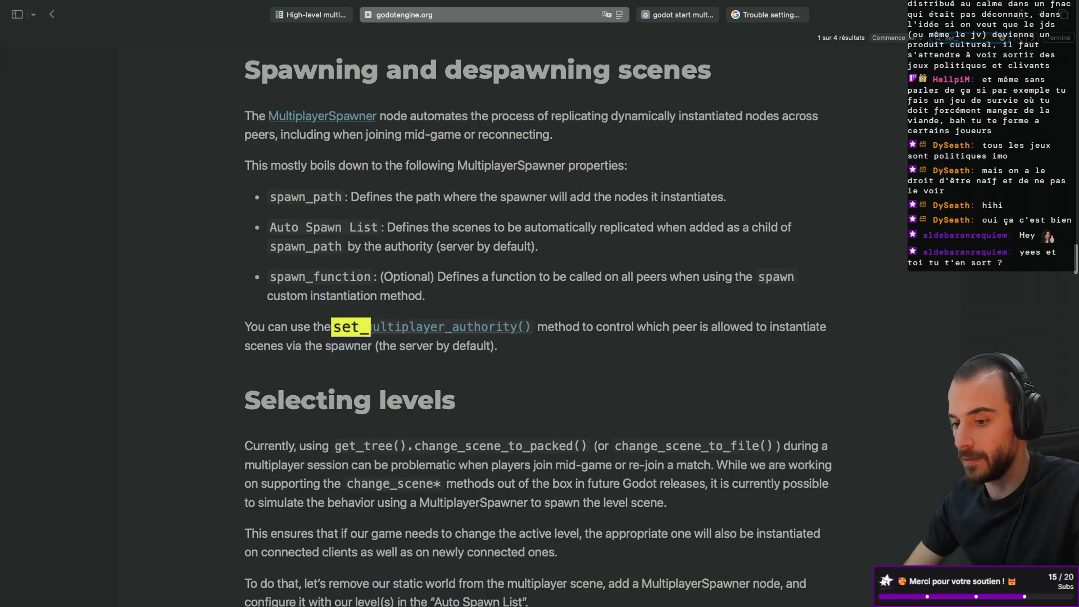
pyautogui.write('multi')
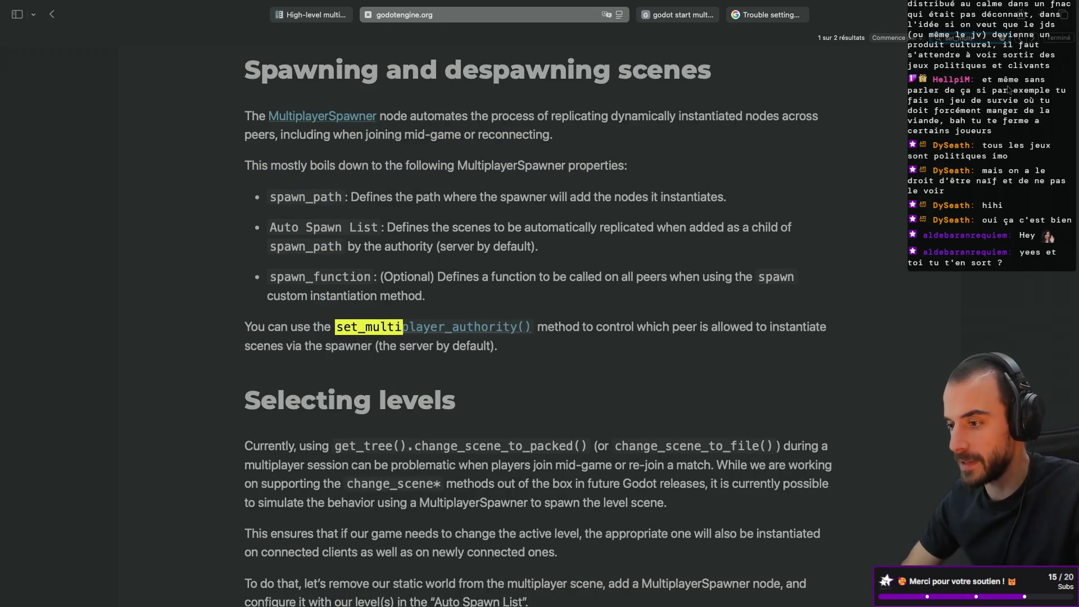
pyautogui.press('Return')
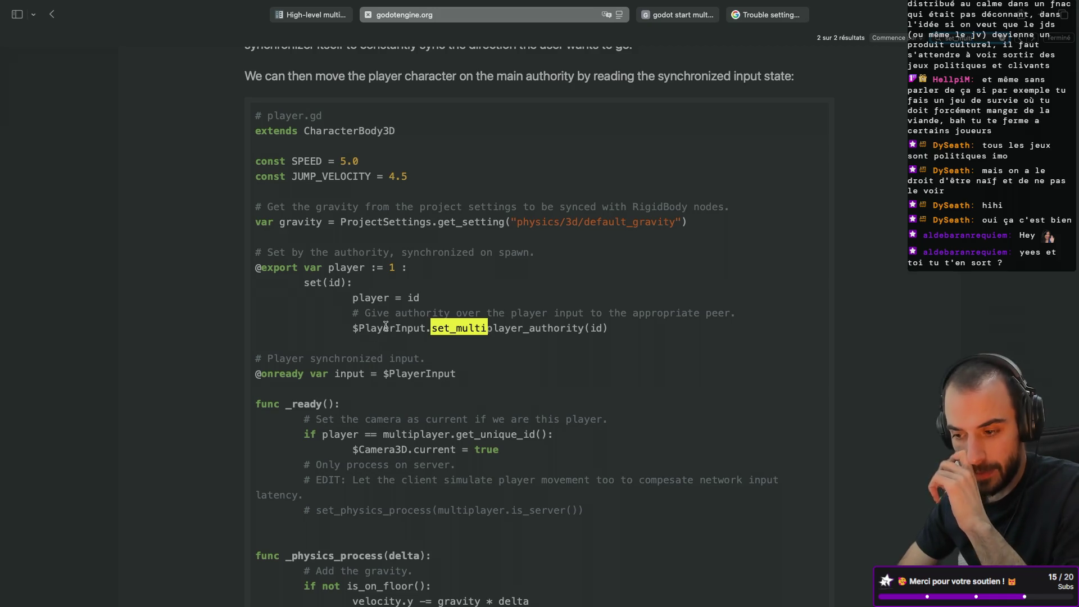
pyautogui.scroll(-2, 385, 326)
pyautogui.scroll(3, 386, 328)
pyautogui.scroll(-6, 385, 328)
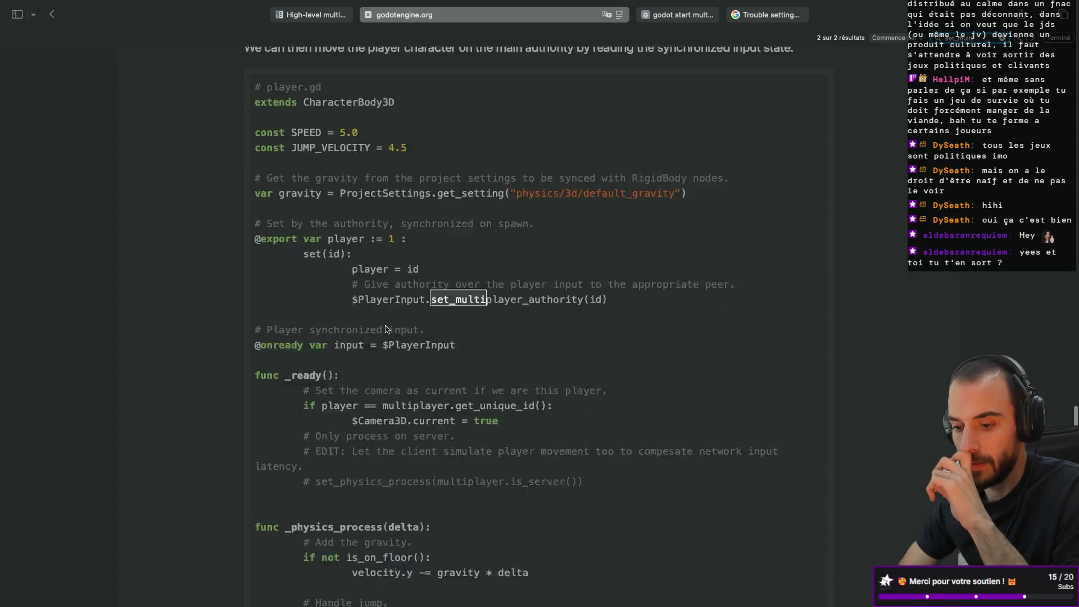
pyautogui.scroll(-1, 385, 326)
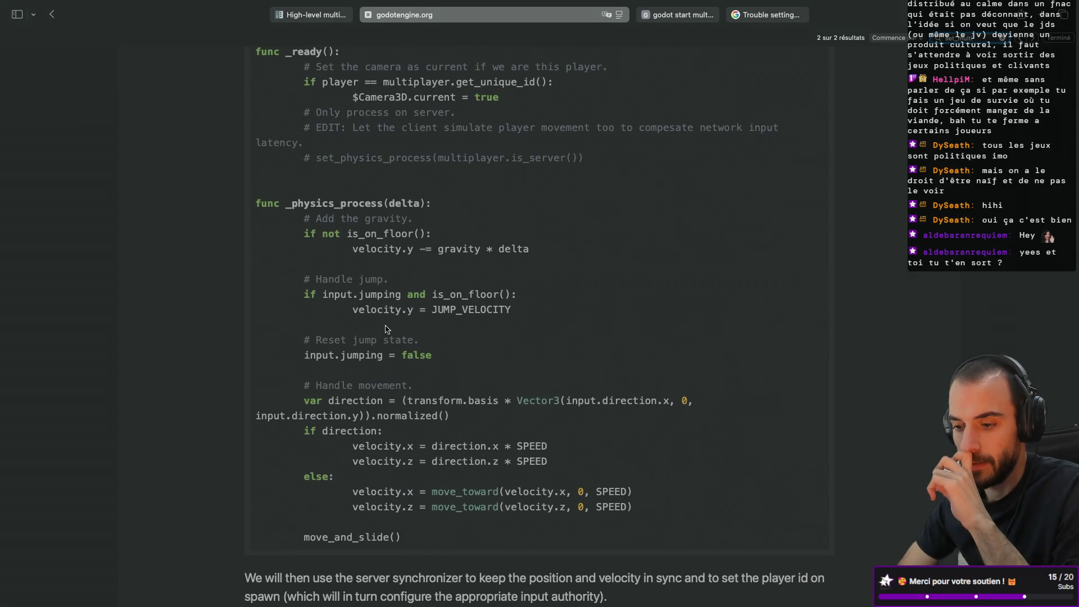
# - Read the forum thread's accepted answer about a custom spawn function, then return to Godot
pyautogui.click(768, 14)
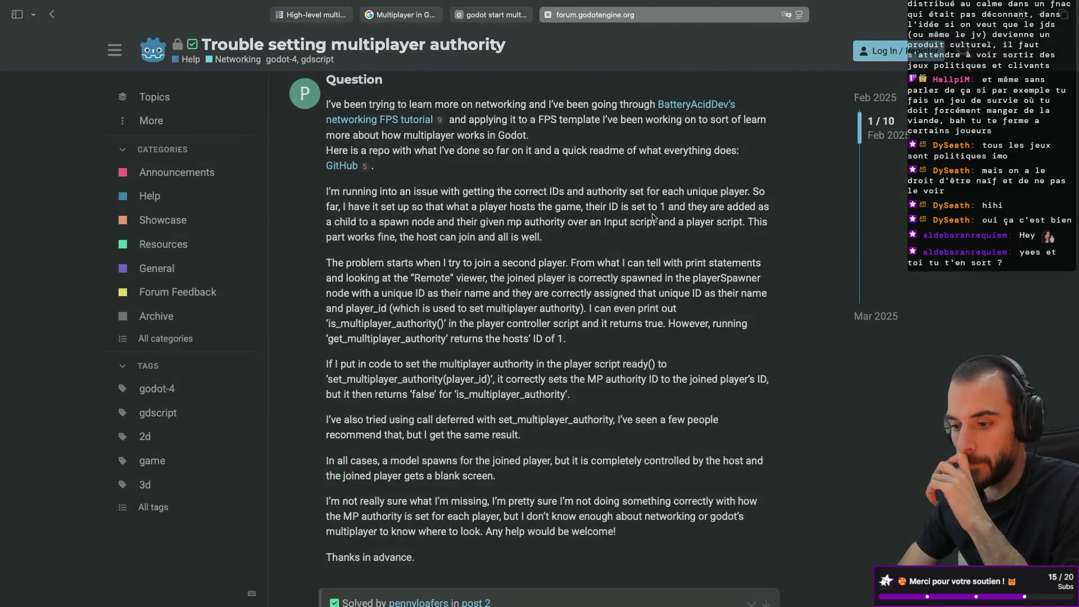
pyautogui.scroll(-6, 652, 217)
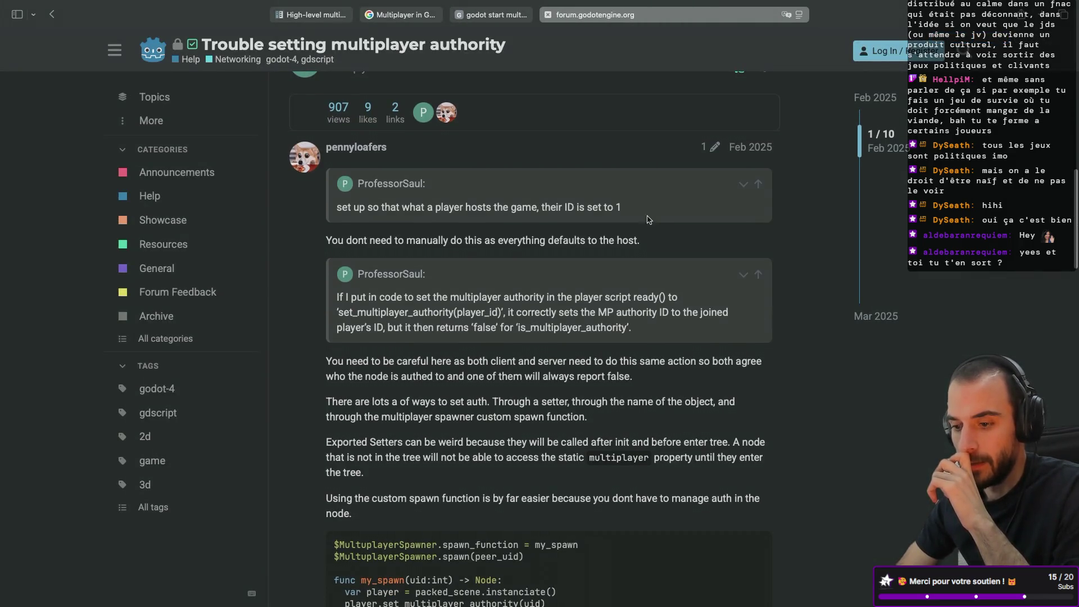
pyautogui.scroll(-3, 405, 257)
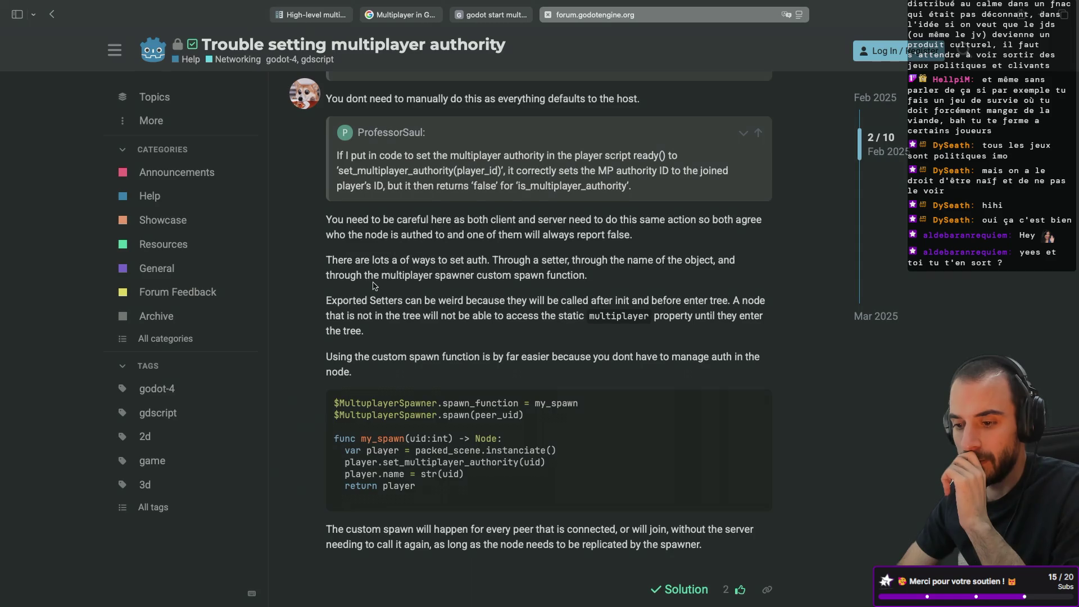
pyautogui.scroll(-1, 373, 285)
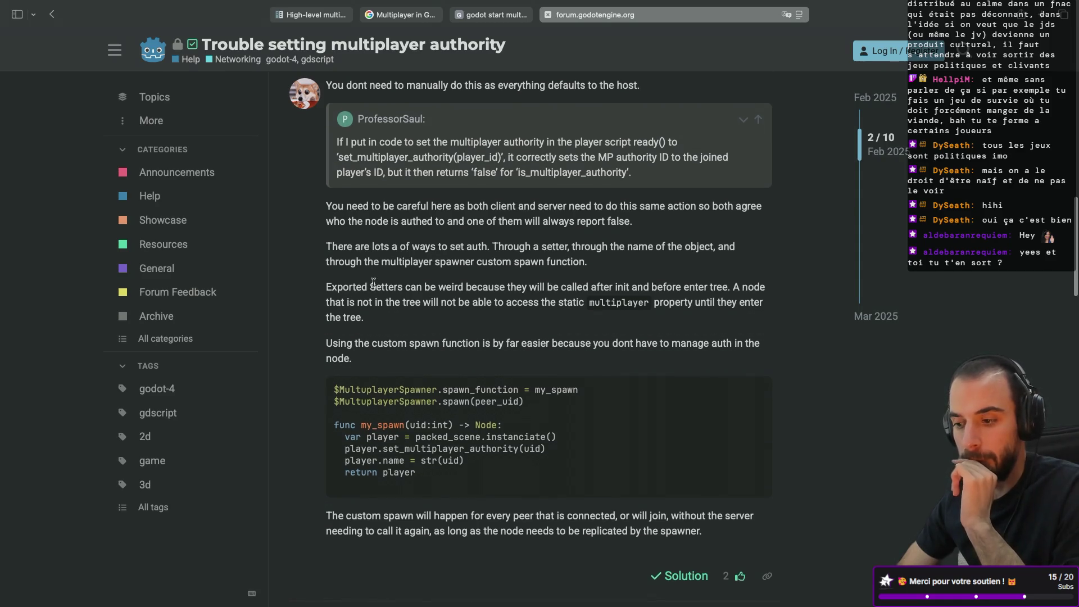
pyautogui.scroll(-6, 373, 282)
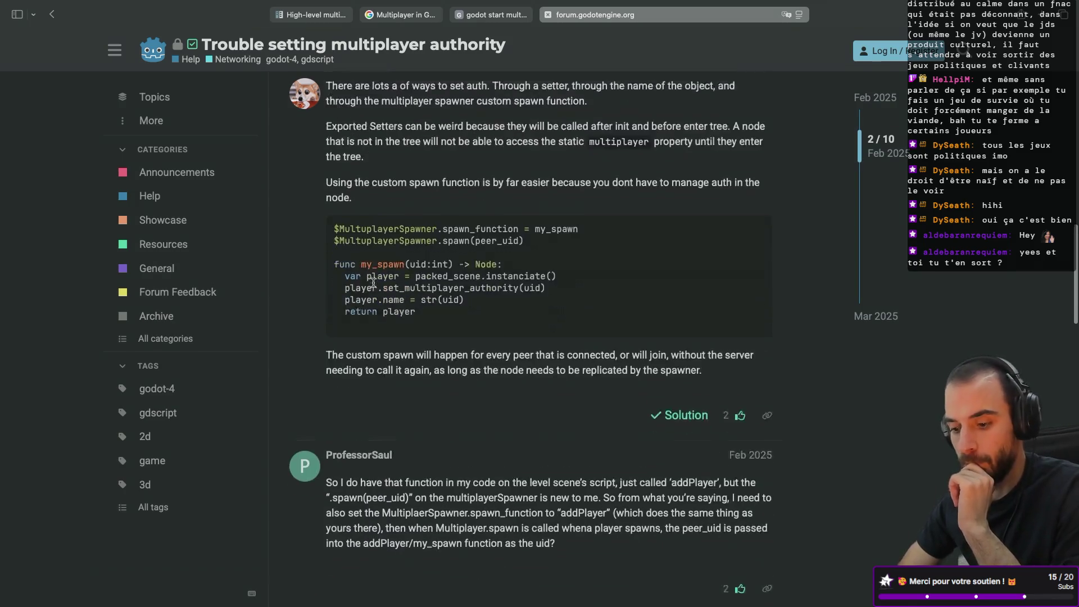
pyautogui.scroll(-1, 373, 282)
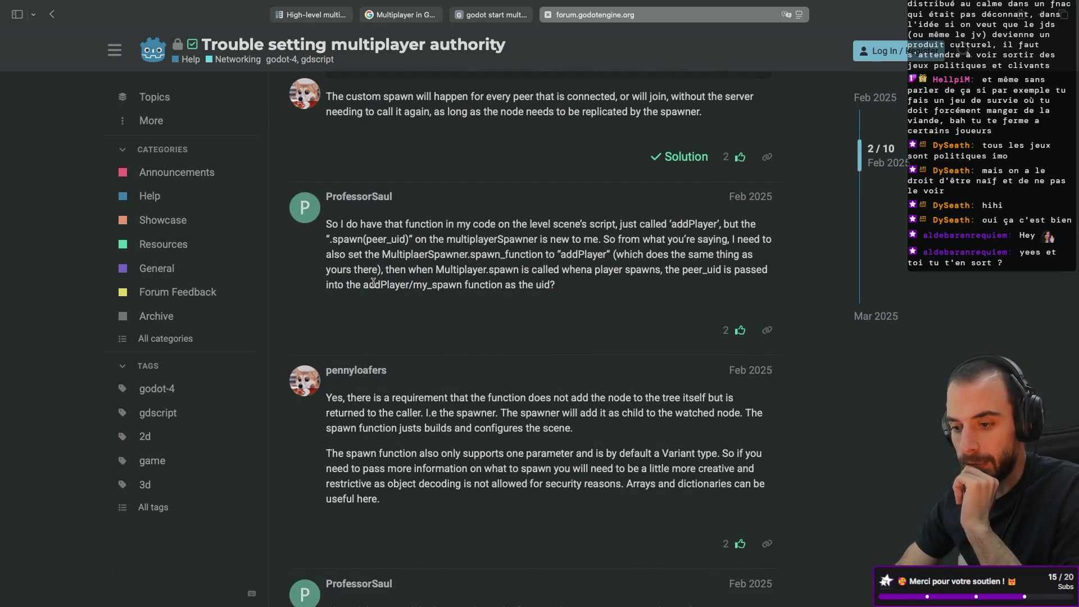
pyautogui.scroll(1, 374, 282)
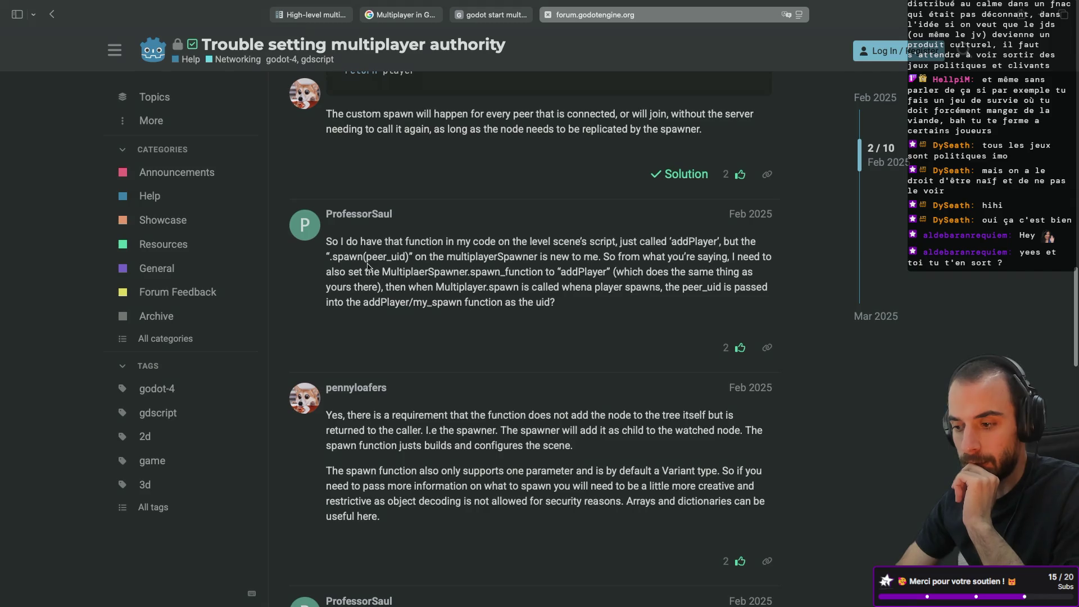
pyautogui.scroll(-1, 369, 267)
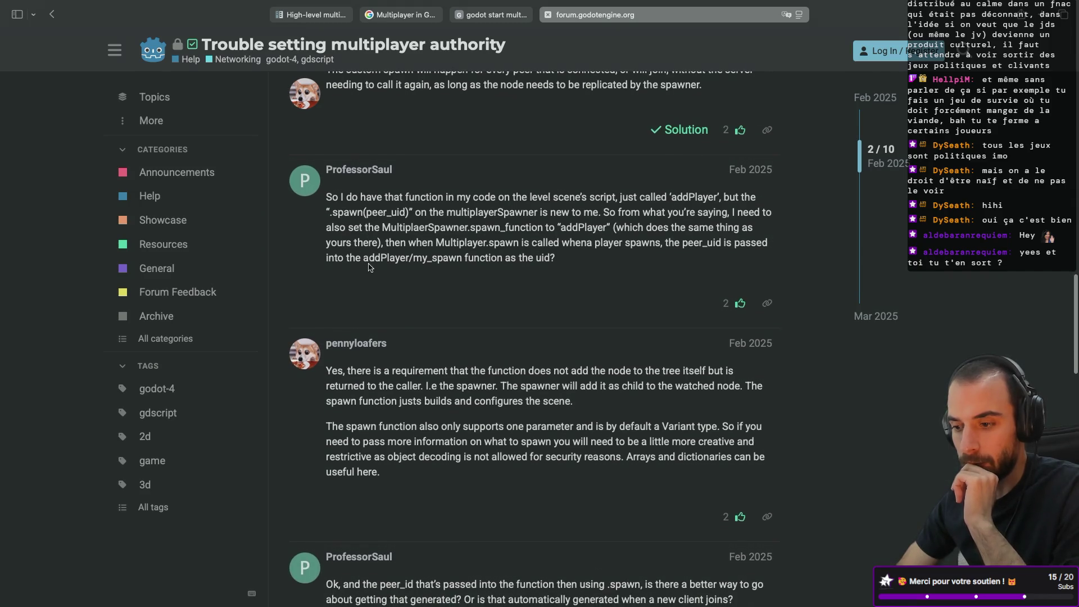
pyautogui.scroll(-1, 369, 266)
pyautogui.scroll(-2, 370, 267)
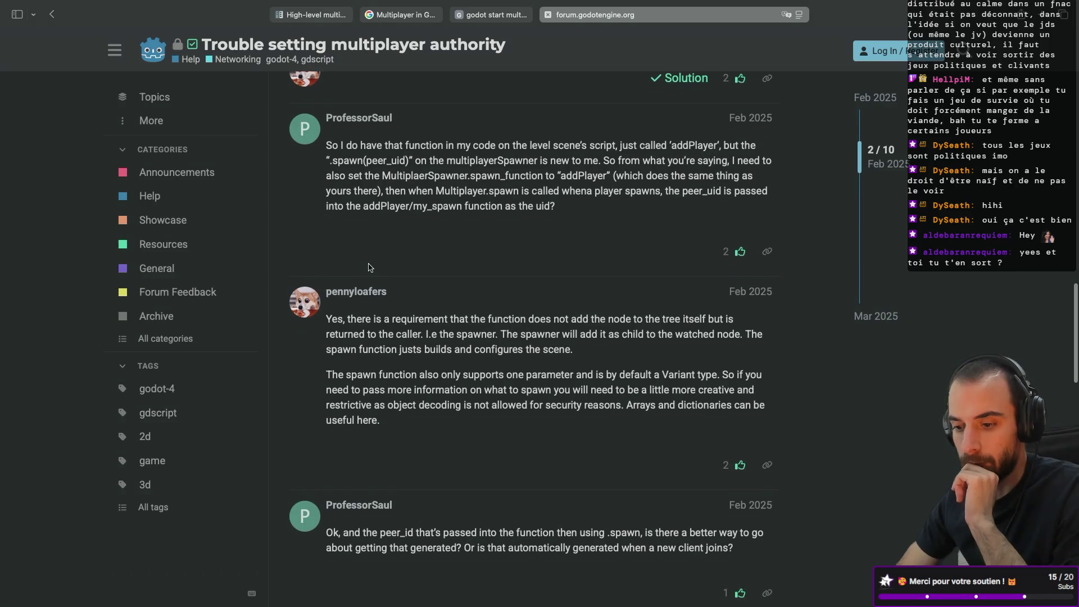
pyautogui.hotkey('ctrl', 'Right')
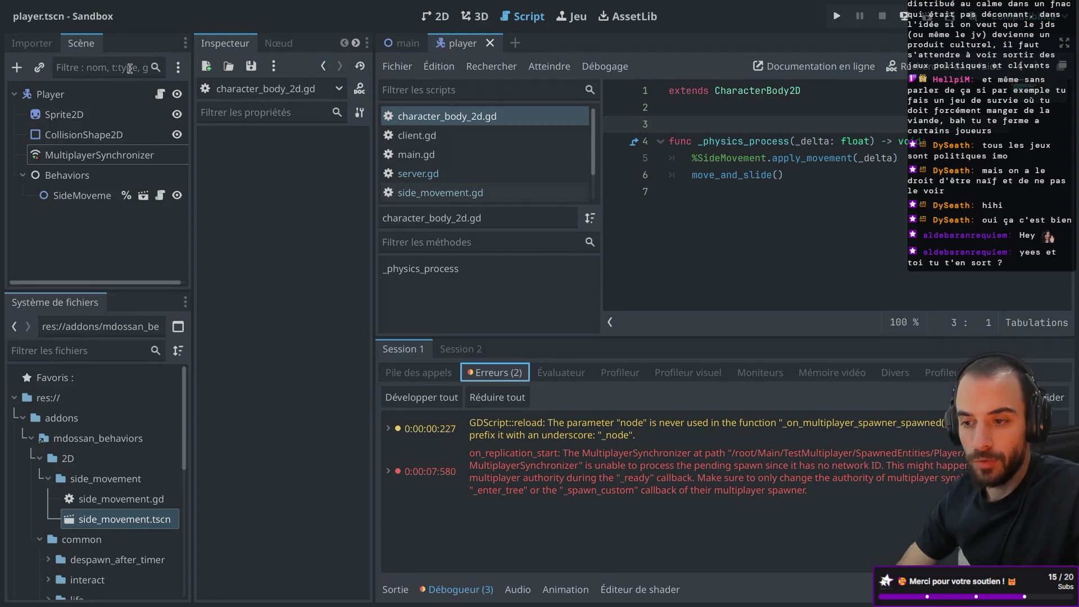
# - Open the test-multiplayer.tscn scene and widen the MultiplayerSpawner properties panel
pyautogui.click(402, 43)
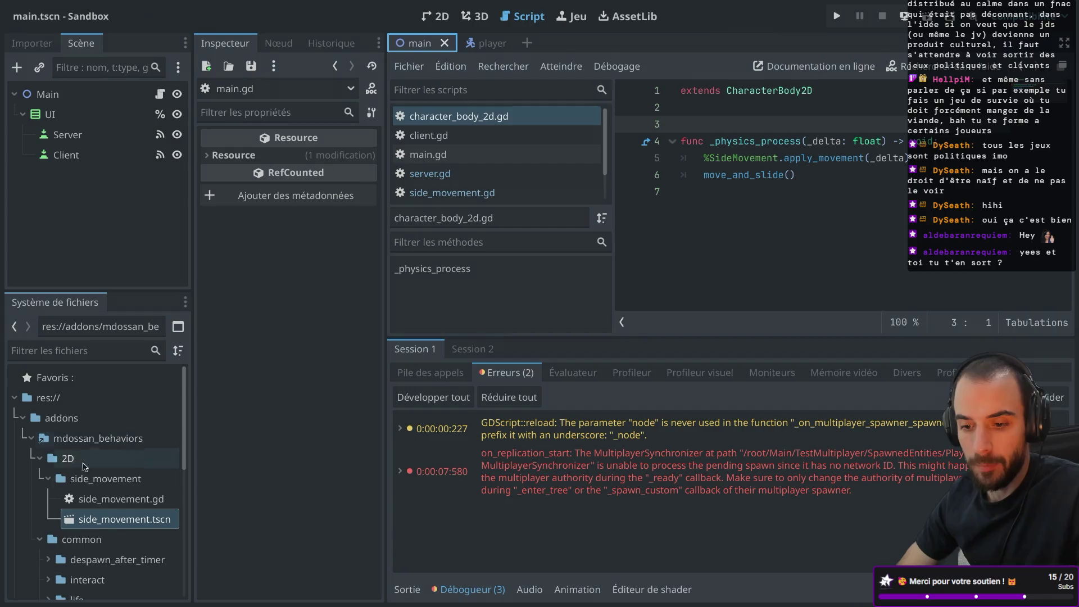
pyautogui.scroll(-10, 64, 506)
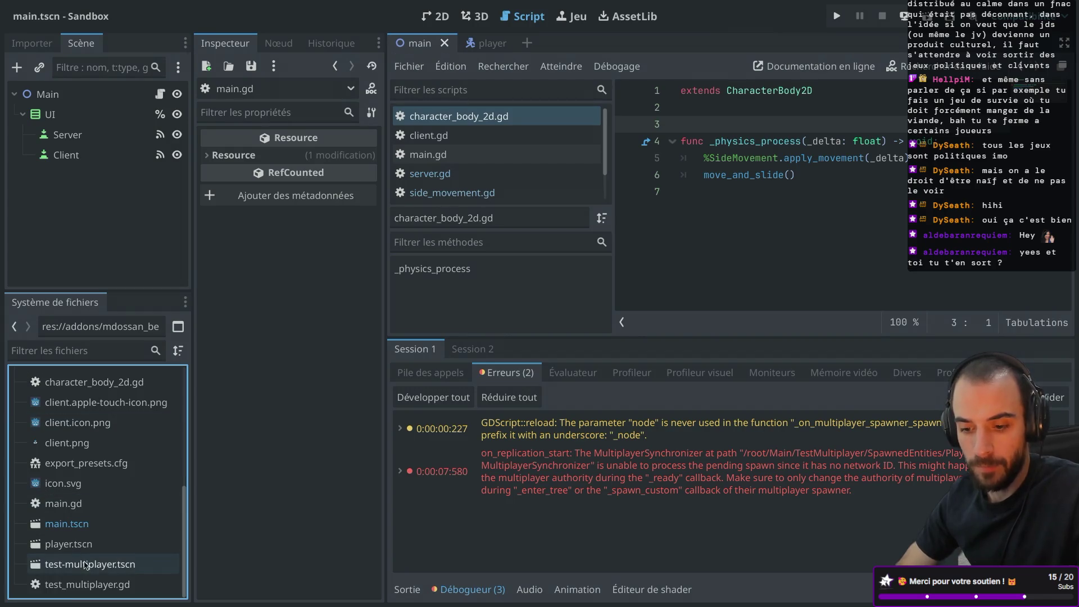
pyautogui.doubleClick(106, 565)
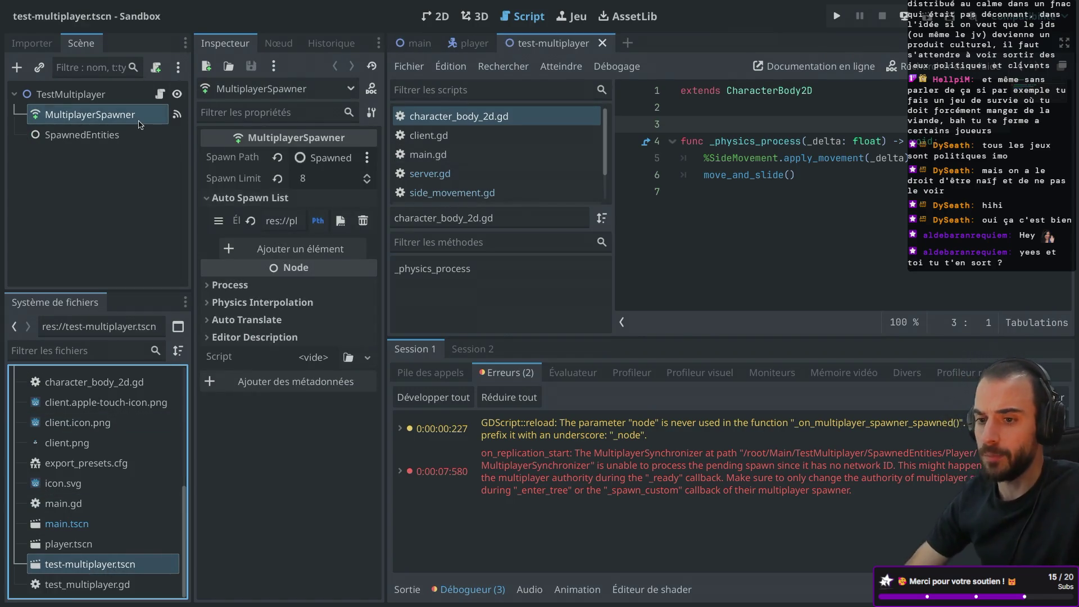
pyautogui.moveTo(313, 181)
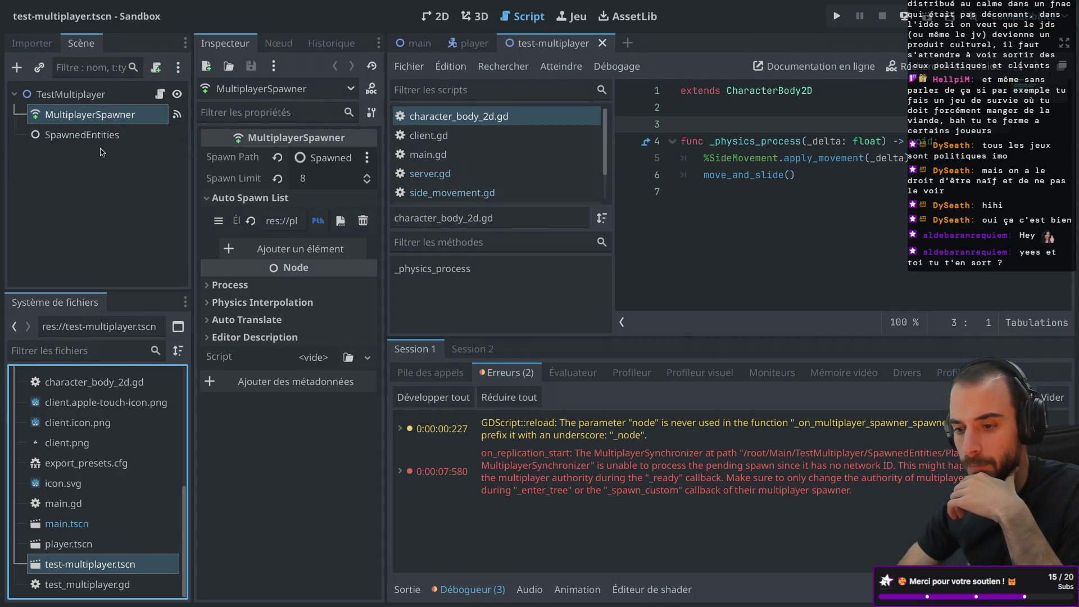
pyautogui.moveTo(386, 177); pyautogui.dragTo(456, 175)
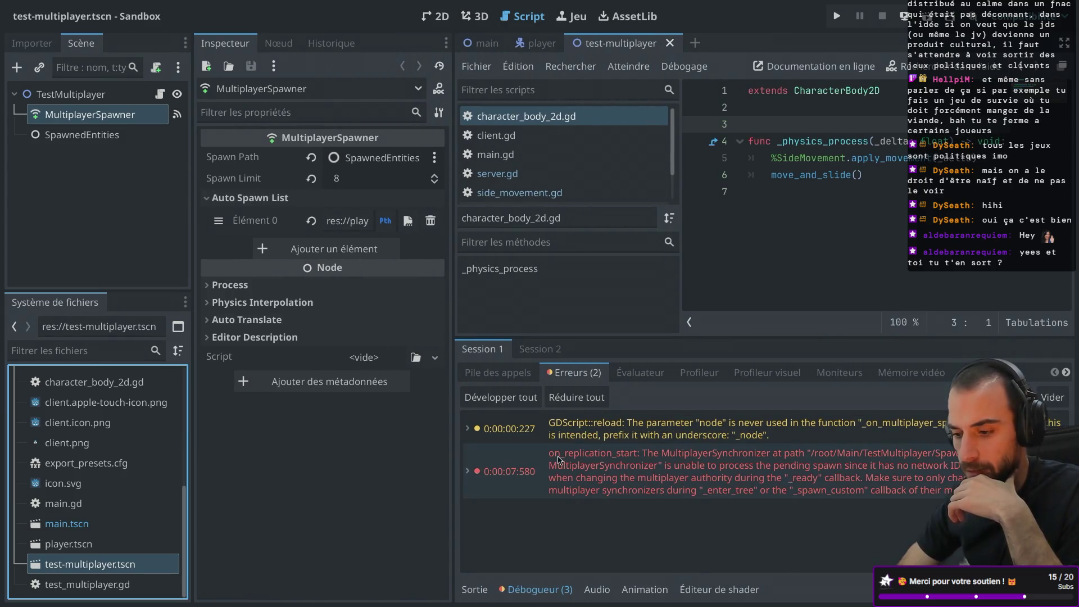
# - Check the debugger errors, then open the MultiplayerSpawner class documentation with side docks hidden
pyautogui.click(540, 349)
pyautogui.click(483, 348)
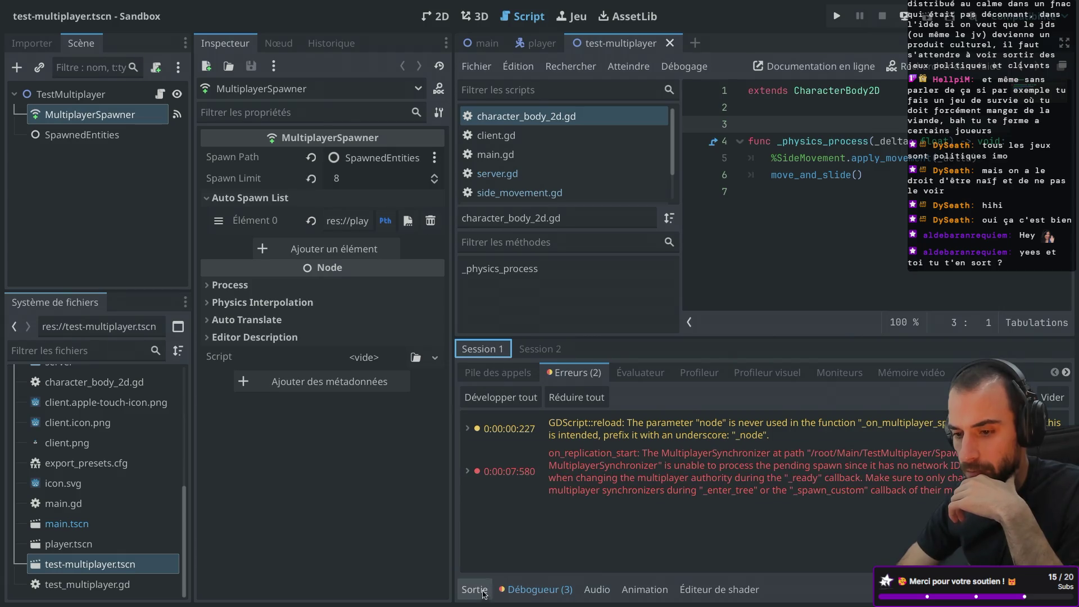
pyautogui.click(128, 121)
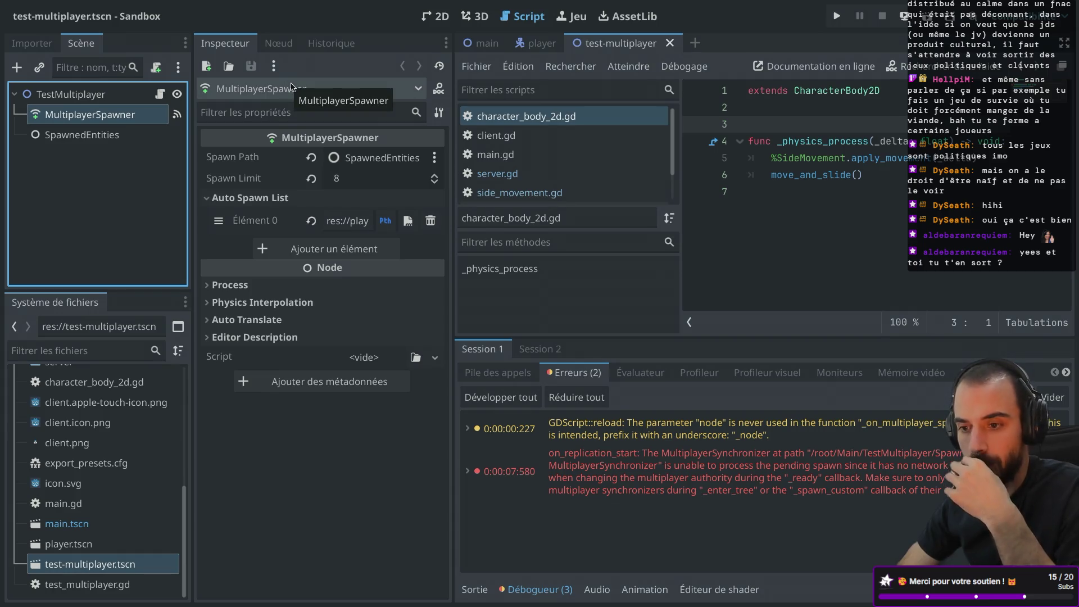
pyautogui.rightClick(147, 113)
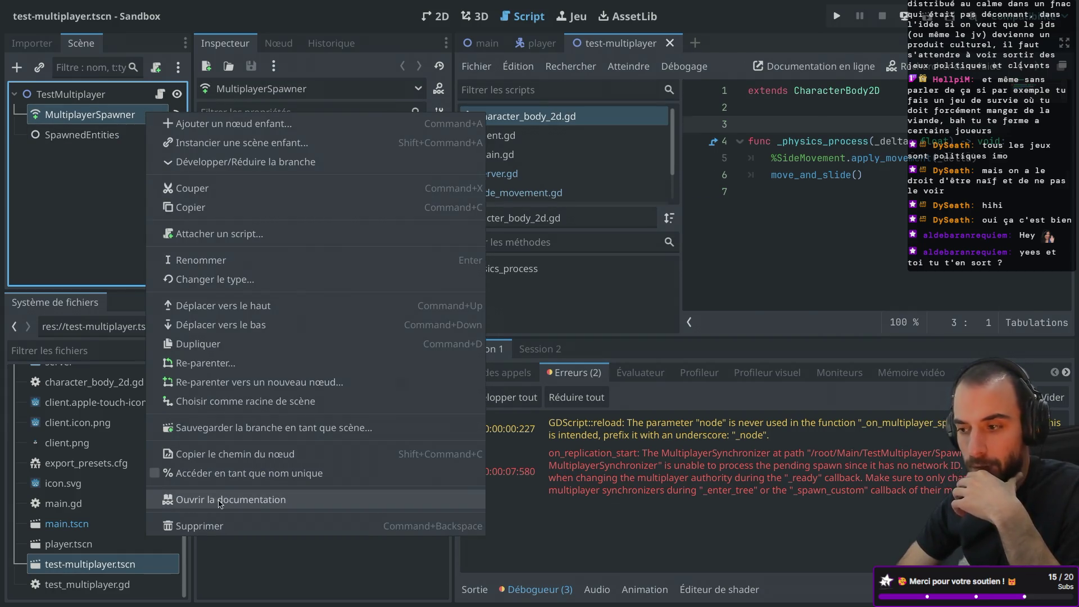
pyautogui.click(219, 500)
pyautogui.press('super+ctrl+d')
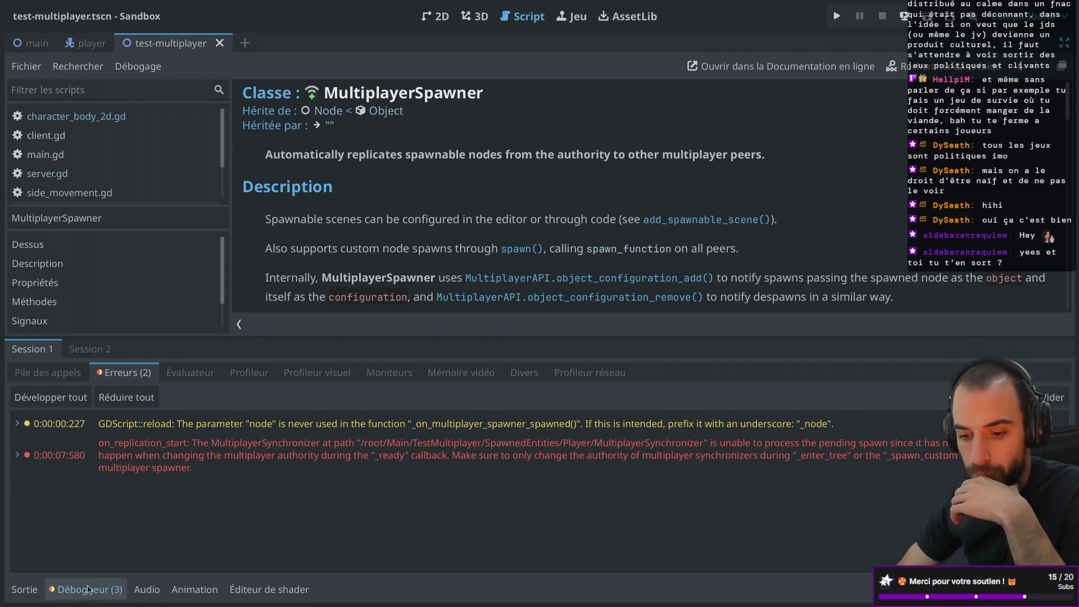
# - Close the debugger, read the add_spawnable_scene() description on multiplayer authority, and restore the side docks
pyautogui.click(87, 589)
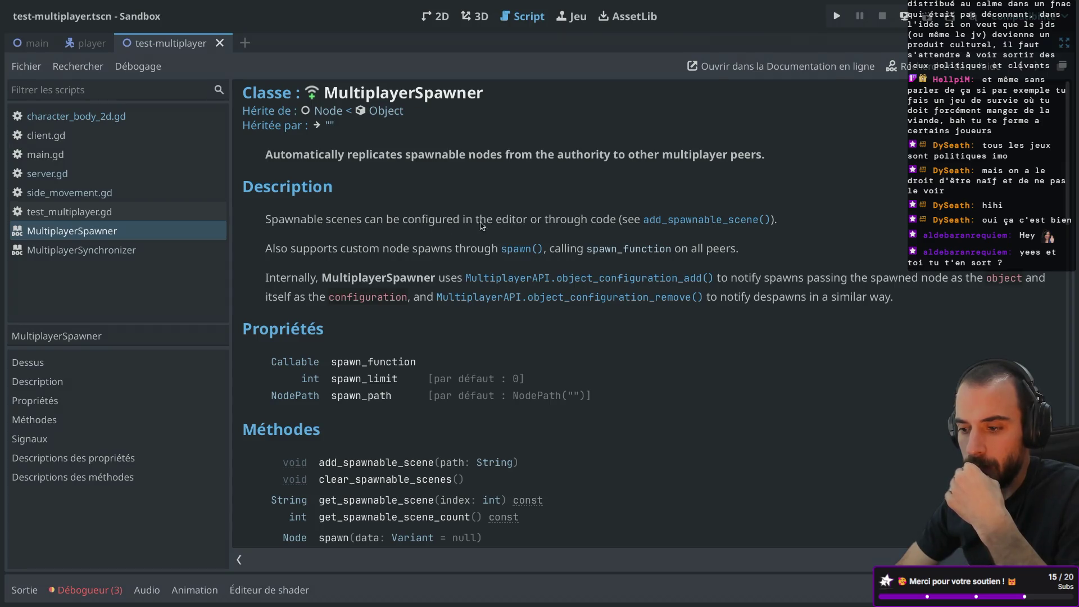
pyautogui.click(669, 221)
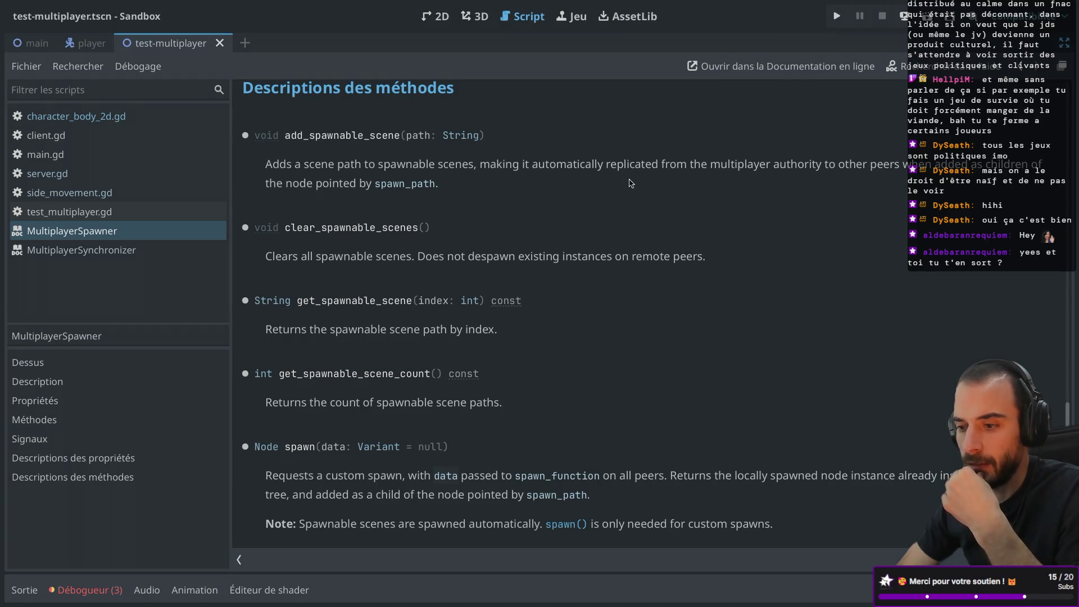
pyautogui.moveTo(664, 166); pyautogui.dragTo(819, 170)
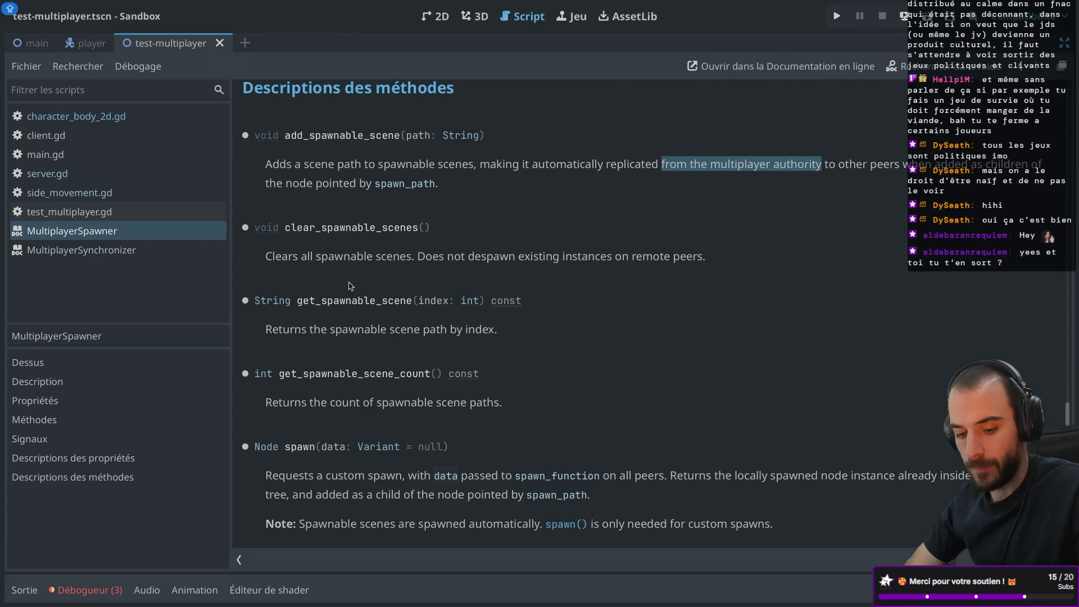
pyautogui.hotkey('ctrl', 'shift', 'F11')
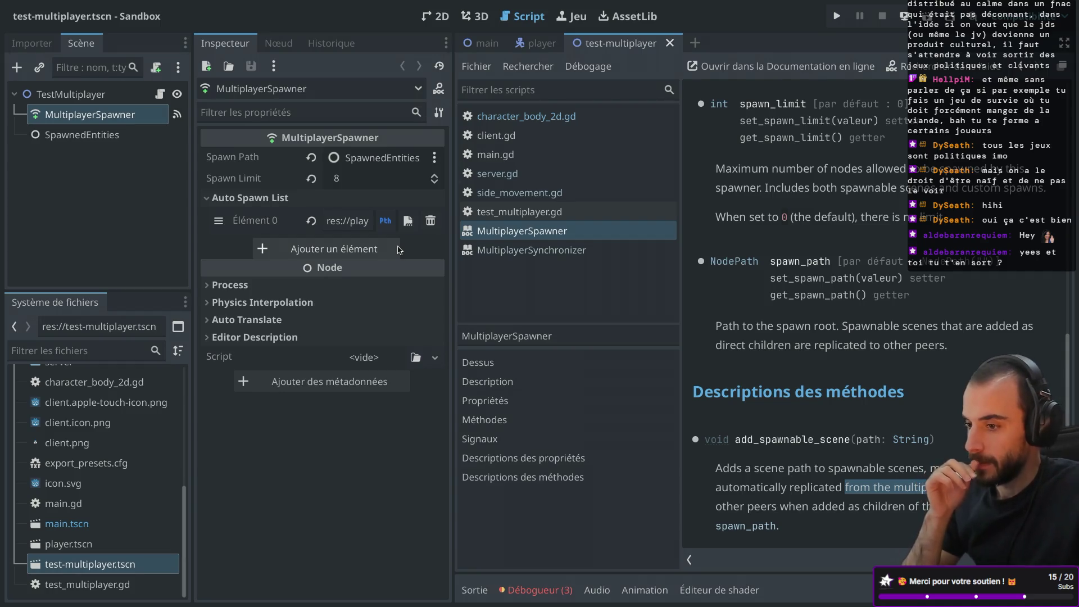
# - Open server.gd in focus mode and examine _peer_connected's instantiation and set_multiplayer_authority lines
pyautogui.click(518, 173)
pyautogui.hotkey('ctrl', 'shift', 'F11')
pyautogui.click(368, 326)
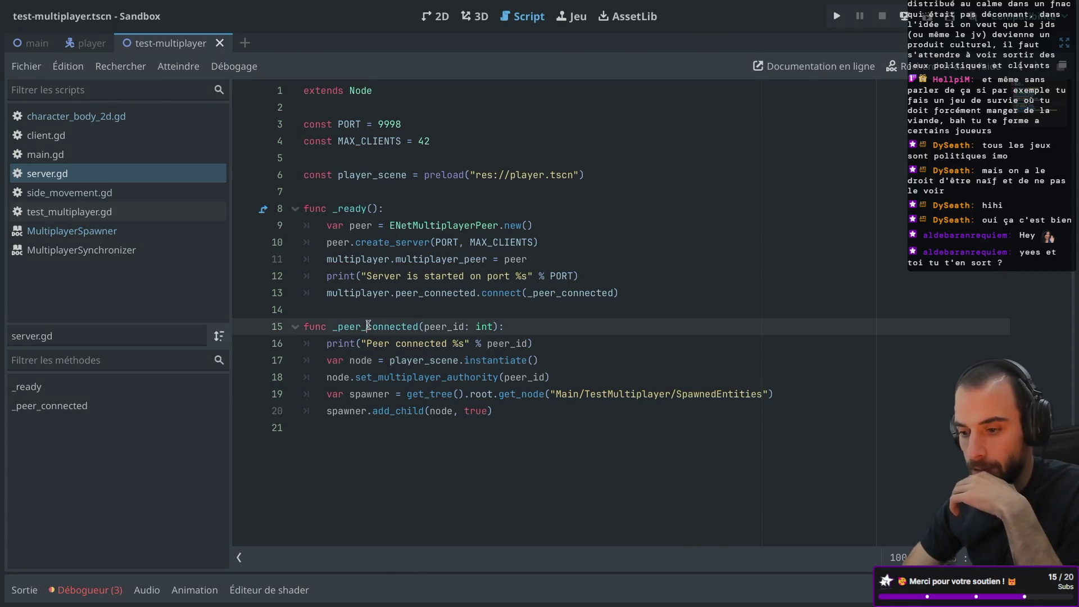
pyautogui.doubleClick(369, 327)
pyautogui.moveTo(327, 360); pyautogui.dragTo(547, 358)
pyautogui.moveTo(329, 380); pyautogui.dragTo(574, 381)
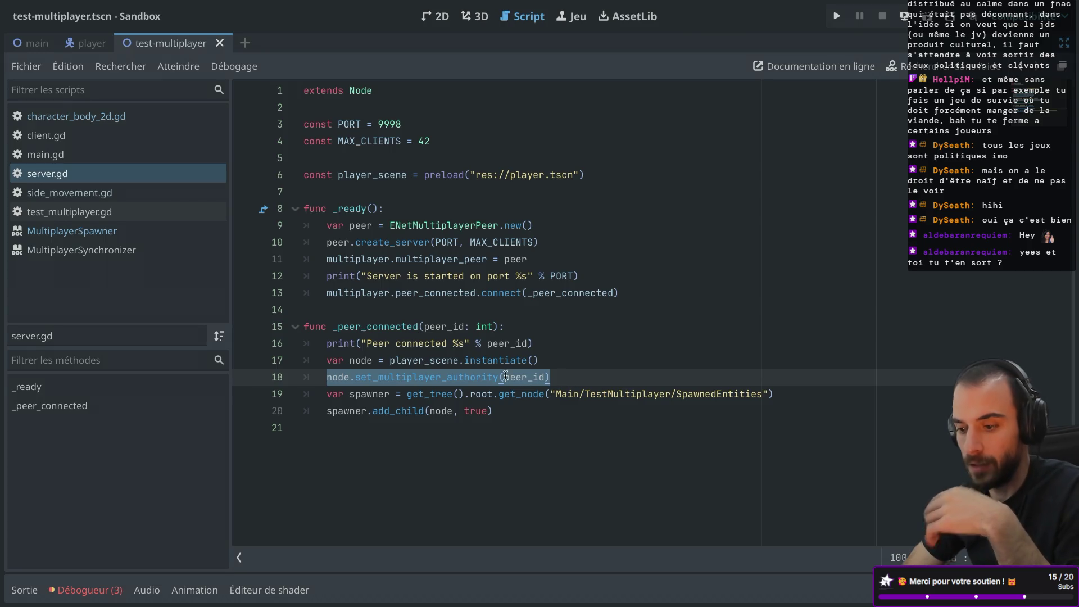
# - Consult the PackedScene instantiate and Node add_child docs, then close the MultiplayerSpawner docs page
pyautogui.keyDown('ctrl'); pyautogui.click(487, 360); pyautogui.keyUp('ctrl')
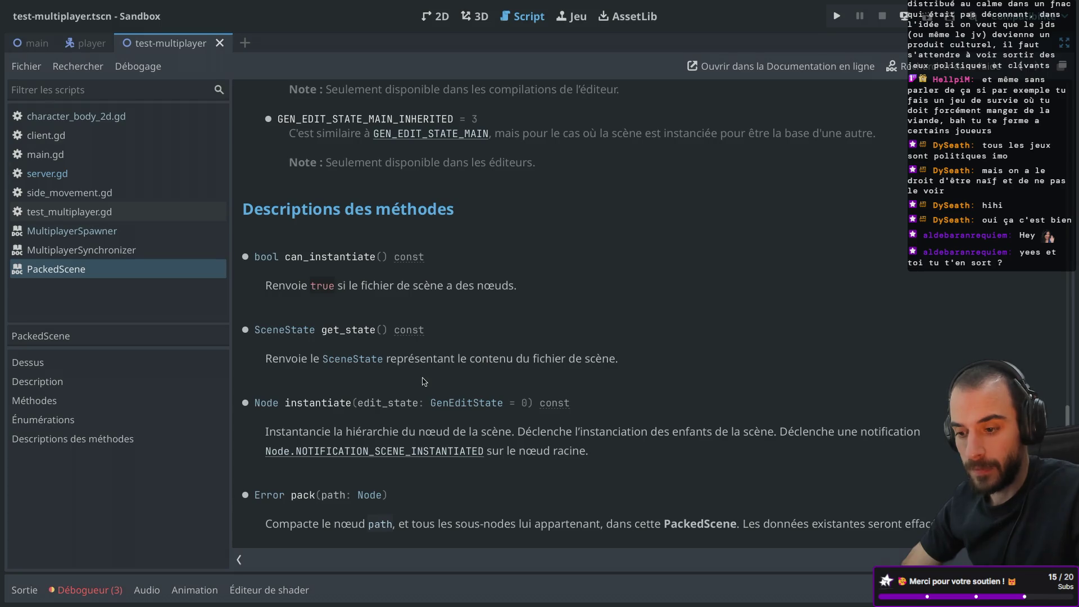
pyautogui.click(457, 409)
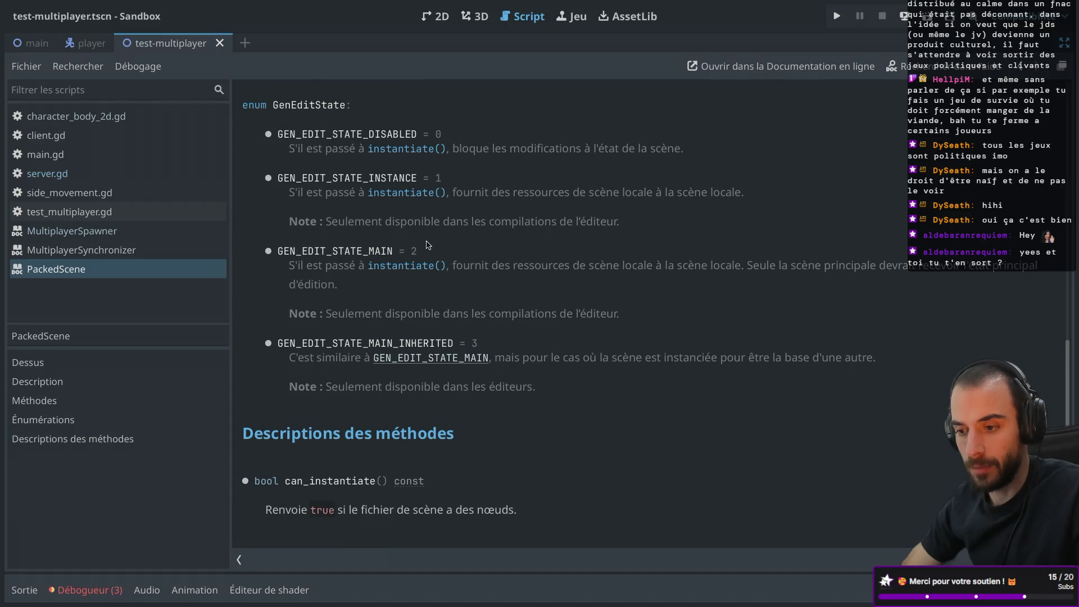
pyautogui.hotkey('ctrl', 'w')
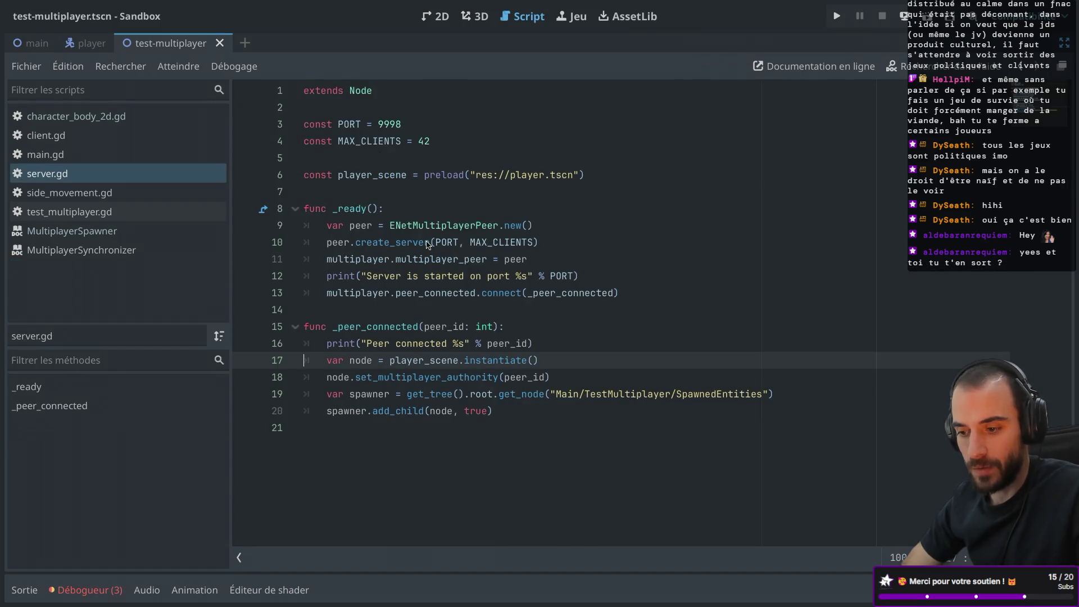
pyautogui.doubleClick(362, 361)
pyautogui.doubleClick(410, 378)
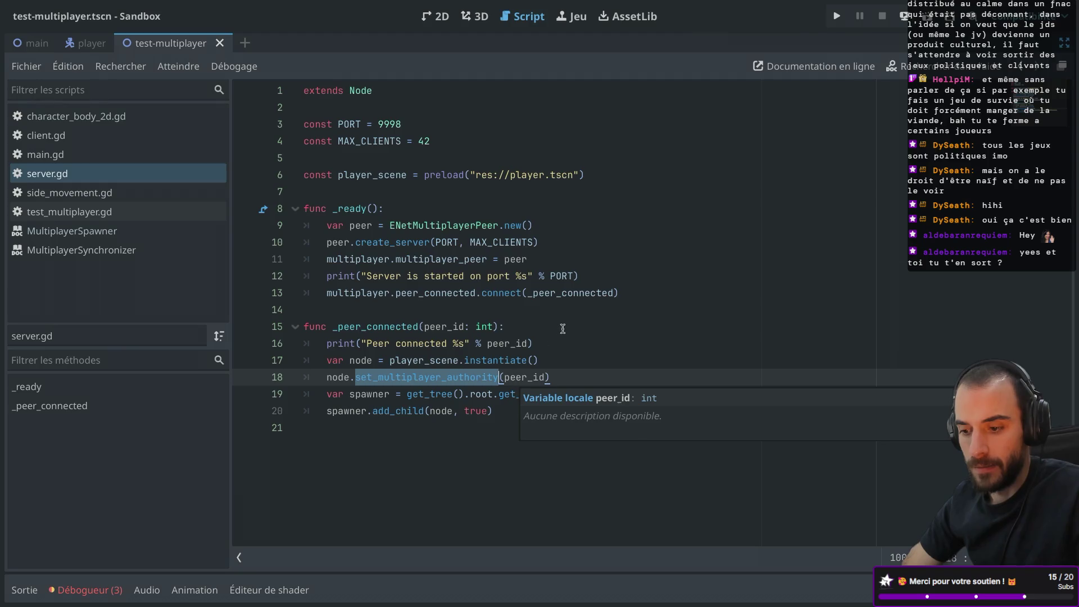
pyautogui.keyDown('ctrl'); pyautogui.click(417, 411); pyautogui.keyUp('ctrl')
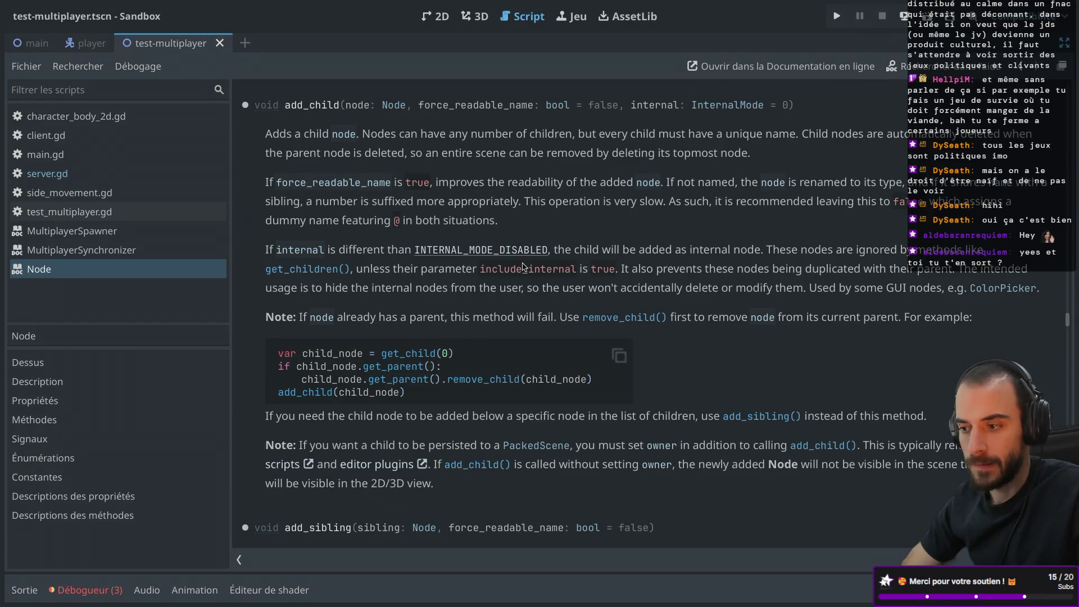
pyautogui.hotkey('alt', 'Left')
pyautogui.hotkey('ctrl', 'w')
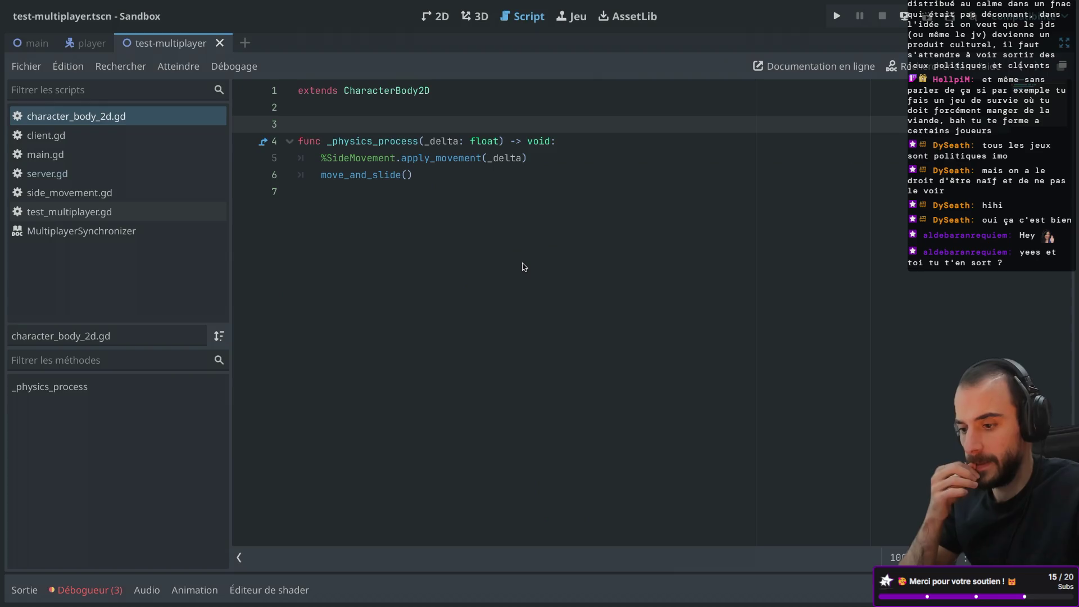
# - Append '# TODO: Remove path' after the get_node spawner path on line 19 of server.gd
pyautogui.click(104, 175)
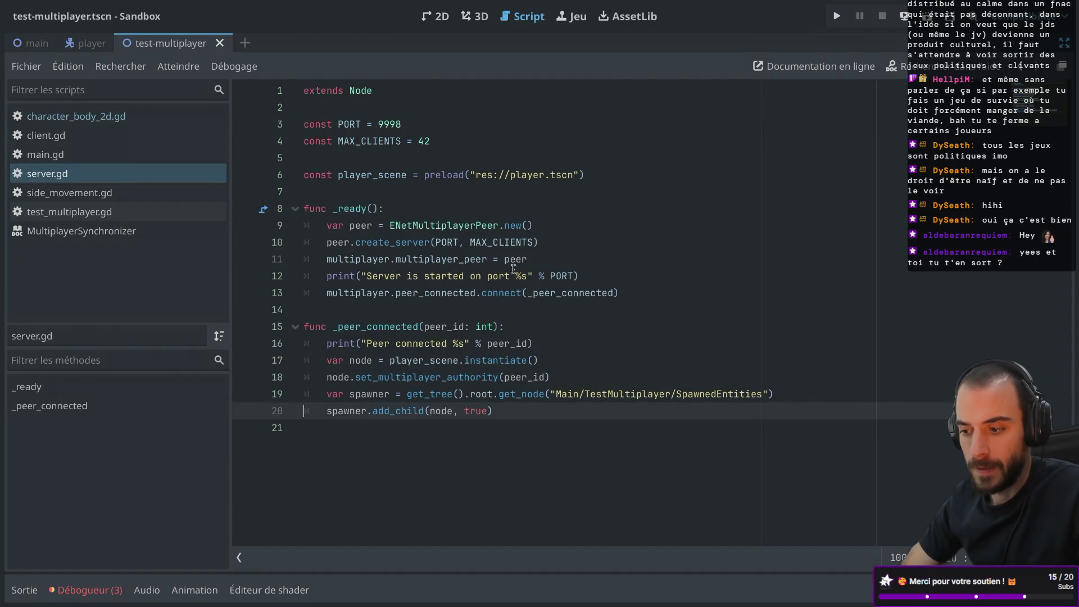
pyautogui.moveTo(555, 395); pyautogui.dragTo(793, 395)
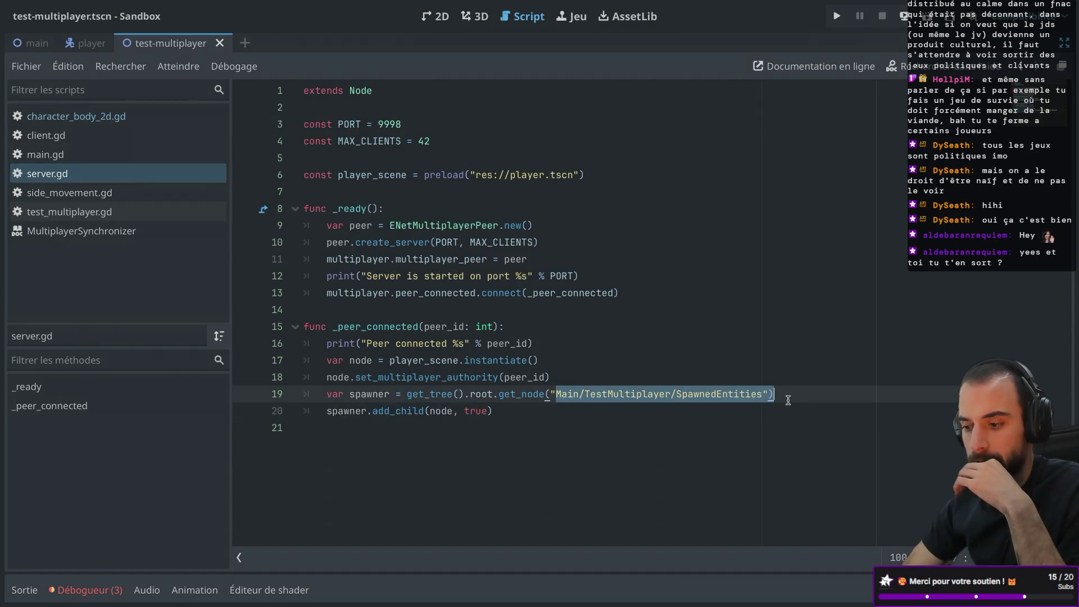
pyautogui.click(793, 396)
pyautogui.write('# TODO: Remove path')
# - Widen the script list, review _peer_connected, and save server.gd
pyautogui.press('Up')
pyautogui.press('Up')
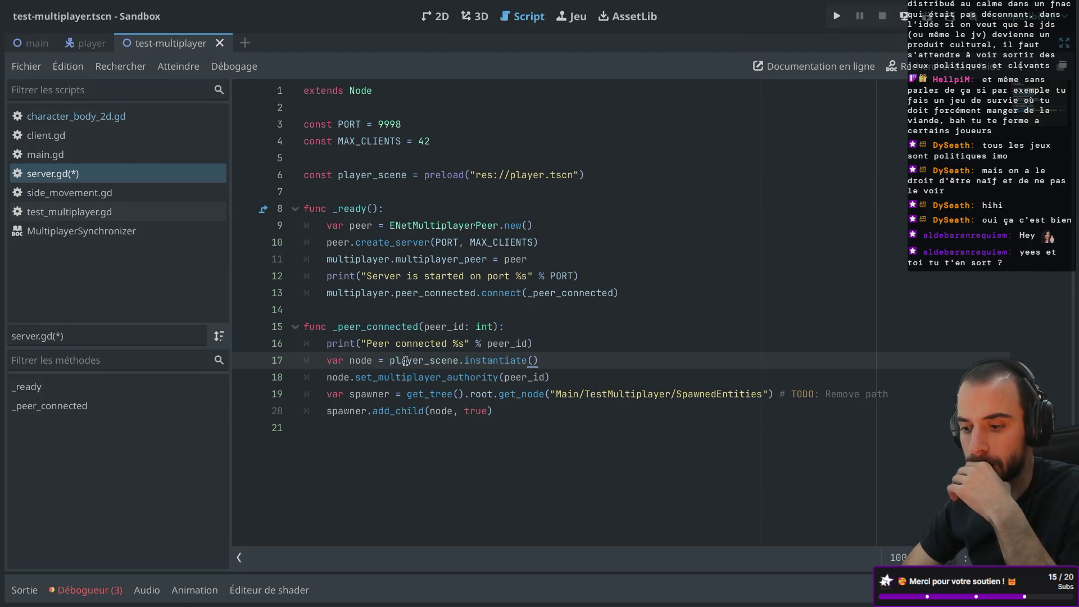
pyautogui.moveTo(406, 361)
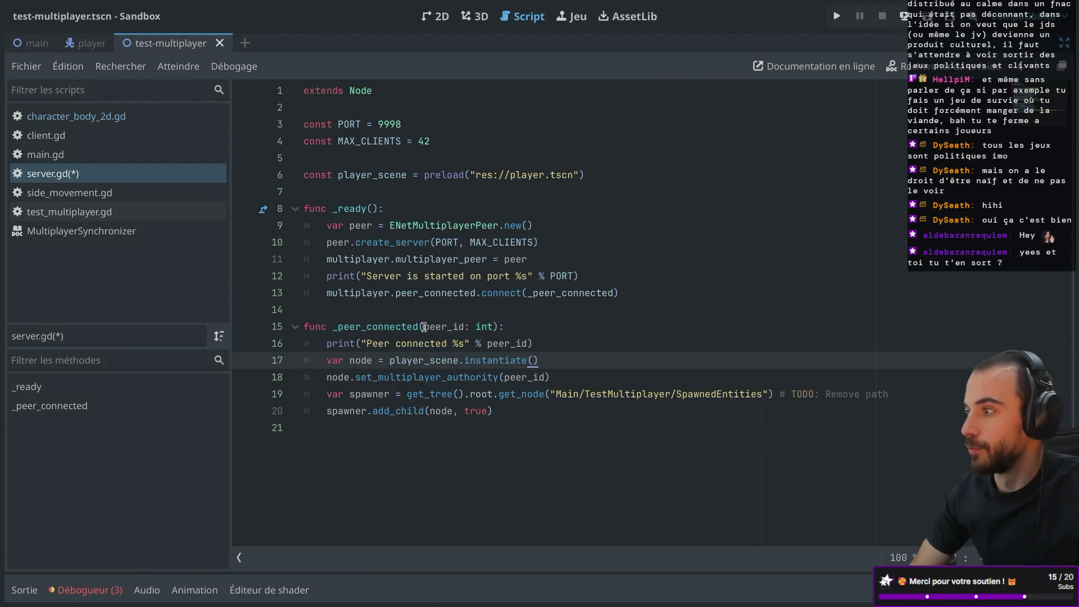
pyautogui.moveTo(233, 277); pyautogui.dragTo(253, 276)
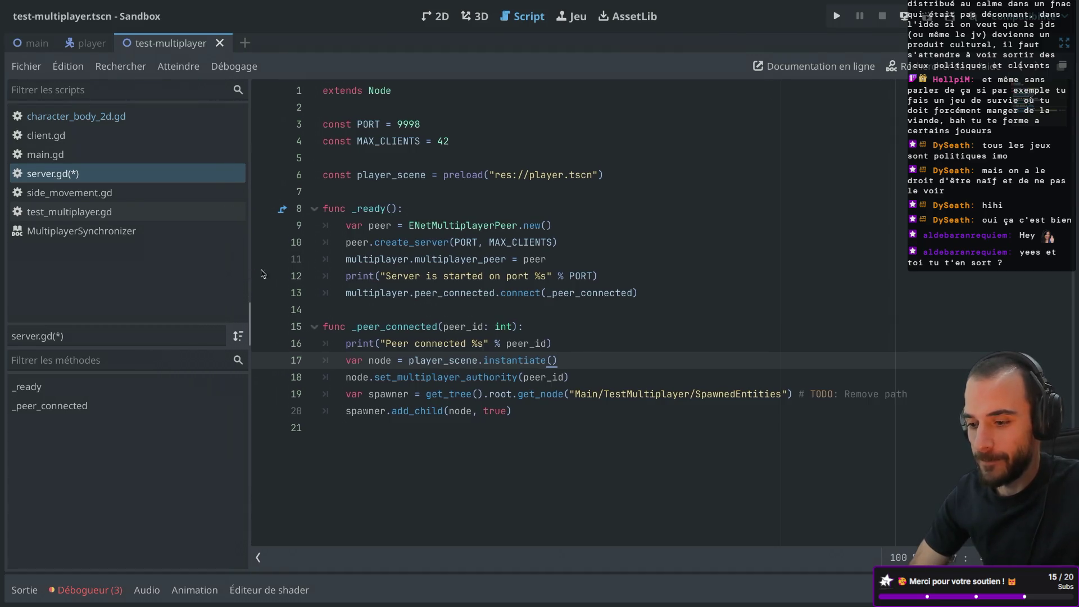
pyautogui.doubleClick(377, 330)
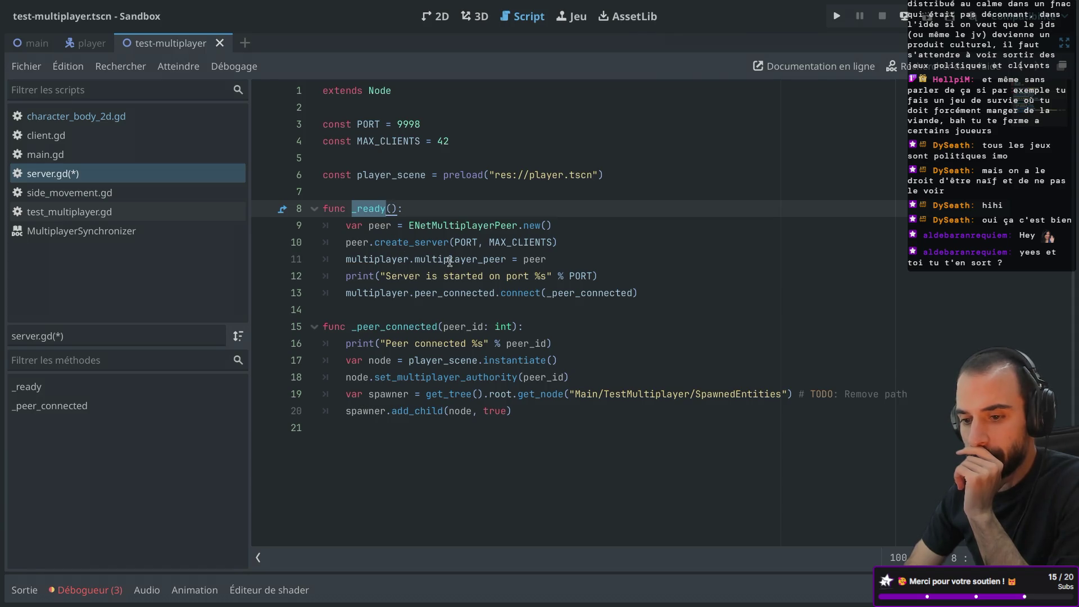
pyautogui.moveTo(449, 262)
pyautogui.hotkey('ctrl', 's')
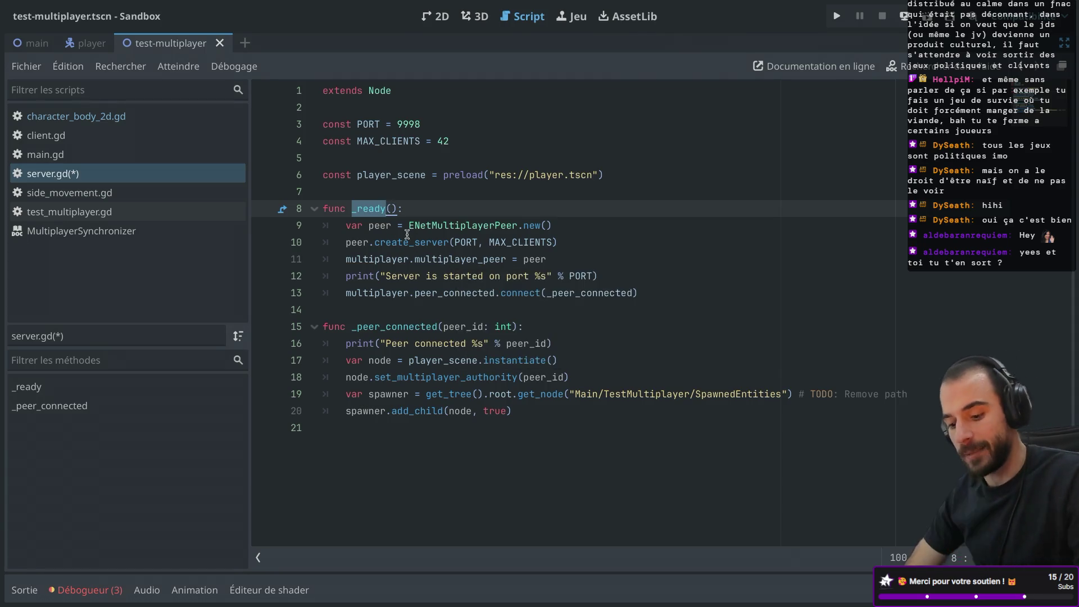
# - Re-read the player_scene.instantiate() call on line 17
pyautogui.click(368, 212)
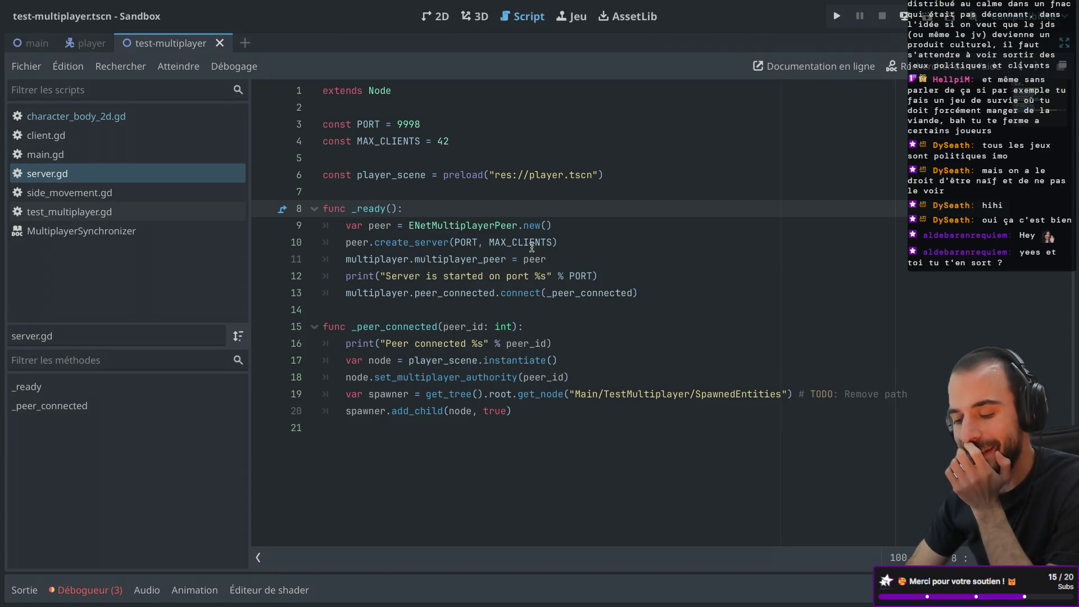
pyautogui.moveTo(548, 238)
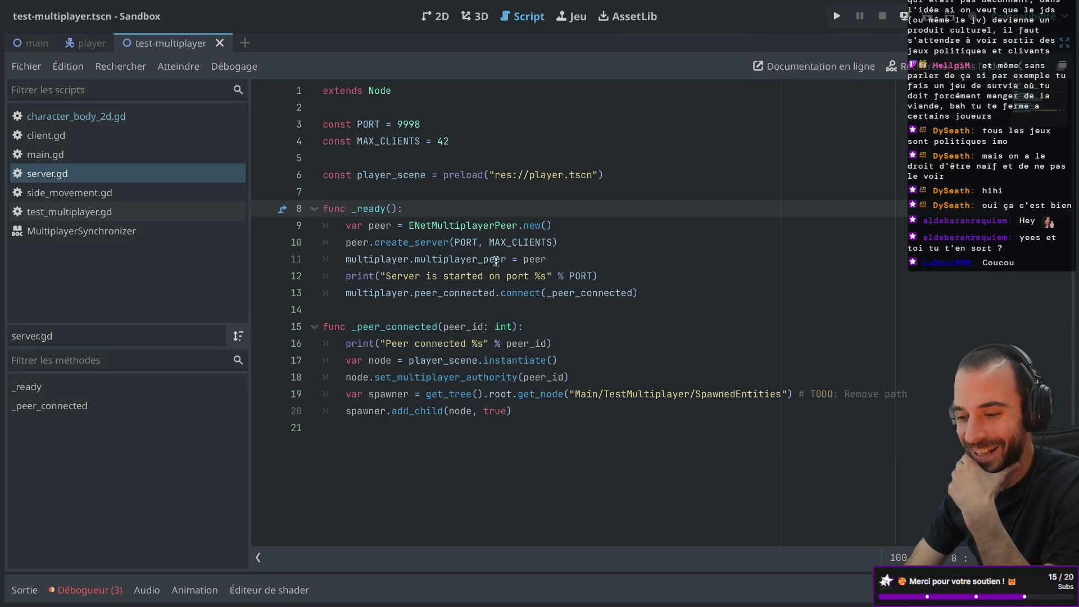
pyautogui.moveTo(496, 261)
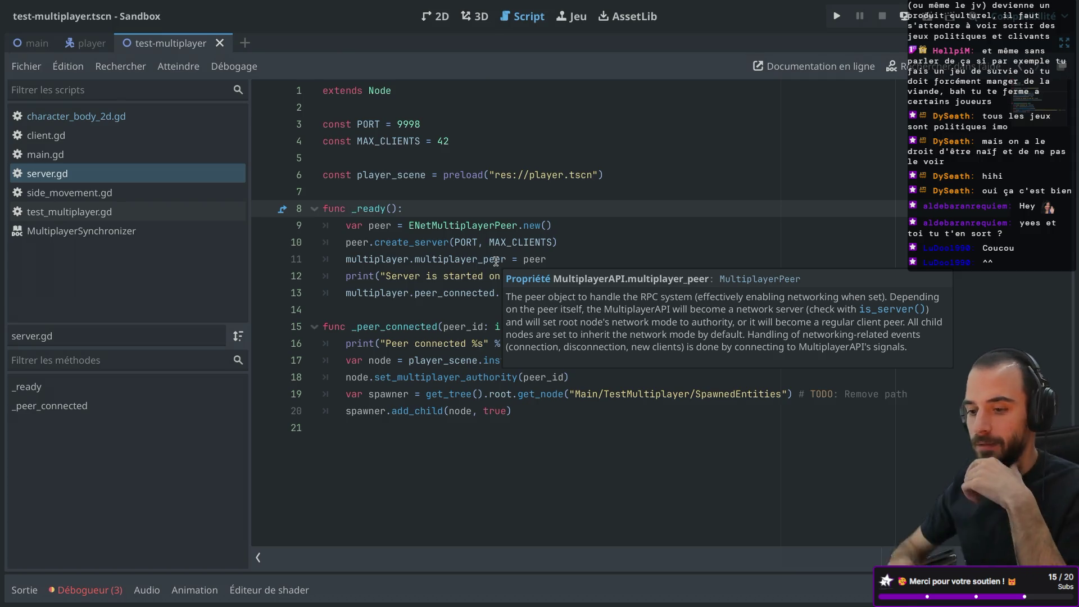
pyautogui.moveTo(406, 290)
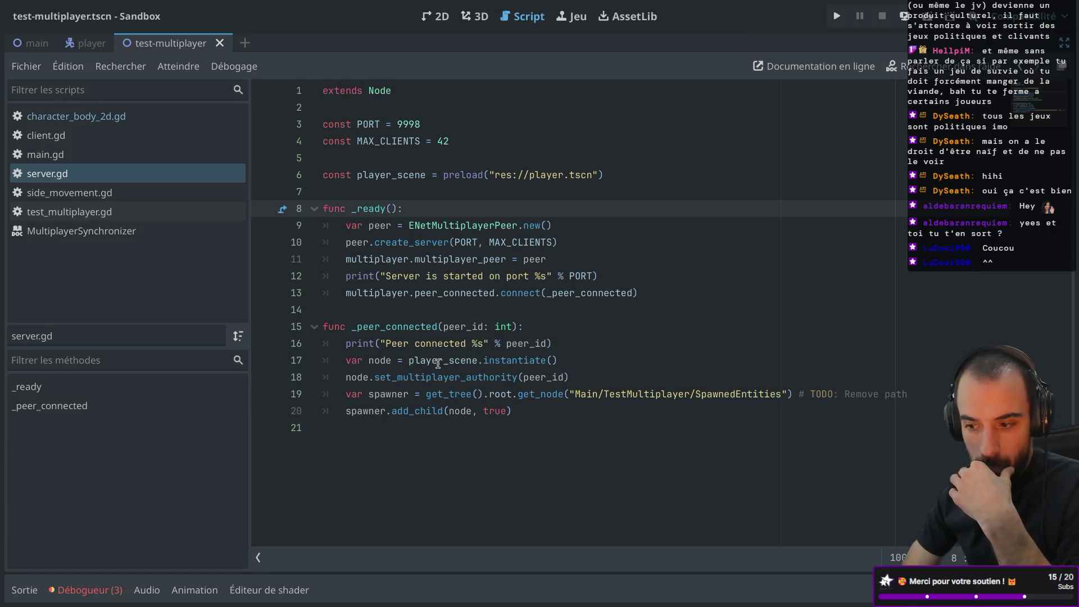
pyautogui.doubleClick(438, 360)
pyautogui.doubleClick(488, 360)
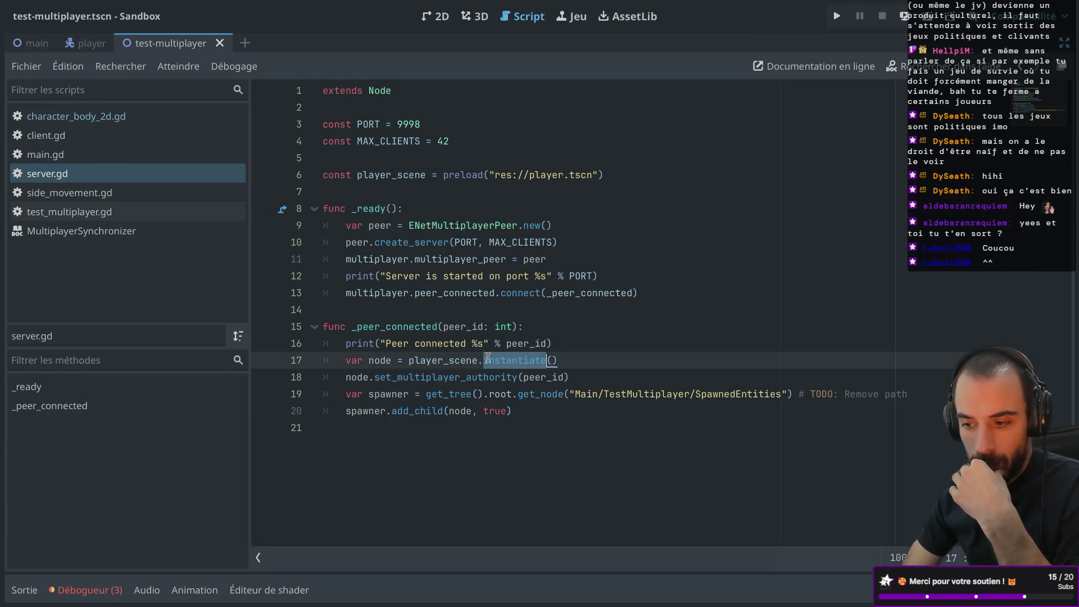
pyautogui.doubleClick(441, 361)
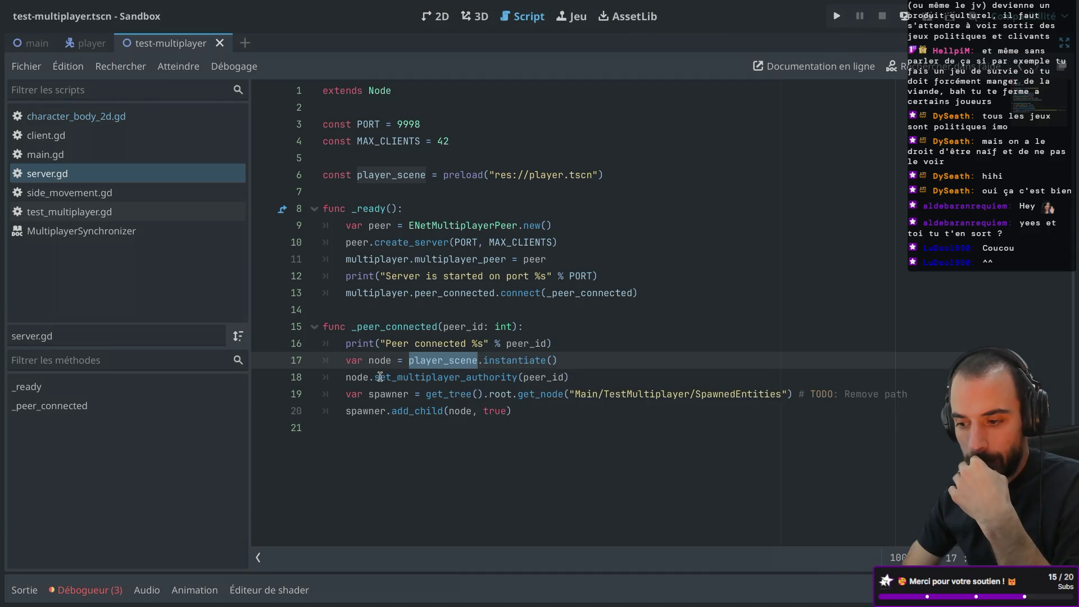
# - Switch desktops to the browser's Multiplayer in Godot 4.0 article
pyautogui.hotkey('ctrl', 'Right')
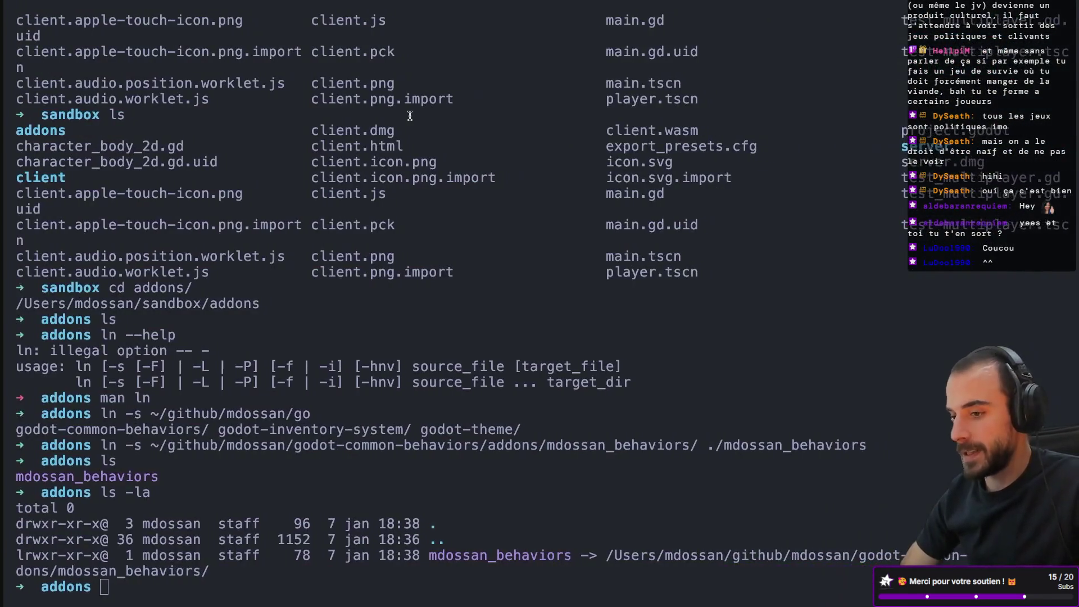
pyautogui.hotkey('ctrl', 'Right')
pyautogui.click(411, 20)
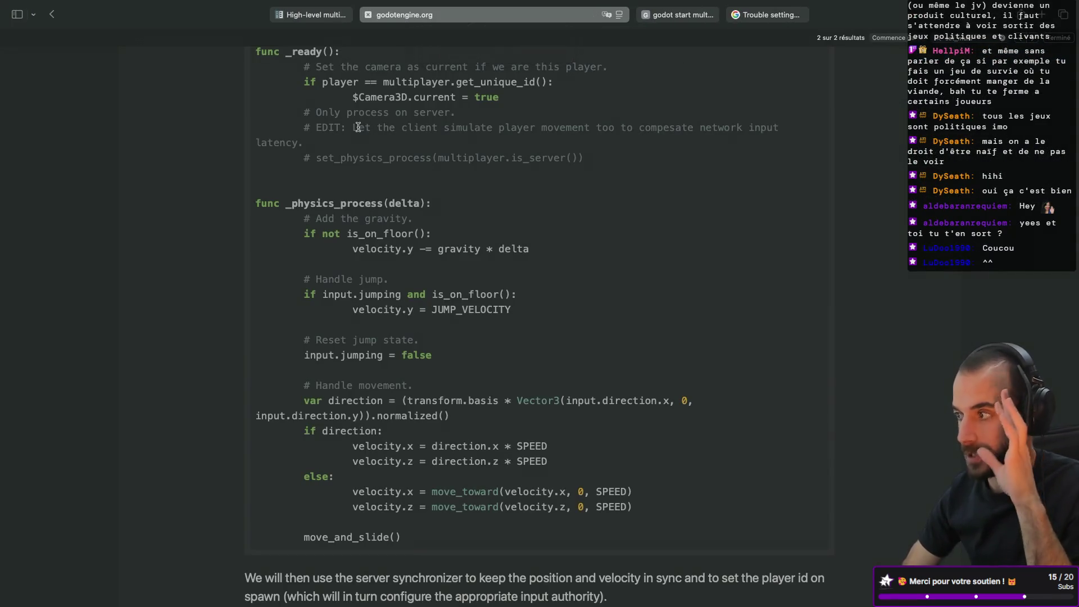
# - Scroll around the article's player script setter, then switch to the High-level multiplayer docs tab
pyautogui.scroll(-5, 388, 225)
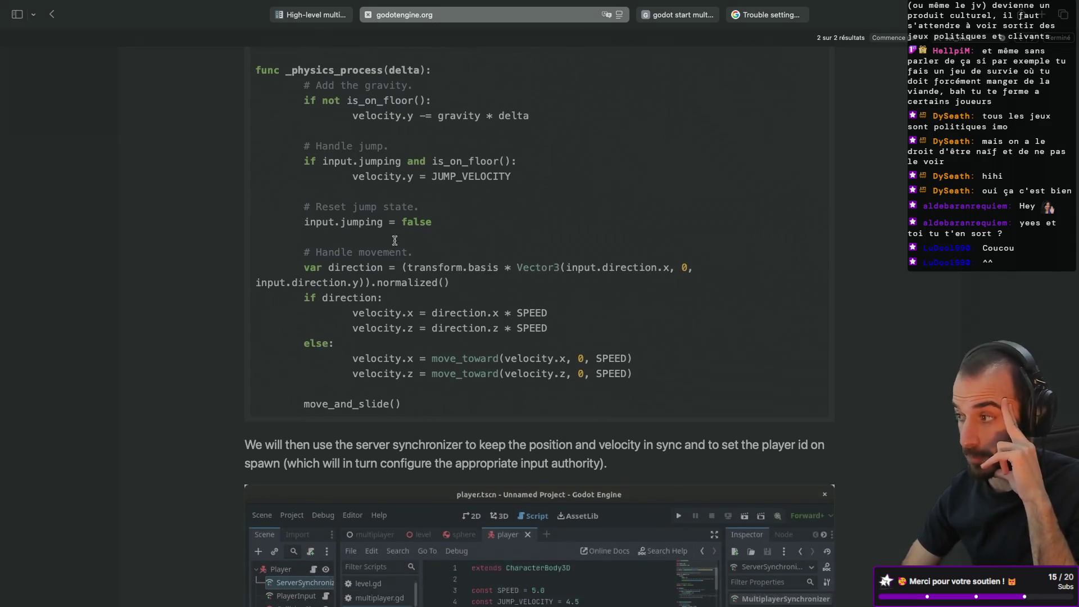
pyautogui.scroll(8, 395, 241)
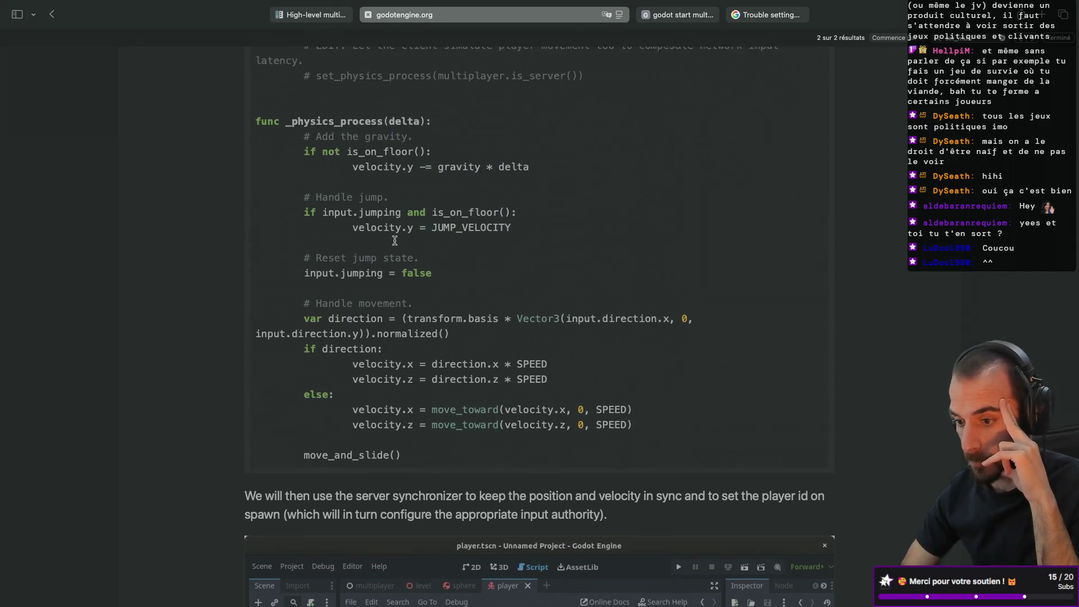
pyautogui.scroll(2, 395, 241)
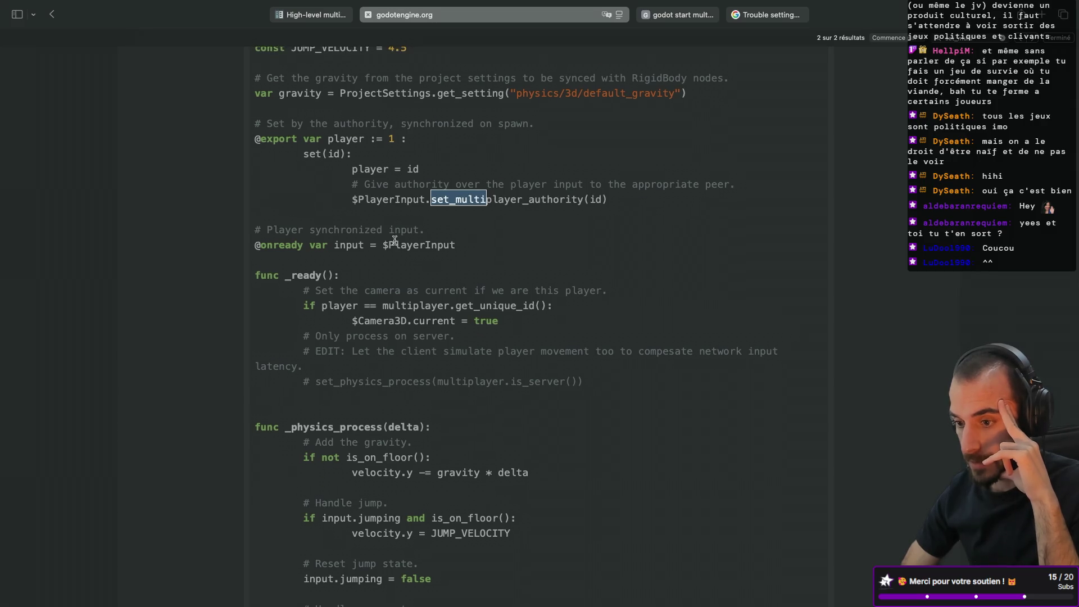
pyautogui.scroll(-1, 396, 242)
pyautogui.scroll(-1, 394, 243)
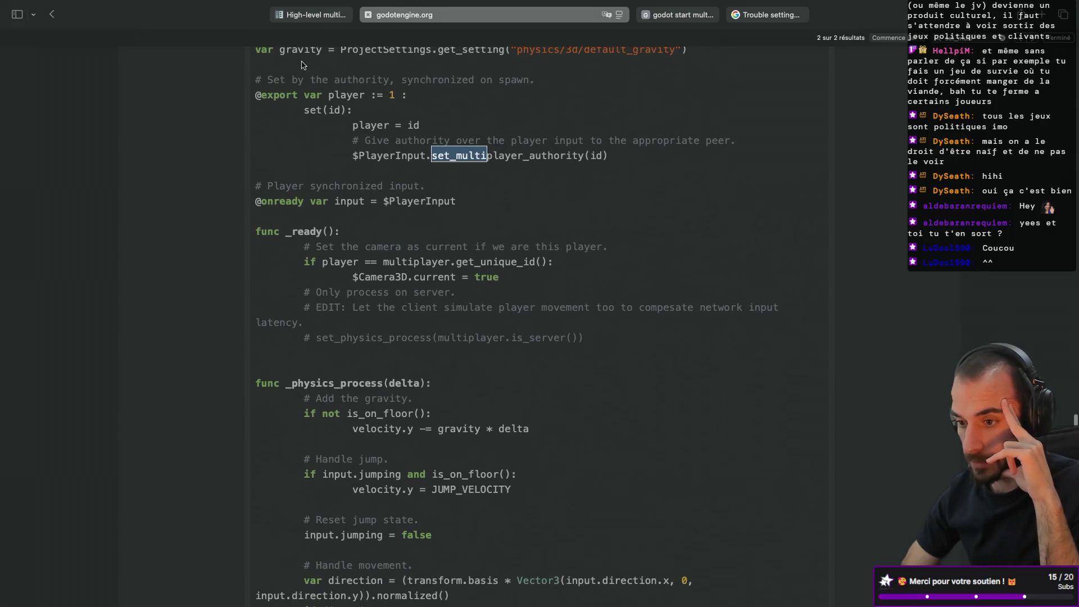
pyautogui.click(318, 17)
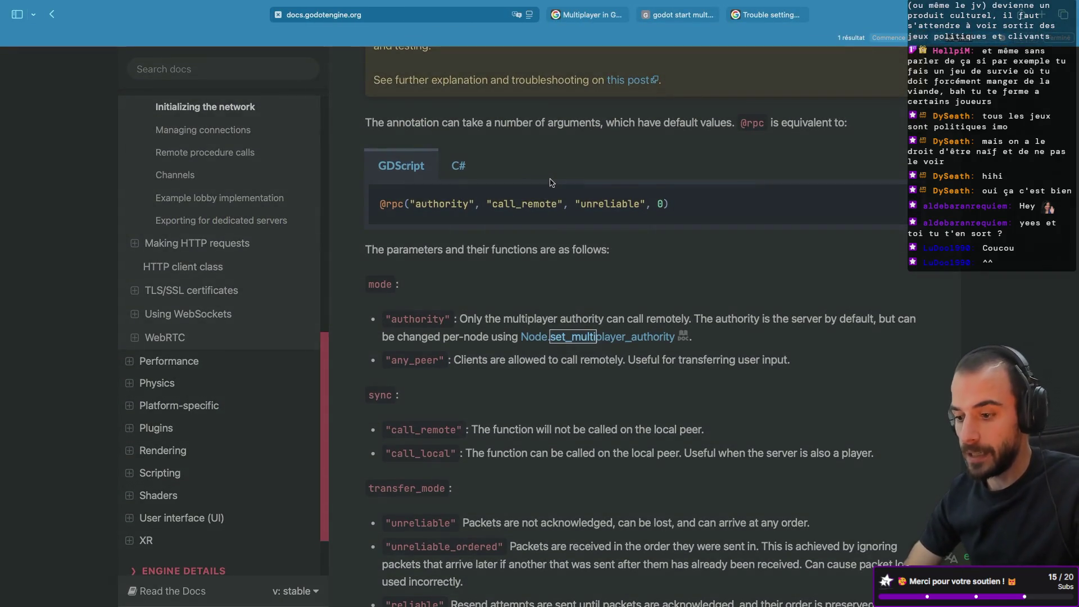
# - Search the docs page for 'set_mul' with find-in-page
pyautogui.press('Escape')
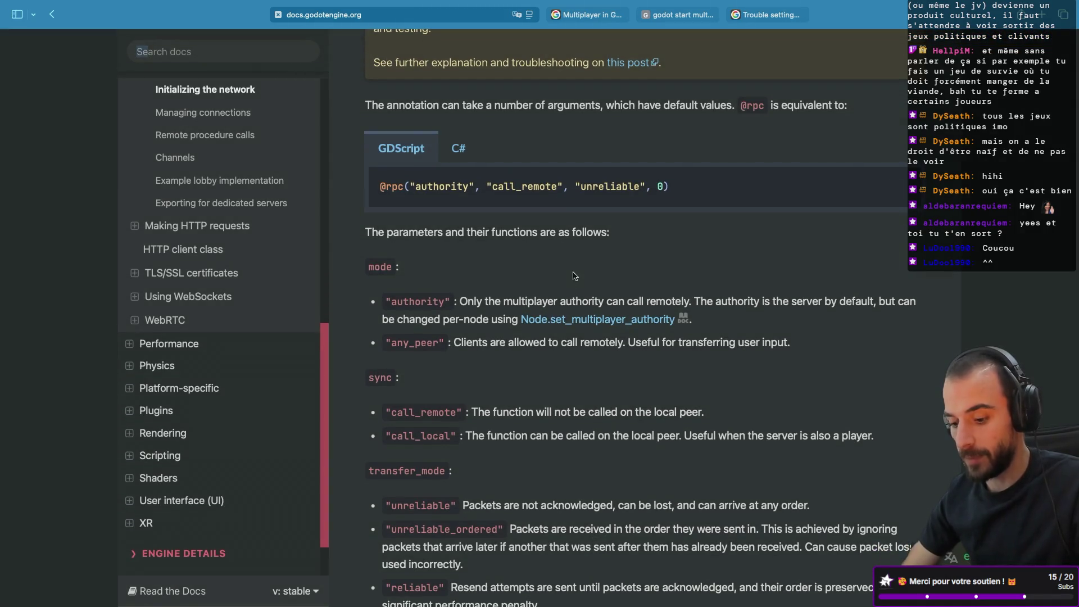
pyautogui.press('super+s')
pyautogui.write('set')
pyautogui.press('Escape')
pyautogui.press('super+f')
pyautogui.write('se')
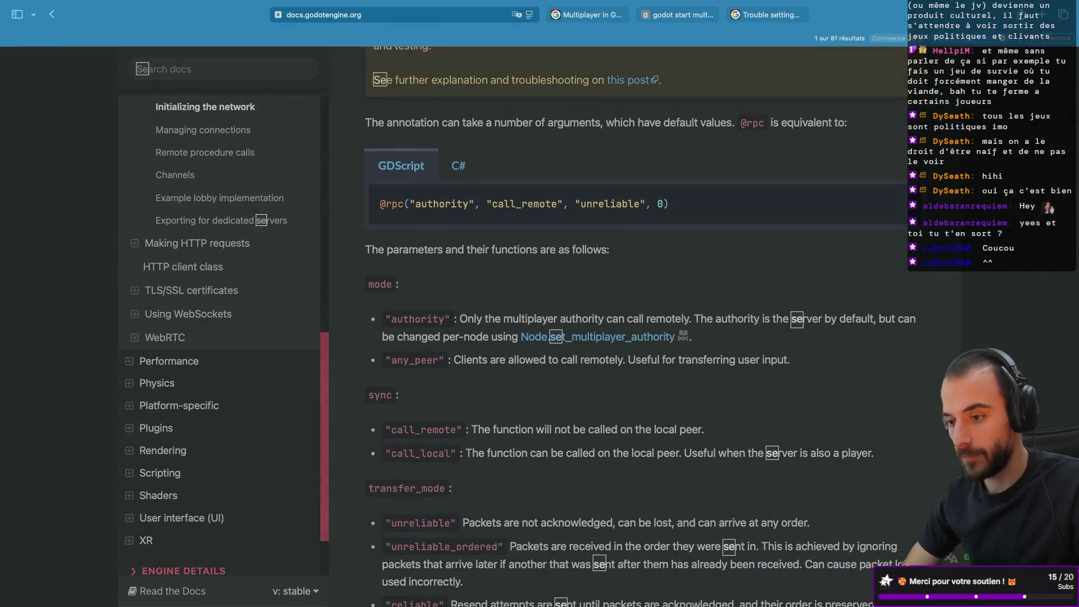
pyautogui.write('t_mul')
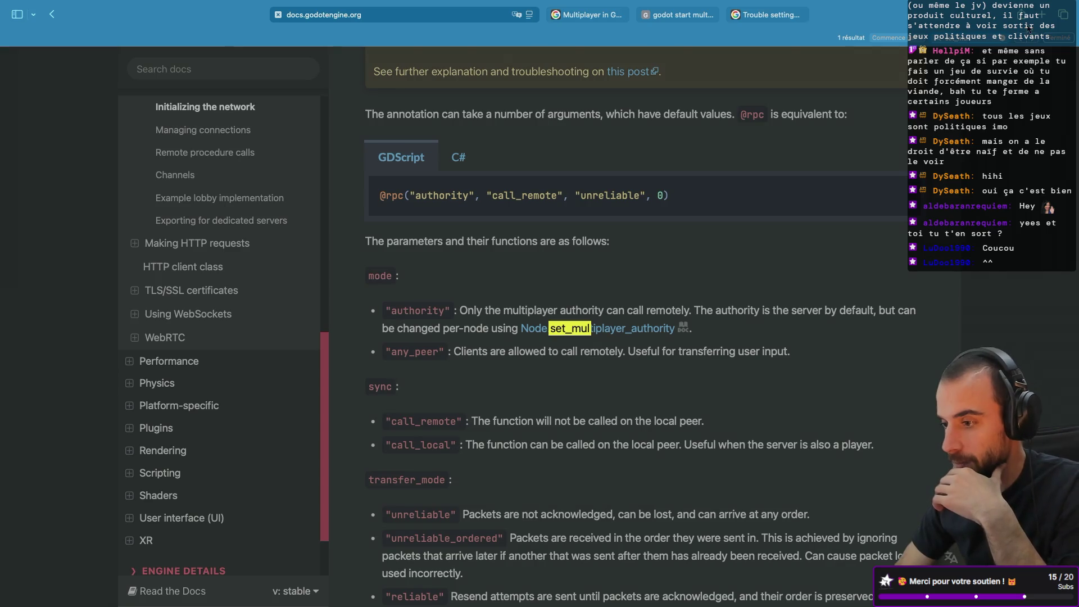
# - Scroll through the lobby example to 'Exporting for dedicated servers', then return to the blog article
pyautogui.scroll(2, 796, 237)
pyautogui.scroll(5, 797, 238)
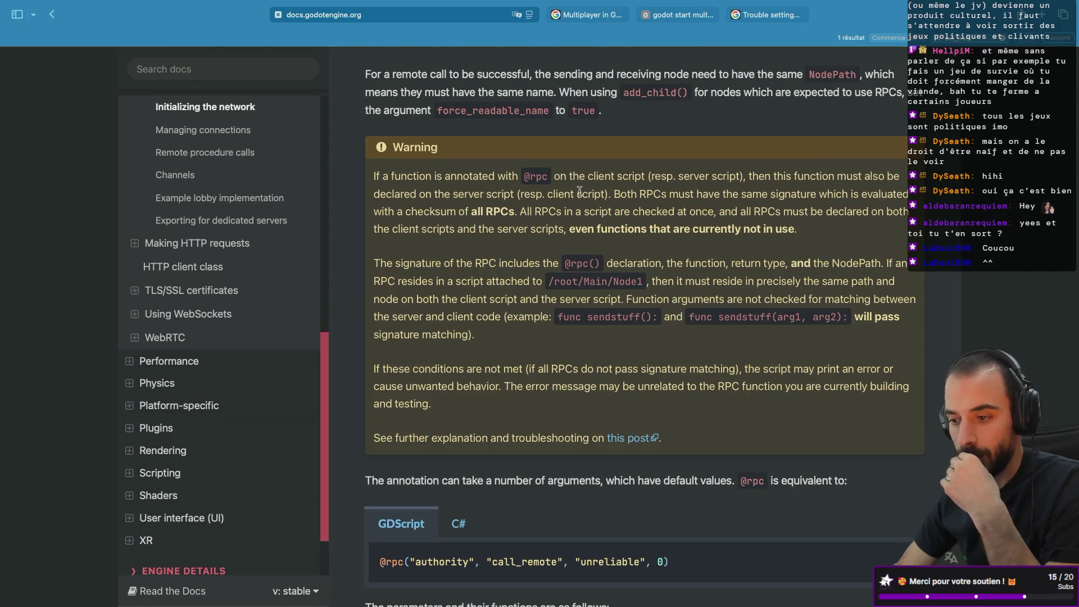
pyautogui.scroll(-3, 555, 245)
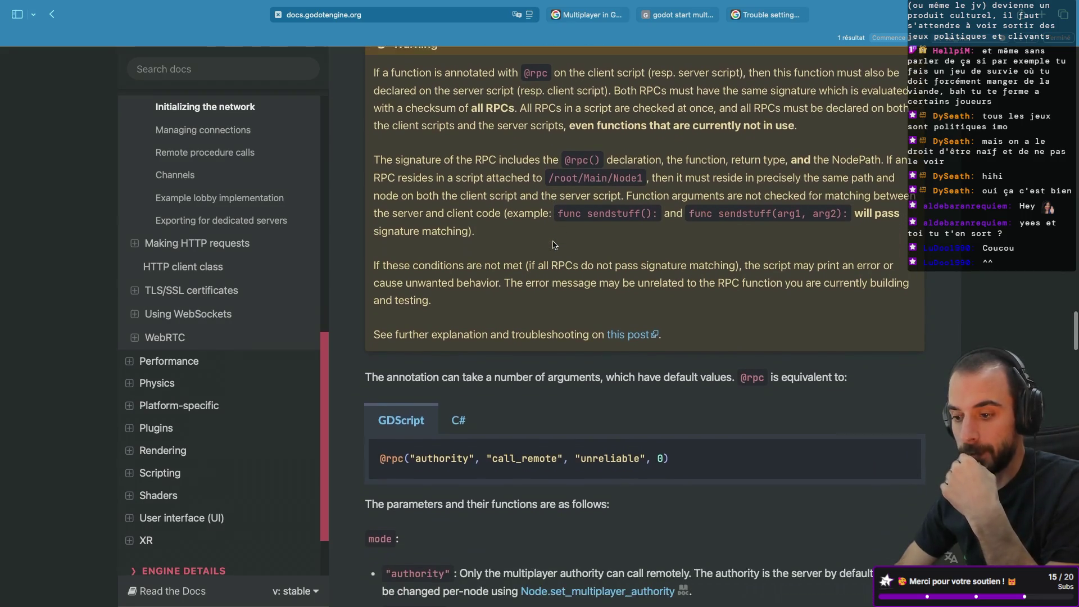
pyautogui.scroll(-3, 555, 246)
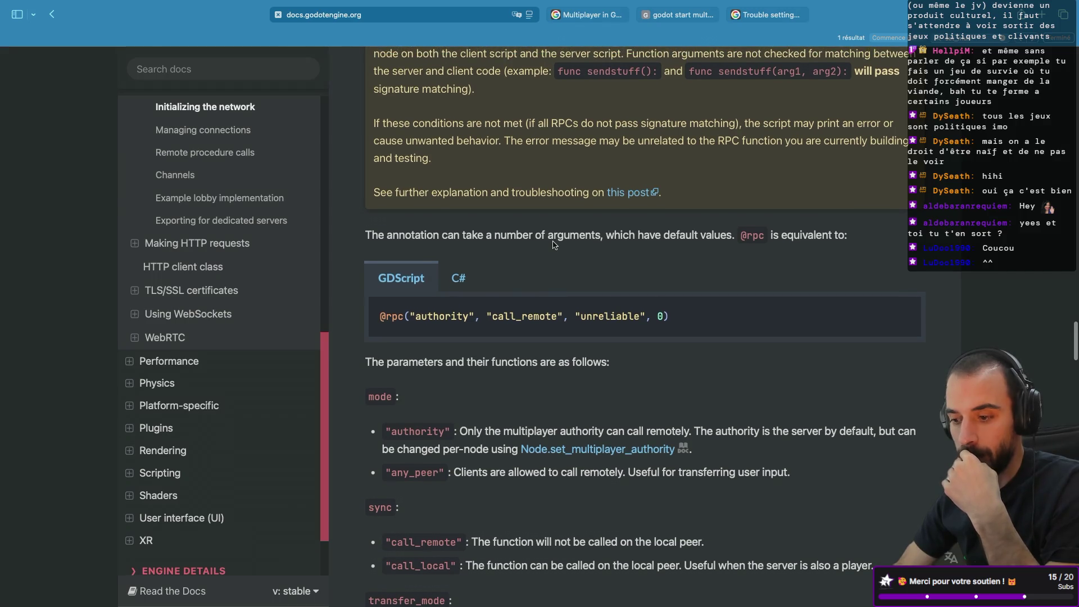
pyautogui.scroll(-5, 554, 245)
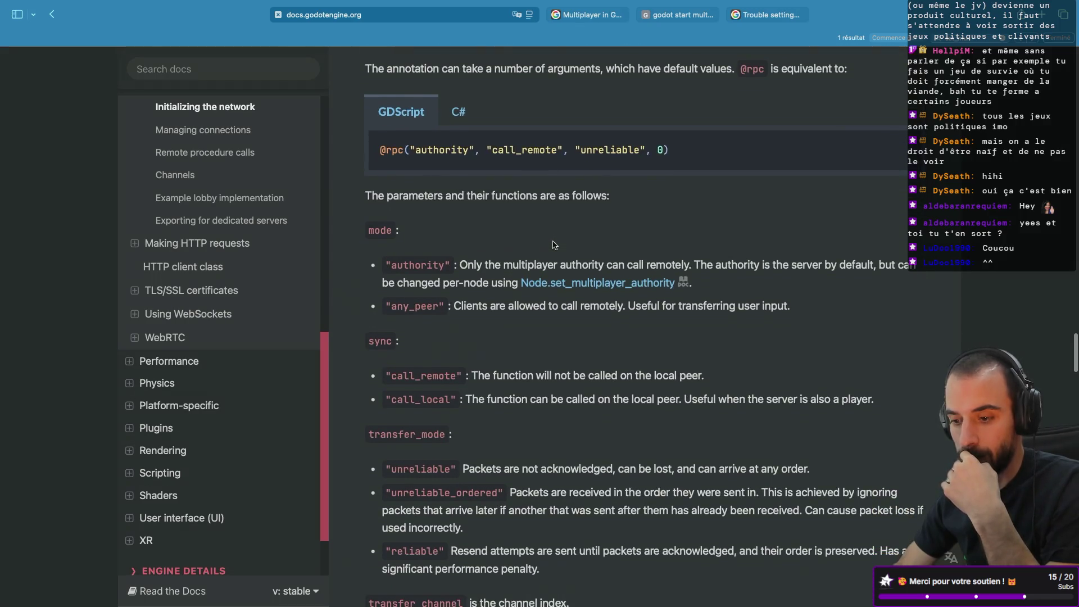
pyautogui.scroll(-5, 554, 245)
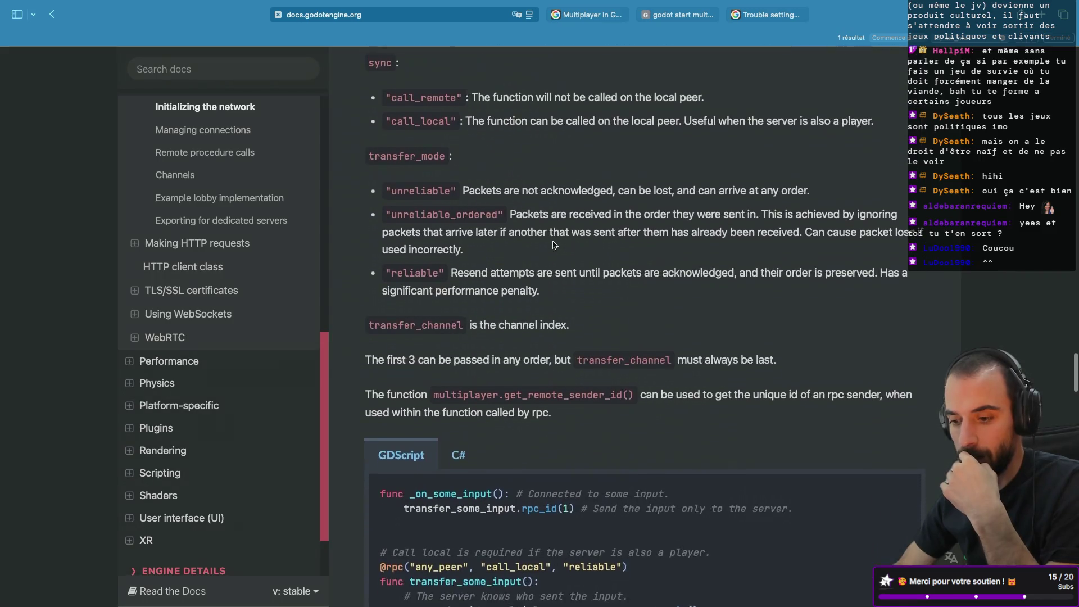
pyautogui.scroll(-3, 555, 245)
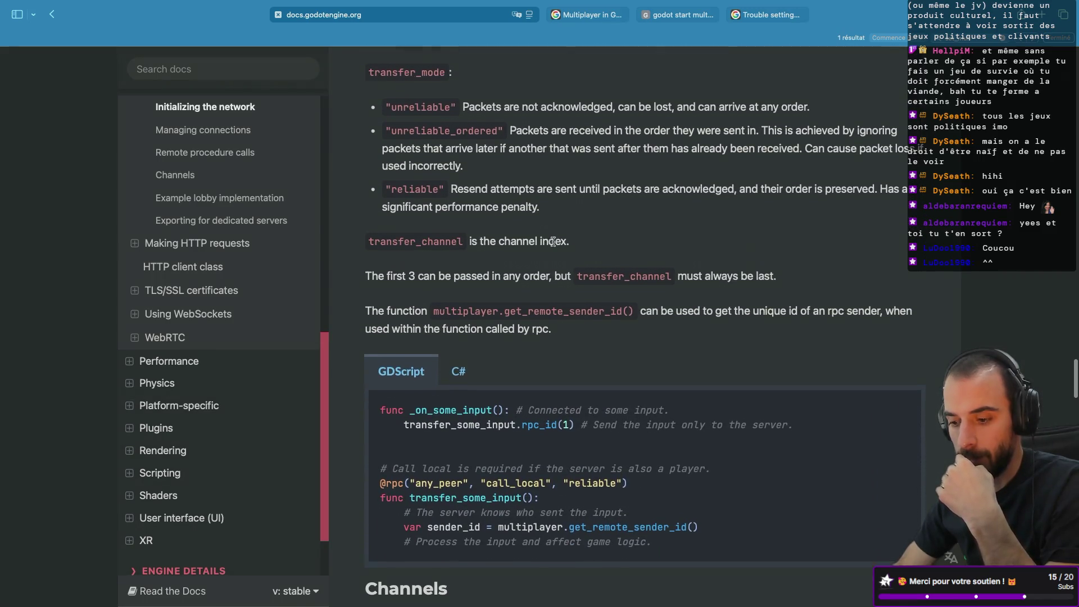
pyautogui.scroll(-7, 553, 242)
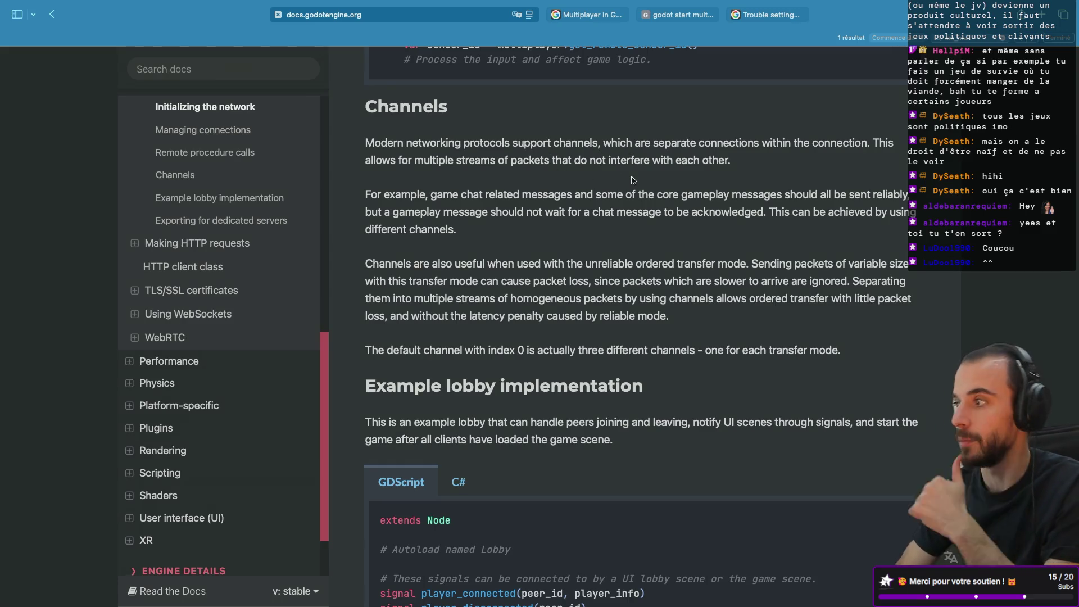
pyautogui.scroll(-2, 626, 168)
pyautogui.scroll(-5, 627, 169)
pyautogui.scroll(-6, 627, 169)
pyautogui.scroll(-4, 627, 169)
pyautogui.scroll(-2, 627, 169)
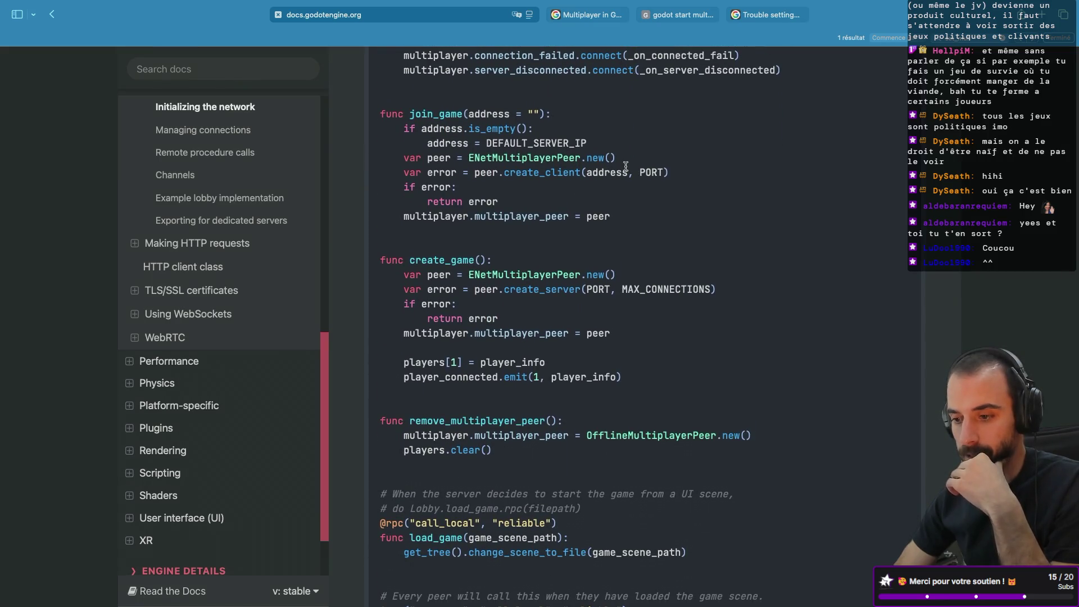
pyautogui.scroll(-3, 626, 166)
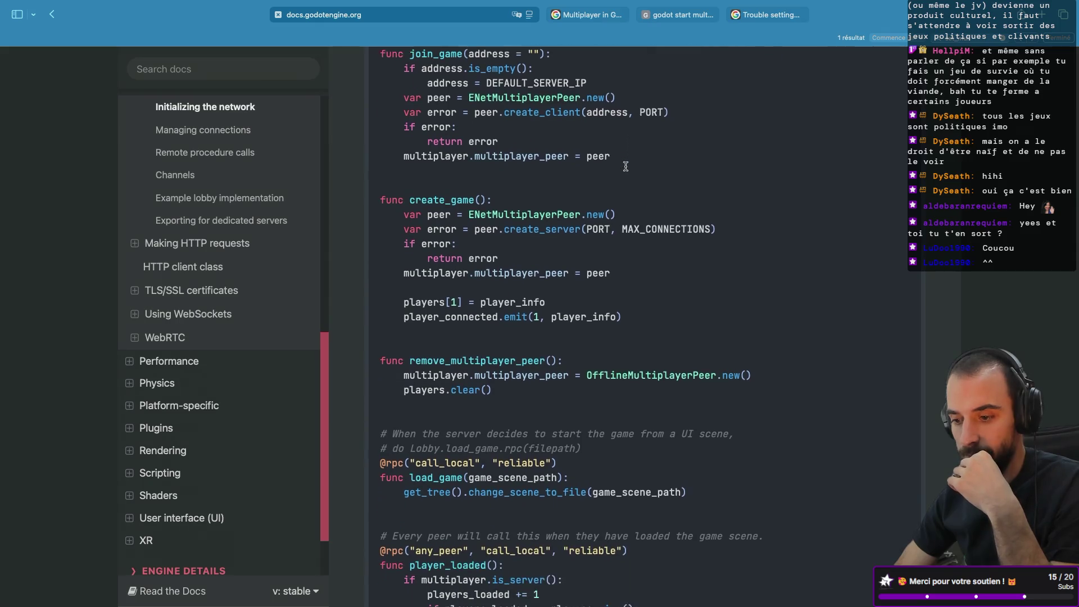
pyautogui.scroll(-7, 627, 169)
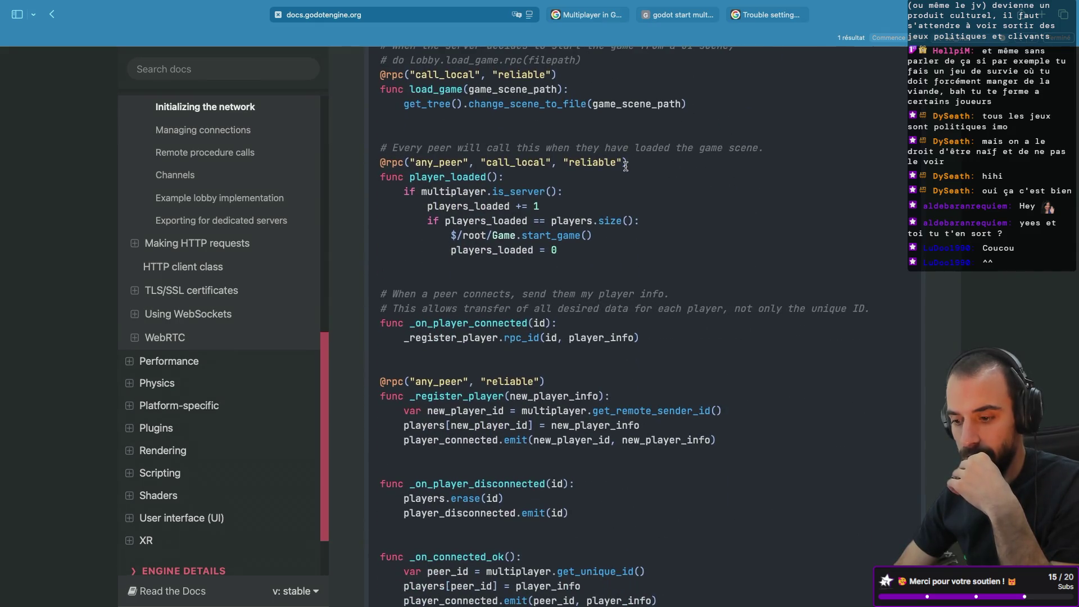
pyautogui.scroll(-15, 626, 168)
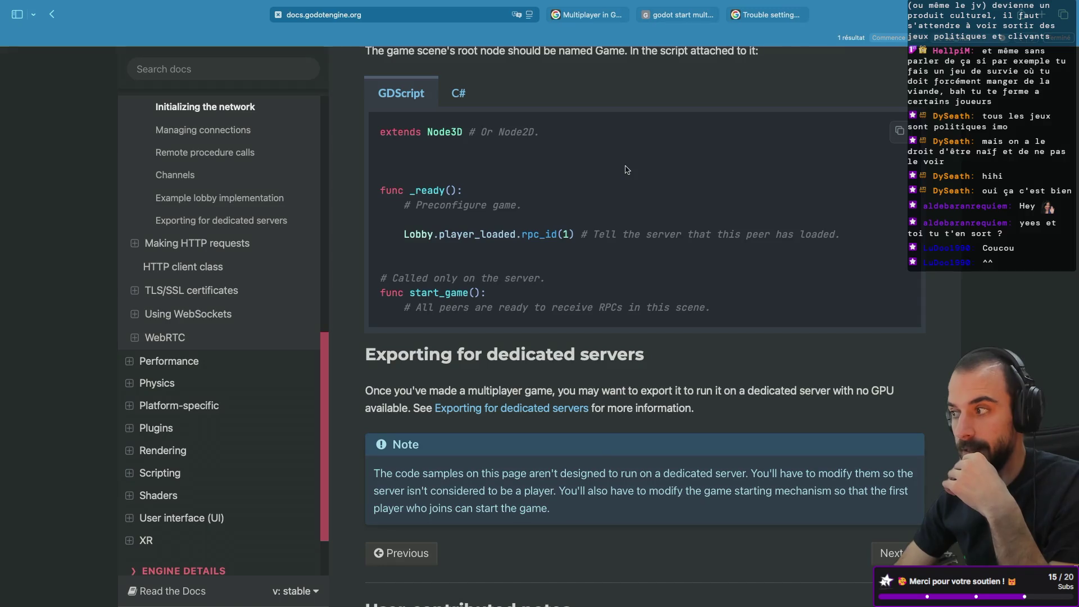
pyautogui.click(587, 15)
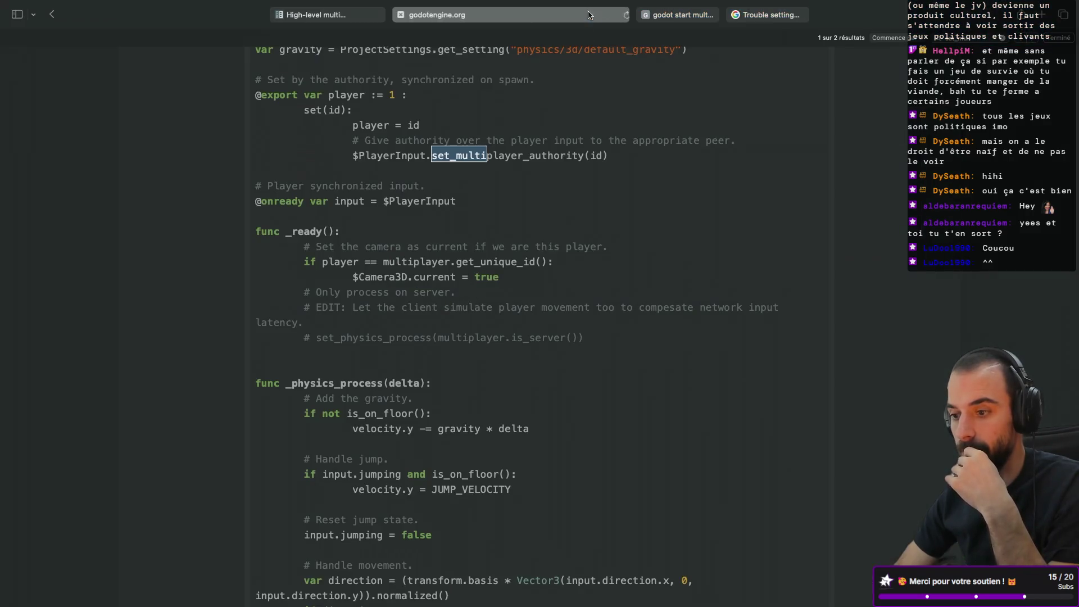
# - Scroll to the player.tscn screenshot and zoom in to read its PlayerInput synchronizer
pyautogui.scroll(3, 520, 274)
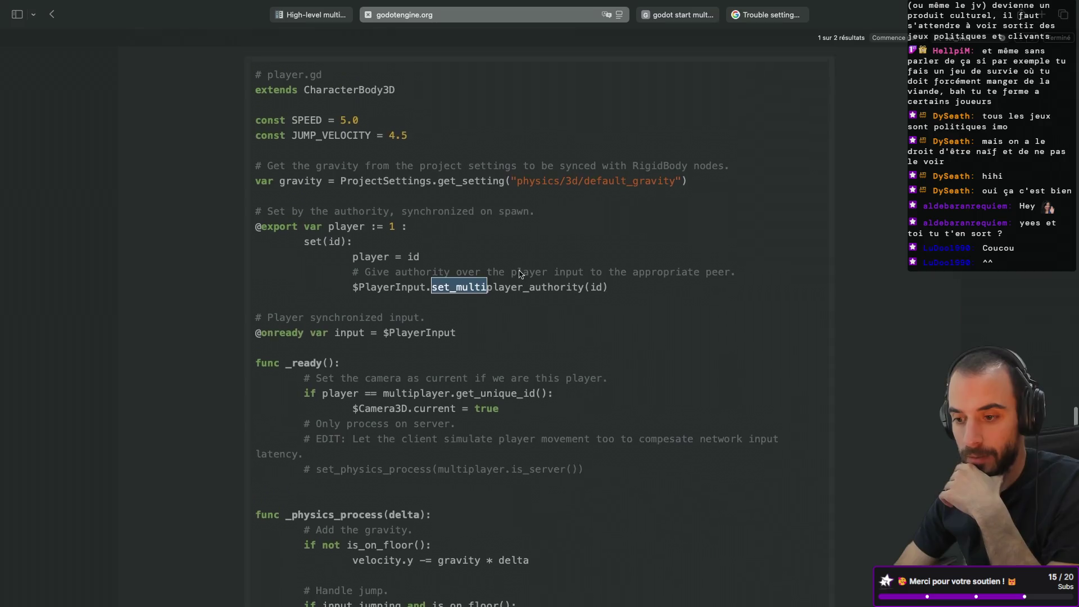
pyautogui.scroll(10, 519, 274)
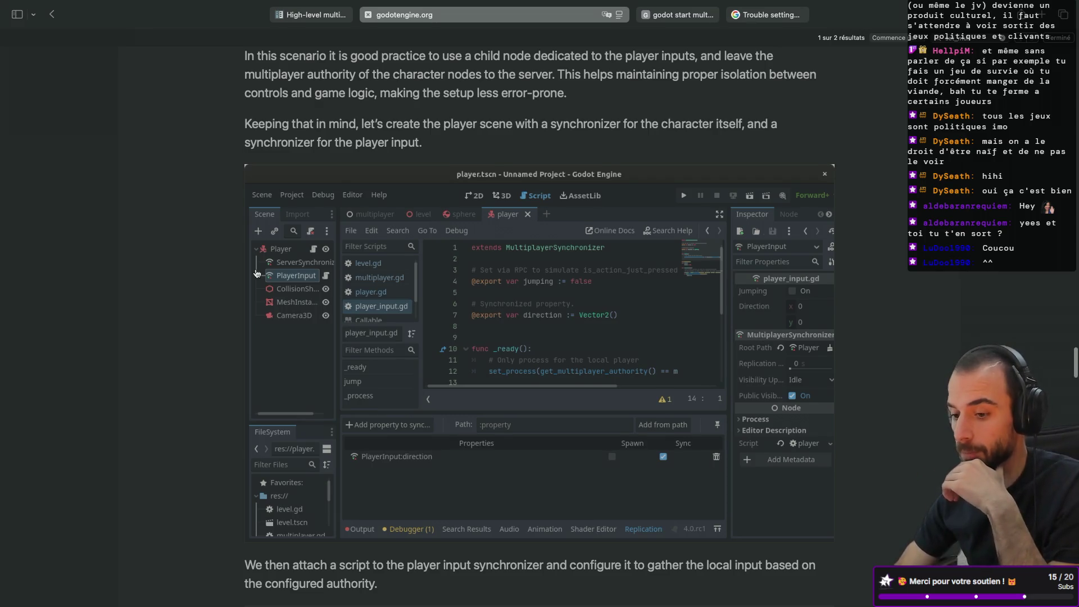
pyautogui.scroll(-2, 255, 274)
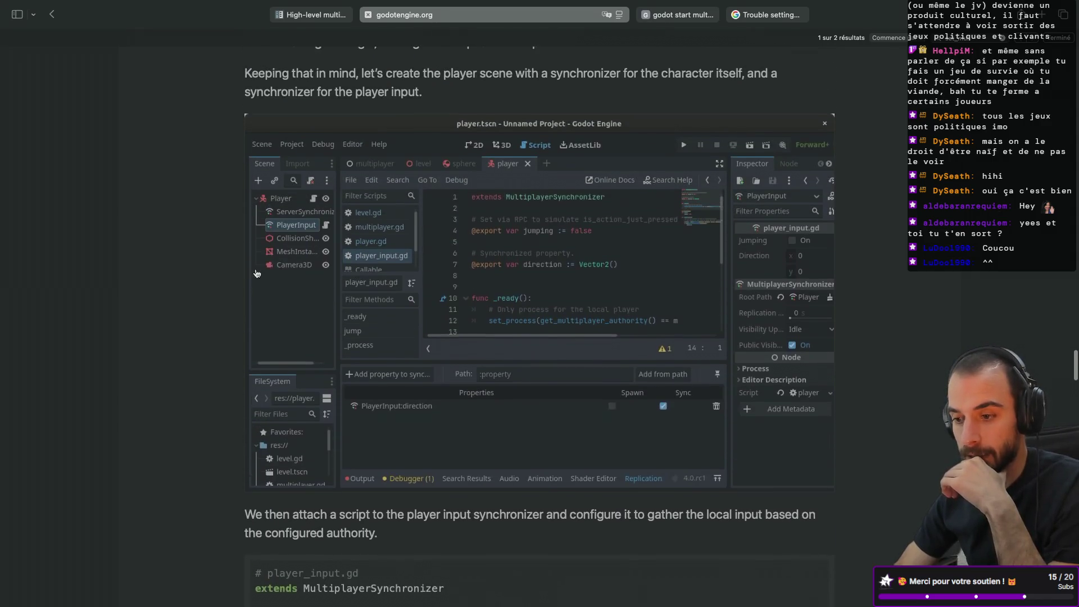
pyautogui.scroll(1, 256, 274)
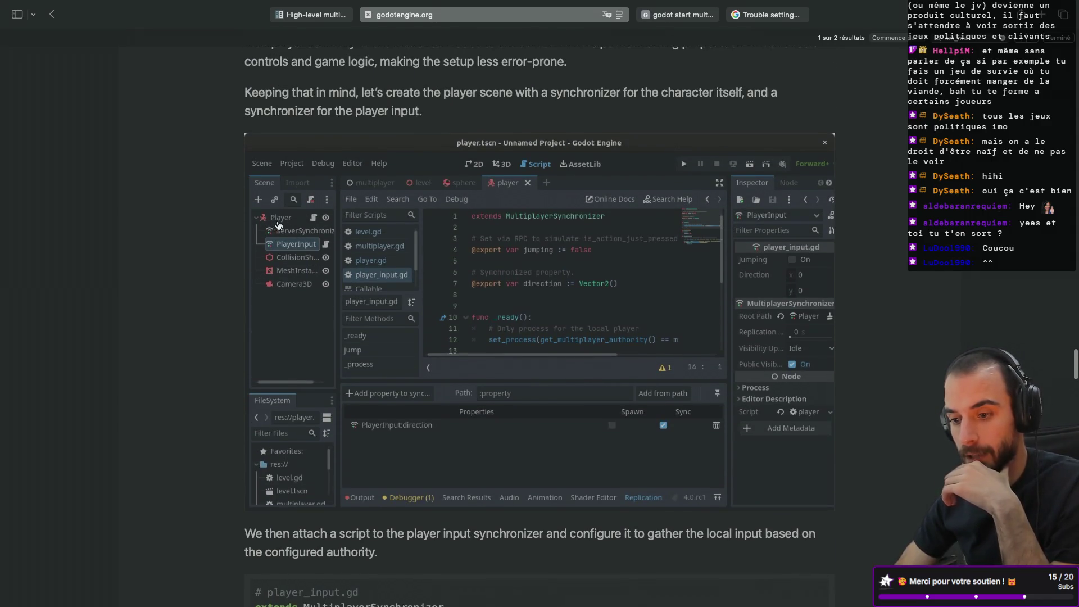
pyautogui.press('super+plus')
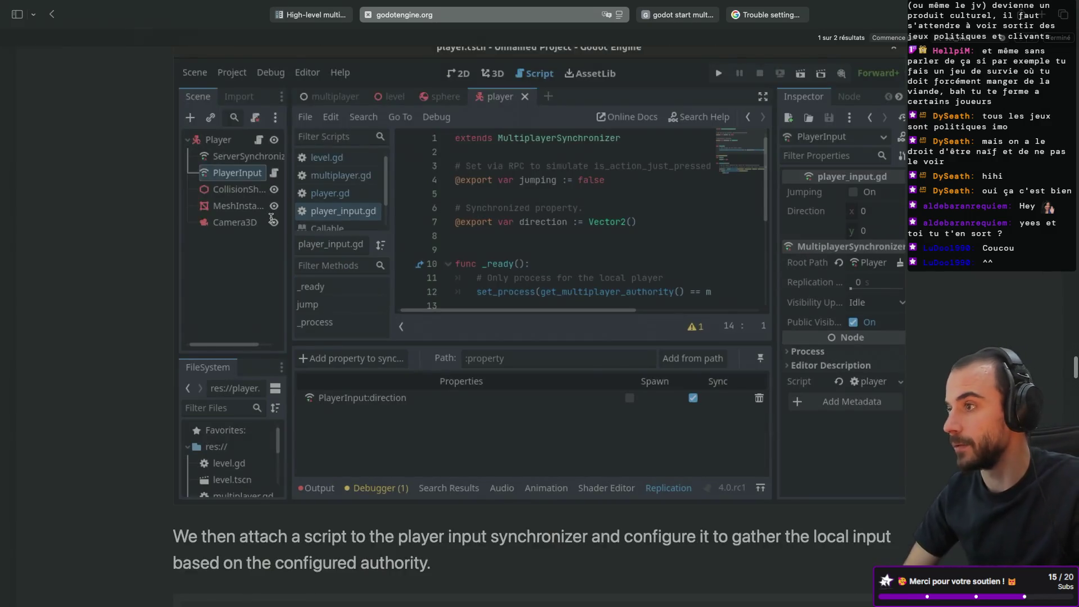
pyautogui.scroll(-5, 270, 221)
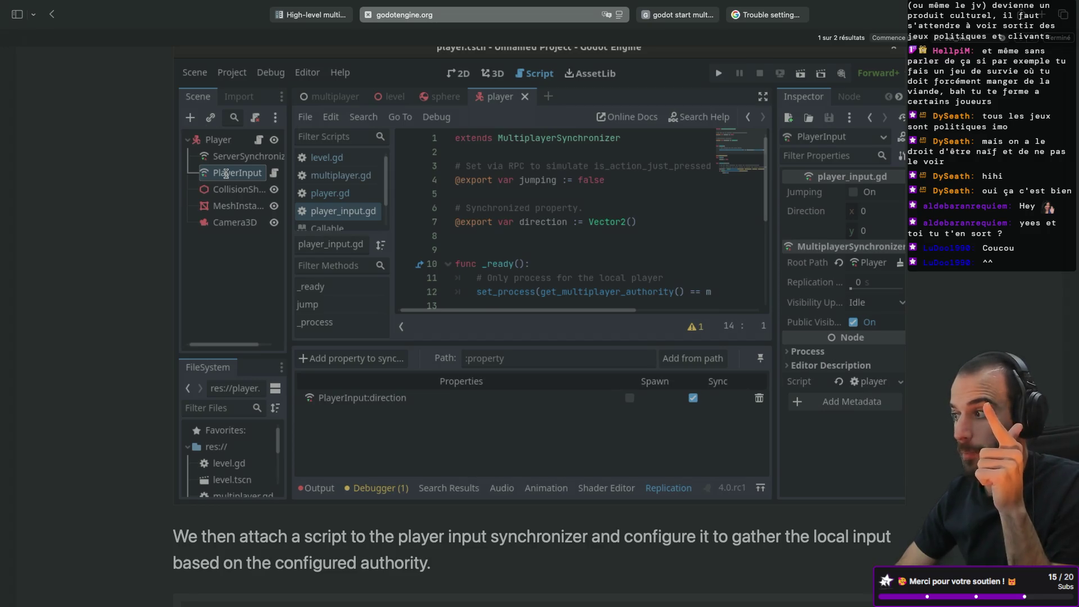
pyautogui.scroll(-10, 182, 237)
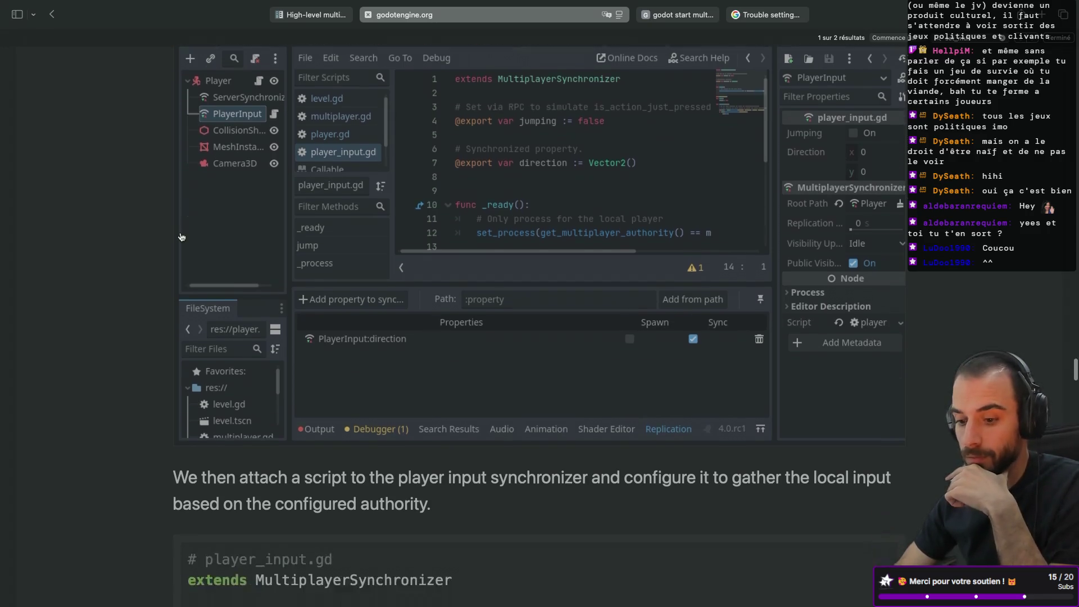
# - Zoom the article back to normal size
pyautogui.scroll(-2, 181, 237)
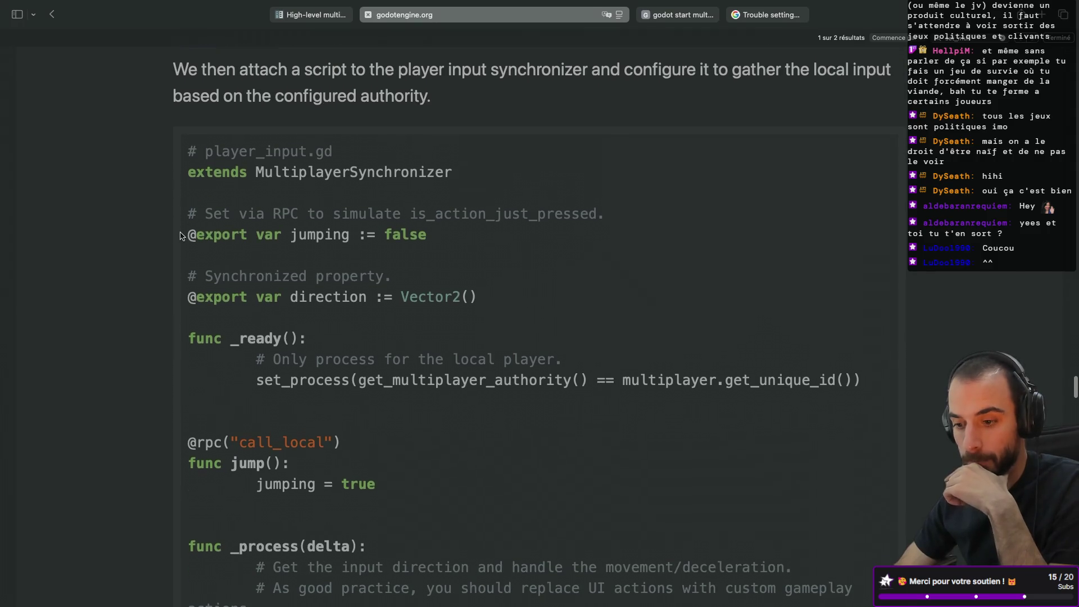
pyautogui.scroll(1, 181, 237)
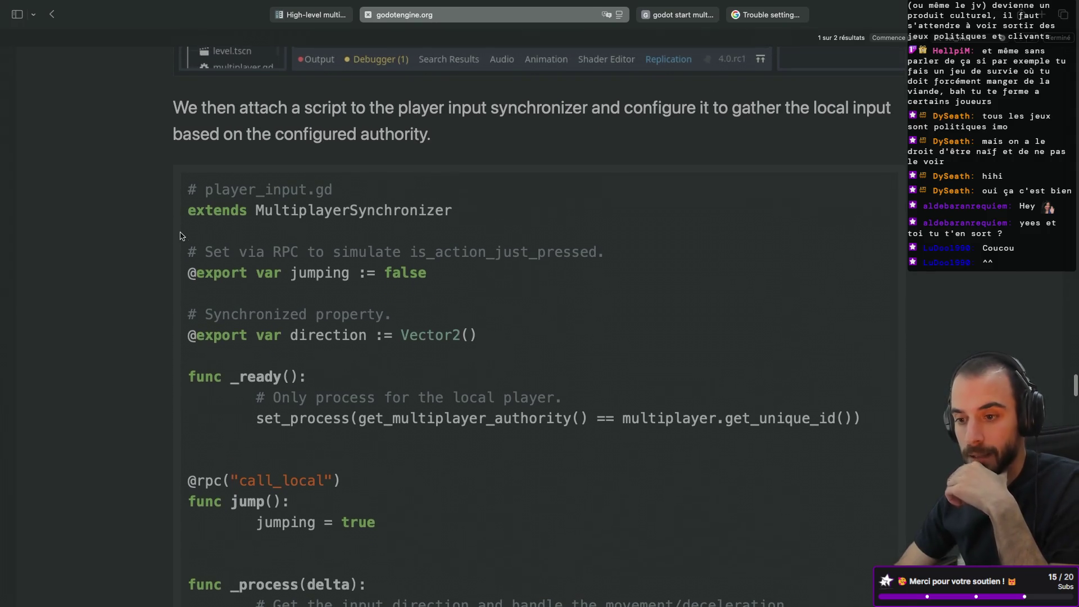
pyautogui.press('super+minus')
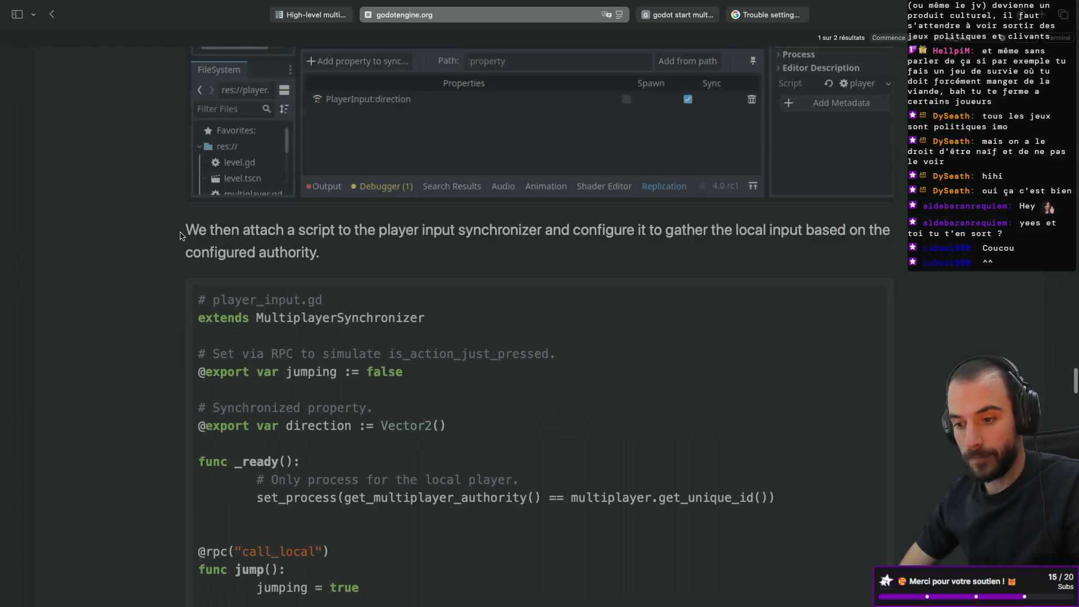
pyautogui.scroll(-10, 180, 236)
pyautogui.scroll(3, 180, 236)
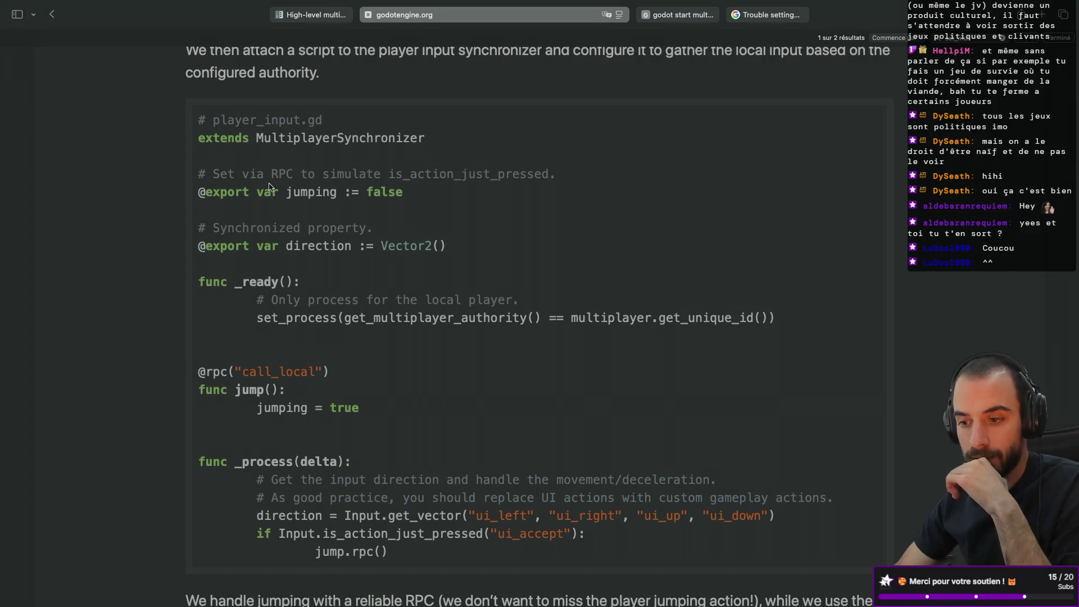
# - Read player_input.gd, highlighting its file name and the get_multiplayer_authority check
pyautogui.scroll(-3, 270, 188)
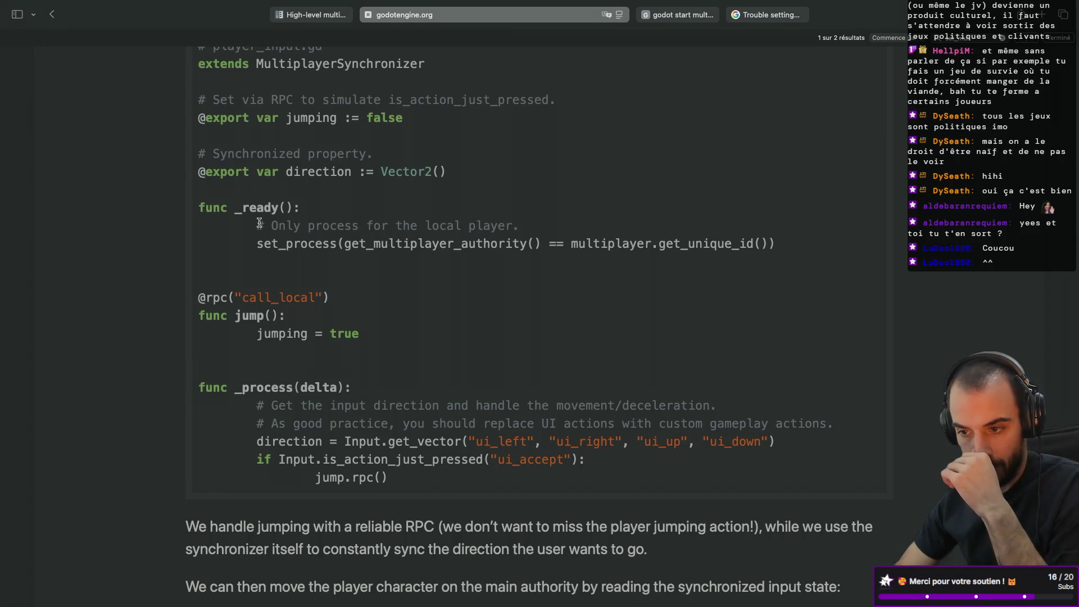
pyautogui.scroll(2, 259, 223)
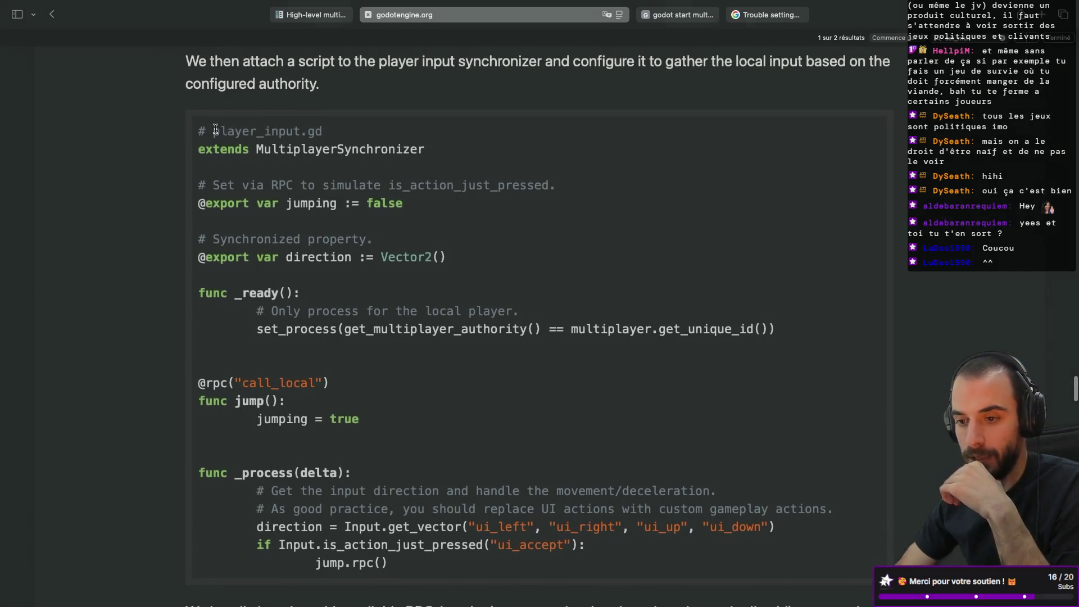
pyautogui.moveTo(213, 131); pyautogui.dragTo(319, 129)
pyautogui.click(304, 306)
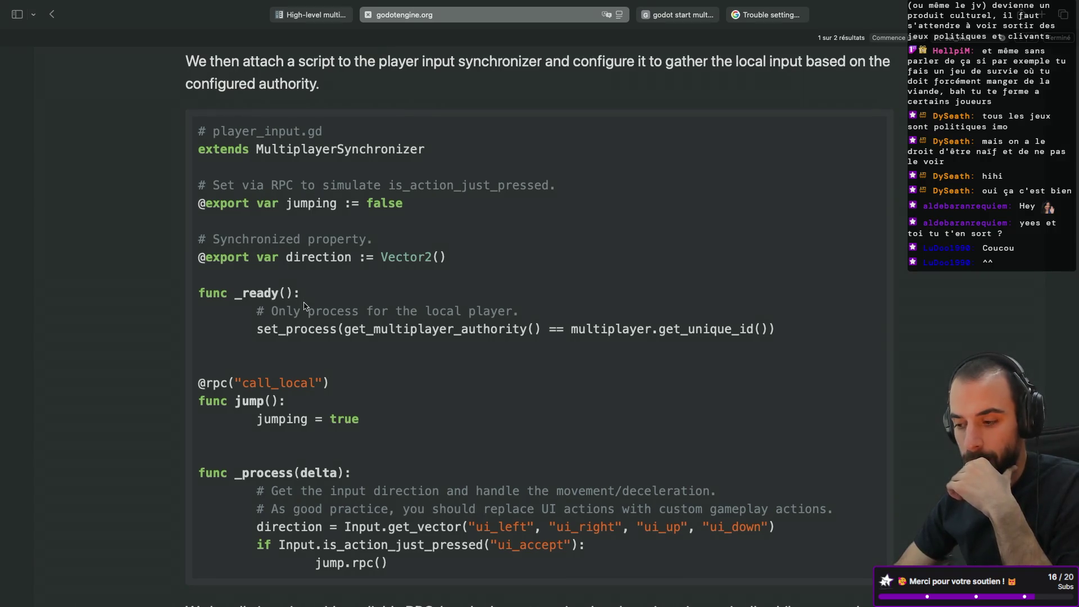
pyautogui.moveTo(344, 329); pyautogui.dragTo(767, 329)
pyautogui.click(562, 331)
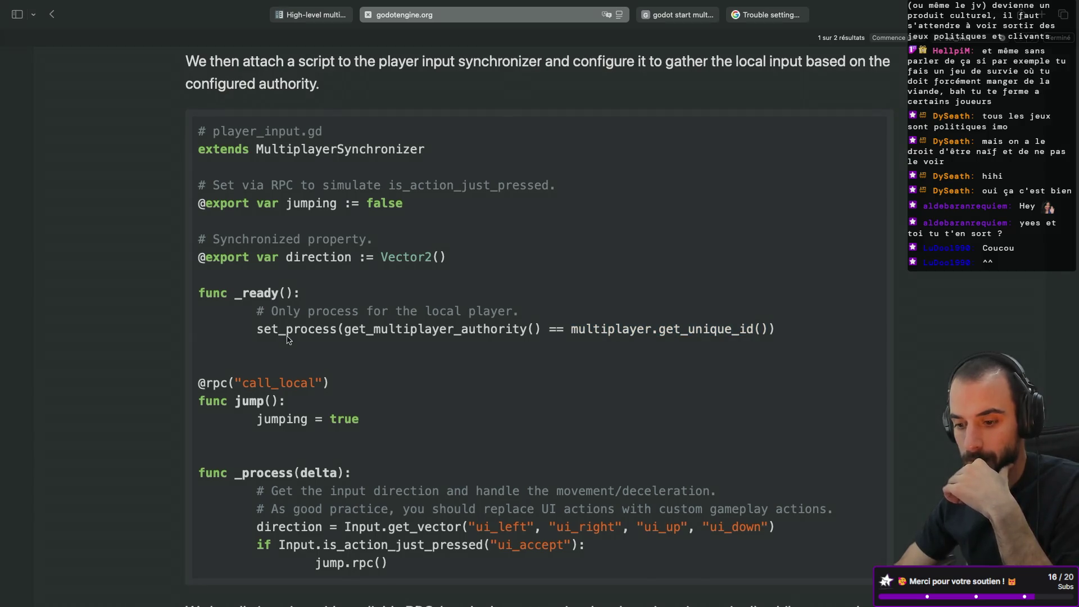
# - Scroll through player.gd and the server synchronizer screenshot, then back to player.gd's top
pyautogui.scroll(-3, 287, 338)
pyautogui.scroll(-10, 287, 337)
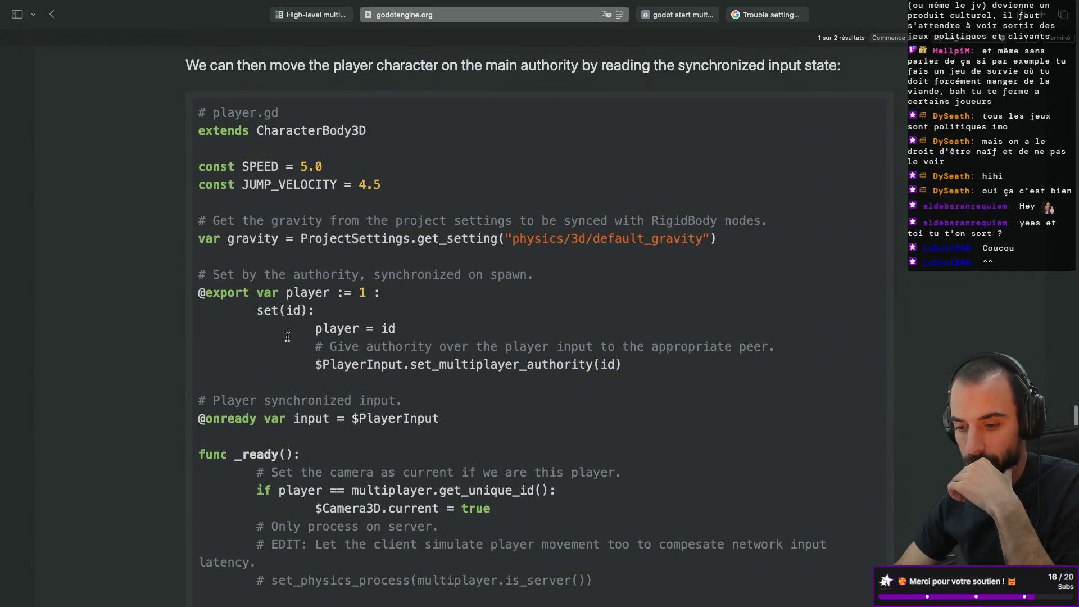
pyautogui.scroll(1, 287, 337)
pyautogui.scroll(-5, 288, 337)
pyautogui.scroll(-1, 288, 338)
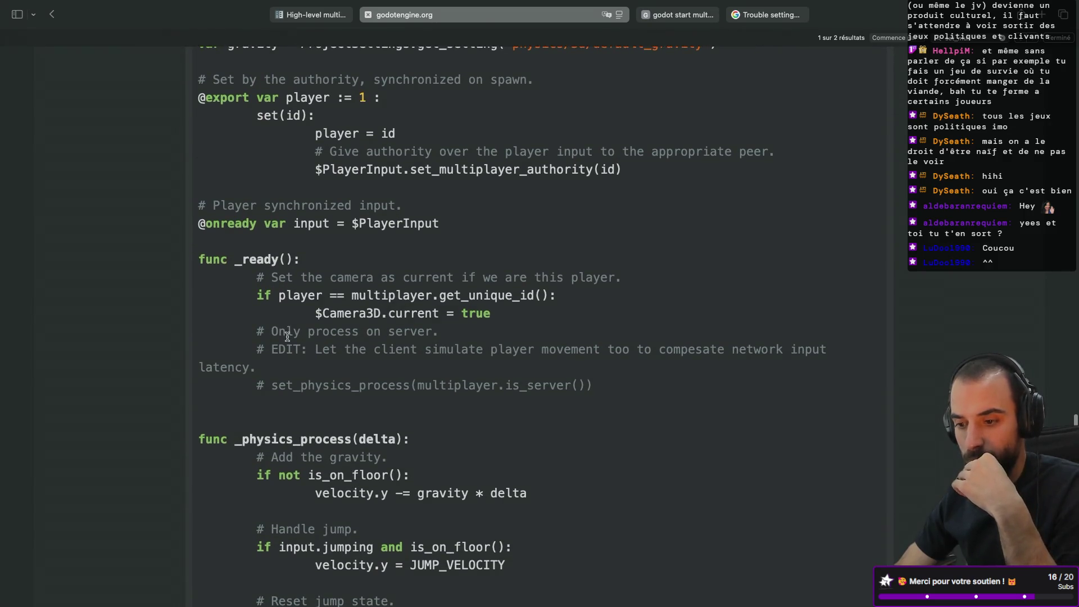
pyautogui.scroll(-1, 288, 337)
pyautogui.scroll(-1, 287, 339)
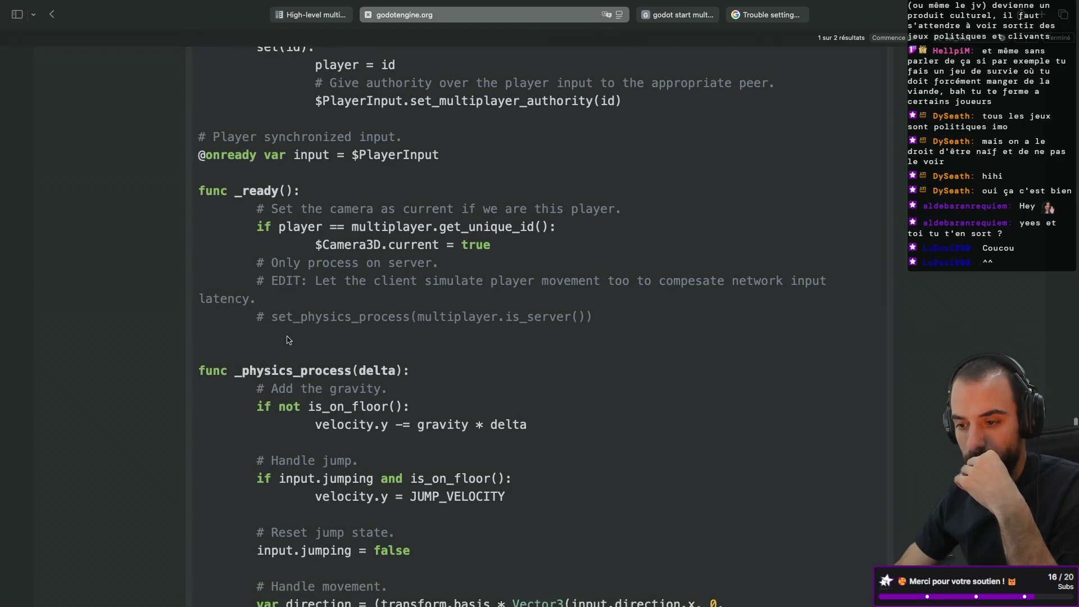
pyautogui.scroll(-10, 287, 339)
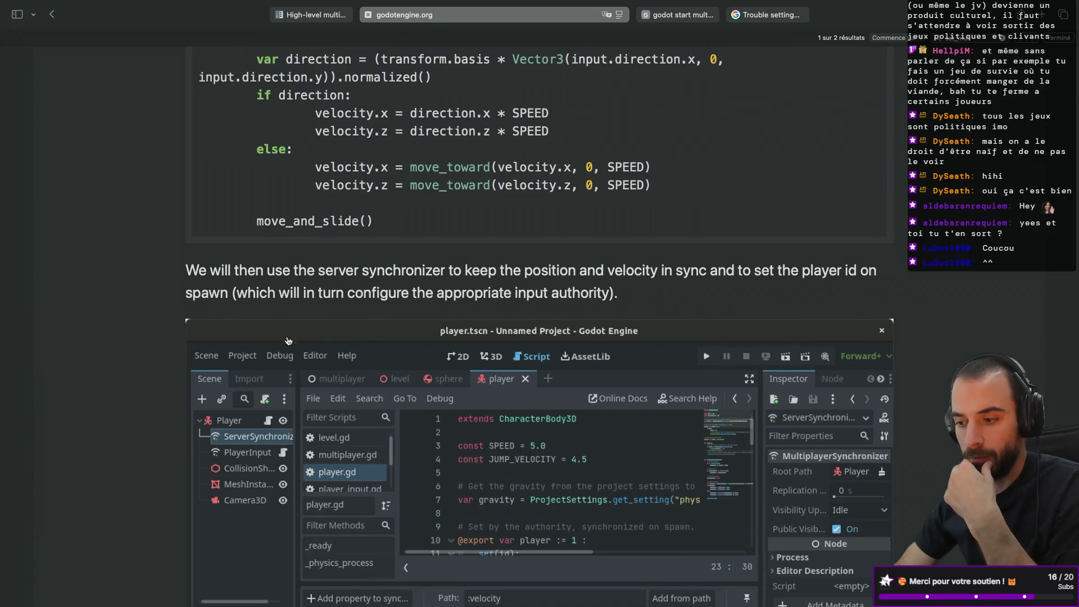
pyautogui.scroll(-1, 288, 340)
pyautogui.scroll(12, 287, 341)
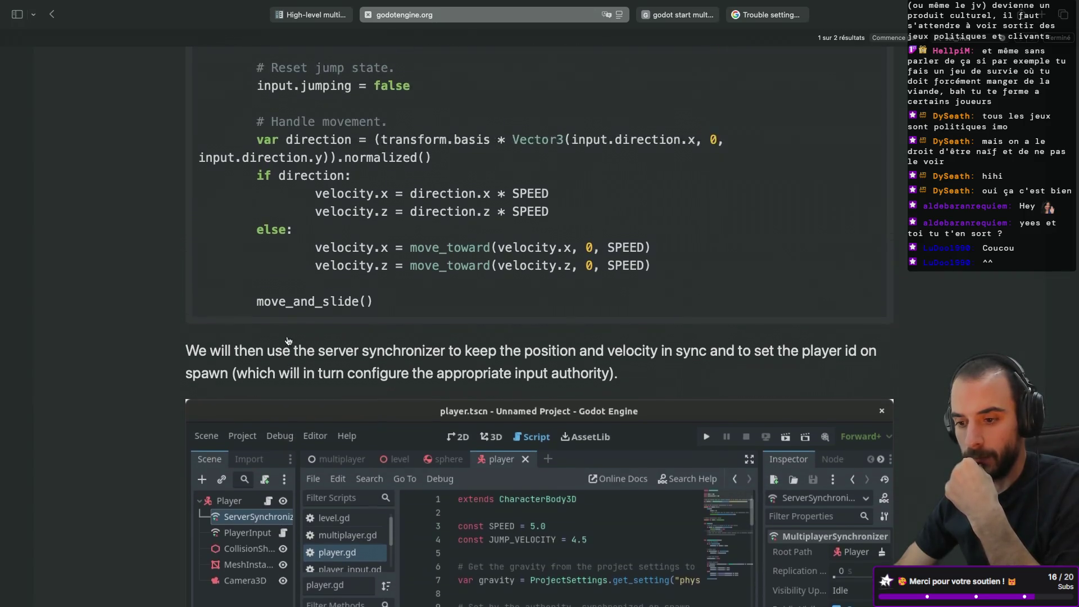
pyautogui.scroll(2, 287, 337)
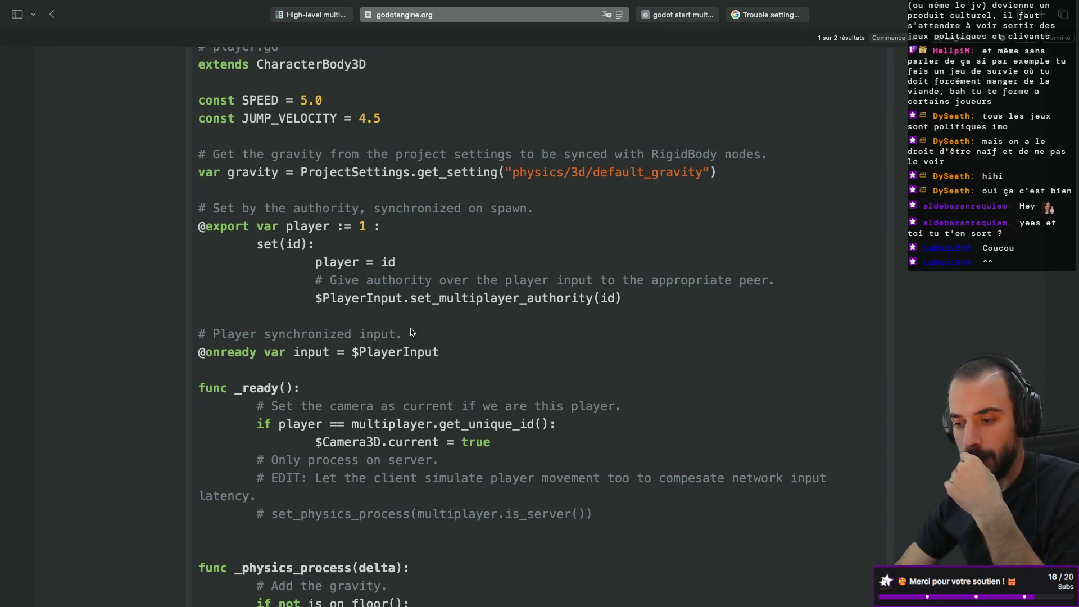
pyautogui.scroll(-20, 411, 332)
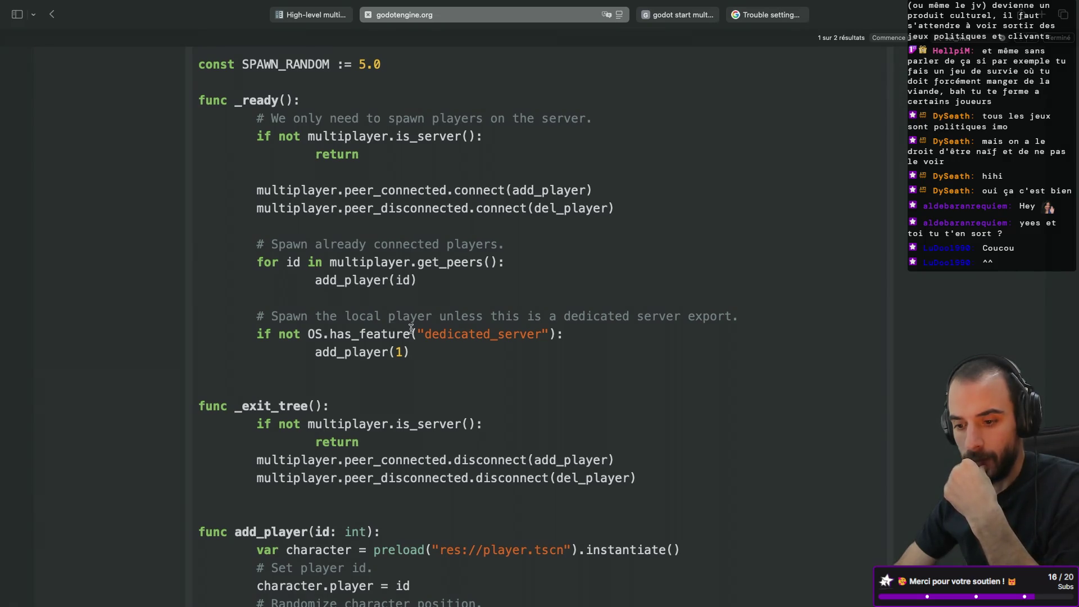
# - Scroll to the level.gd listing and highlight player in character.player = id
pyautogui.scroll(-2, 411, 329)
pyautogui.scroll(2, 410, 315)
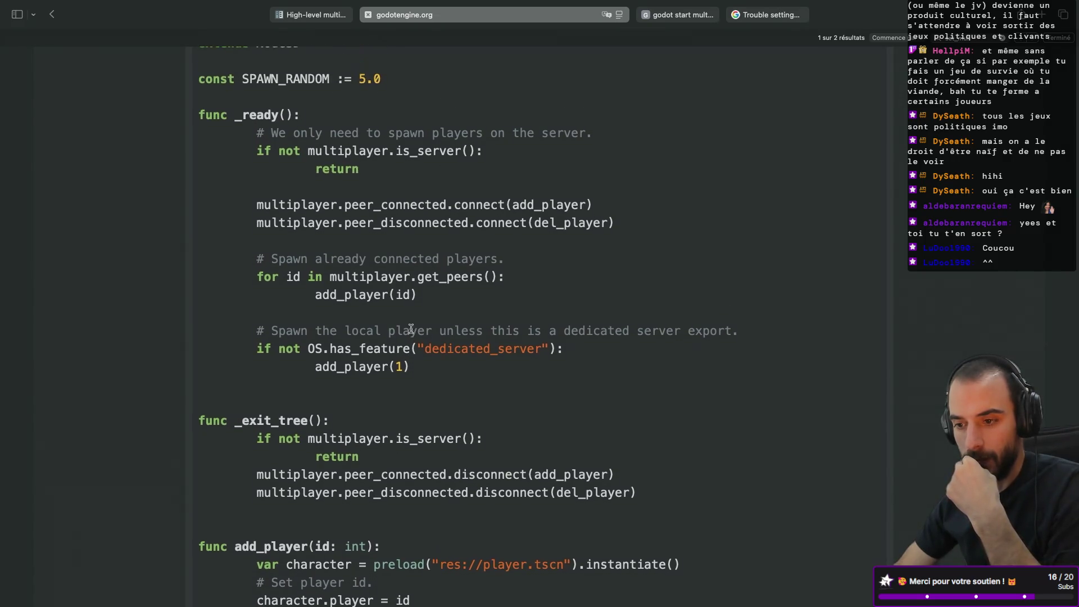
pyautogui.scroll(-10, 318, 206)
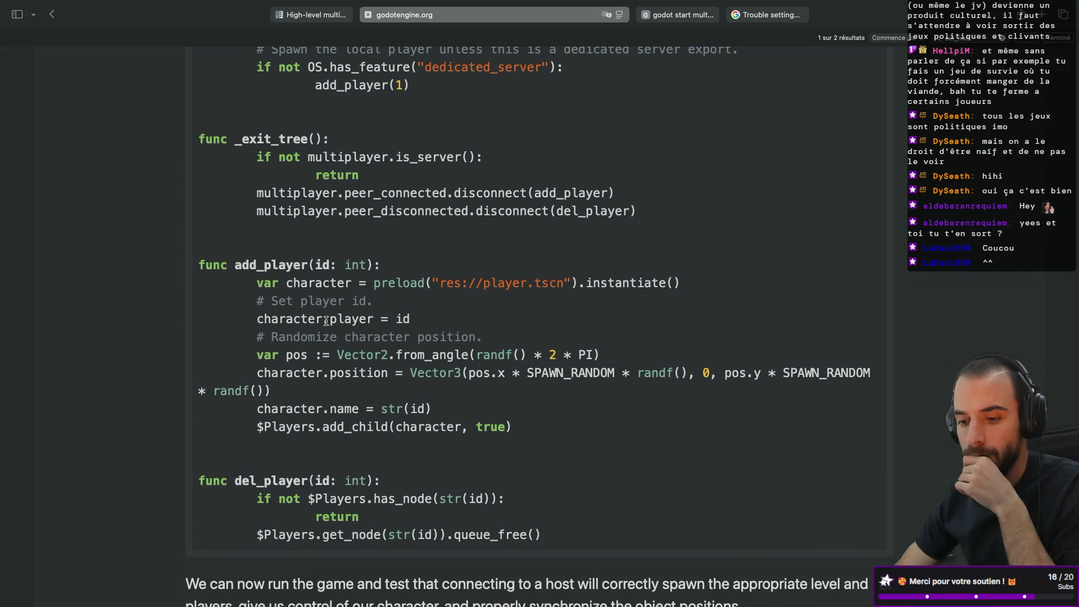
pyautogui.moveTo(330, 319); pyautogui.dragTo(374, 319)
pyautogui.click(376, 319)
# - Scroll through player.gd and highlight its set_multiplayer_authority(id) call
pyautogui.scroll(-1, 374, 321)
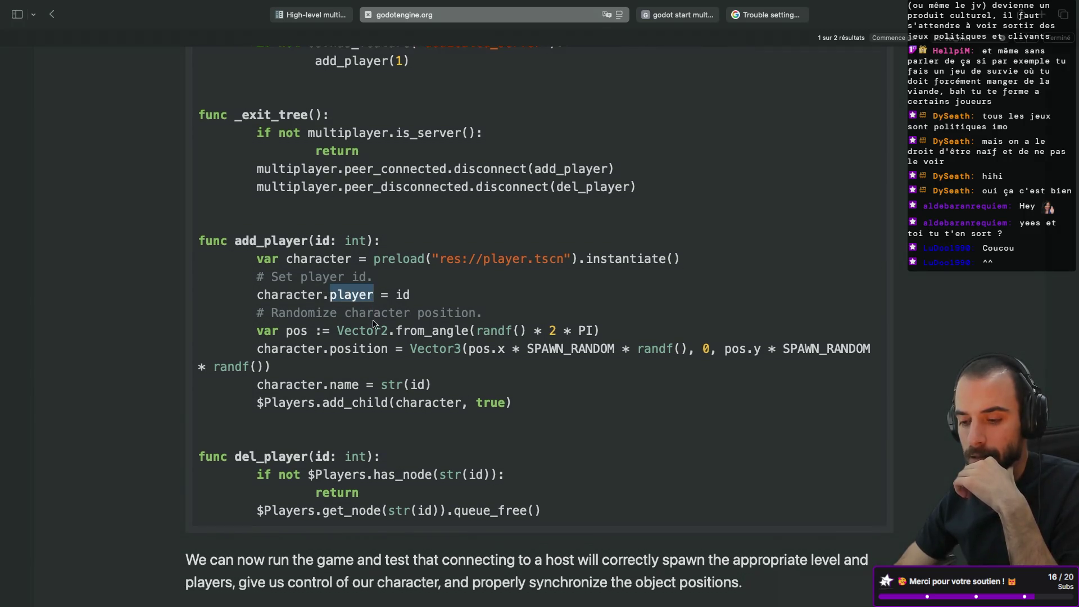
pyautogui.scroll(10, 354, 292)
pyautogui.scroll(7, 352, 279)
pyautogui.scroll(-5, 352, 279)
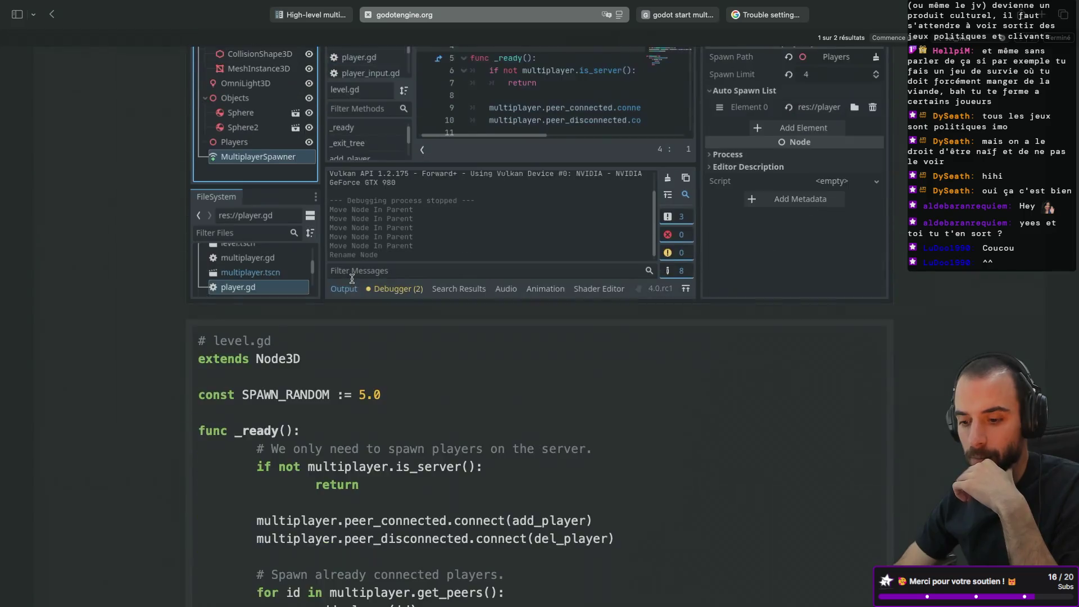
pyautogui.scroll(1, 351, 279)
pyautogui.scroll(-15, 352, 279)
pyautogui.scroll(15, 352, 279)
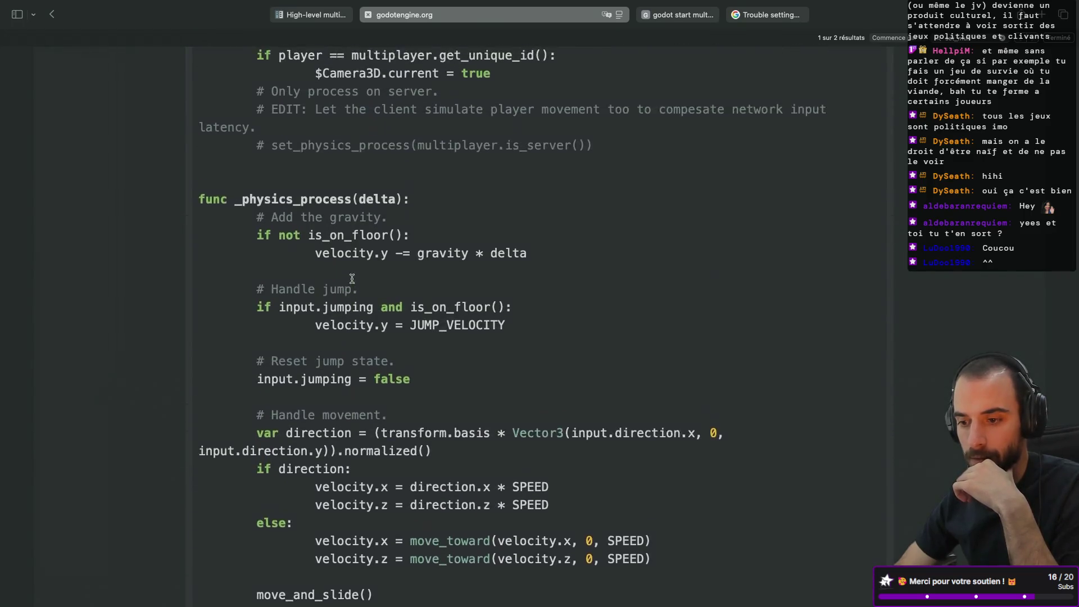
pyautogui.scroll(5, 352, 278)
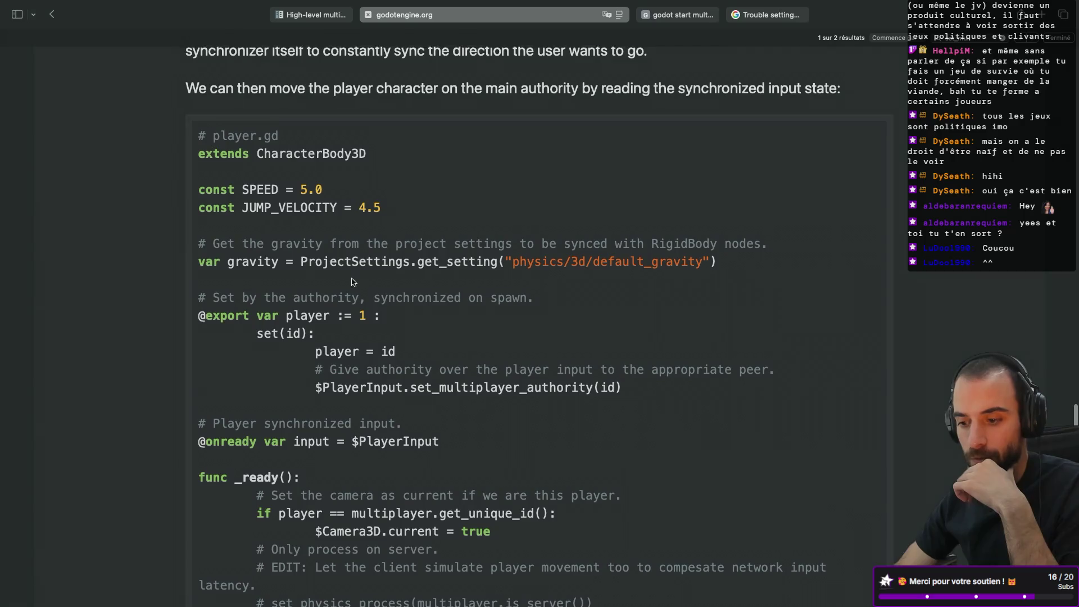
pyautogui.scroll(-5, 353, 282)
pyautogui.scroll(-1, 353, 282)
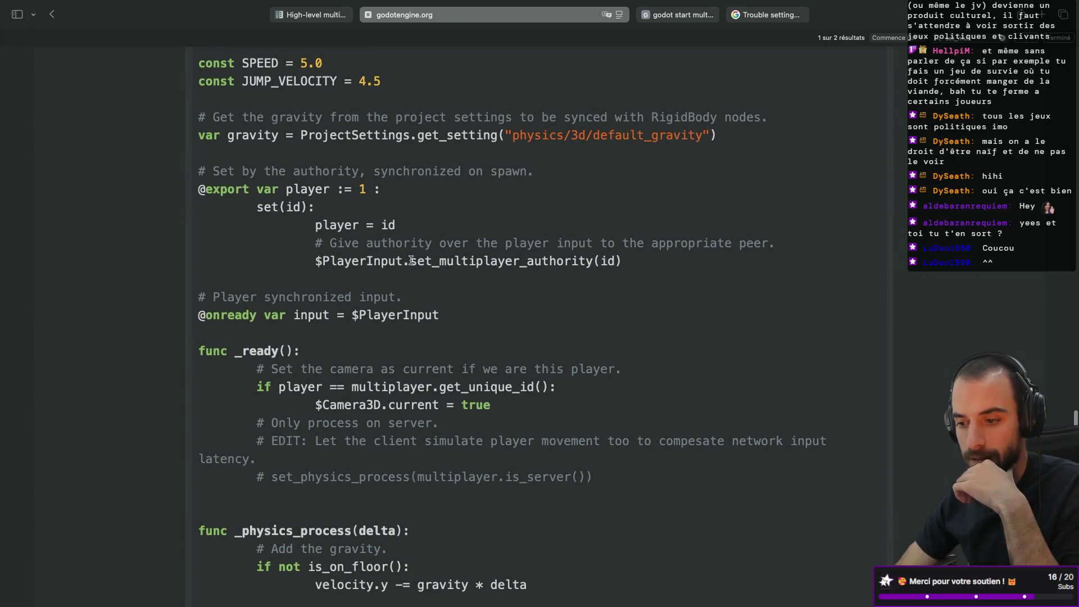
pyautogui.moveTo(411, 260); pyautogui.dragTo(623, 261)
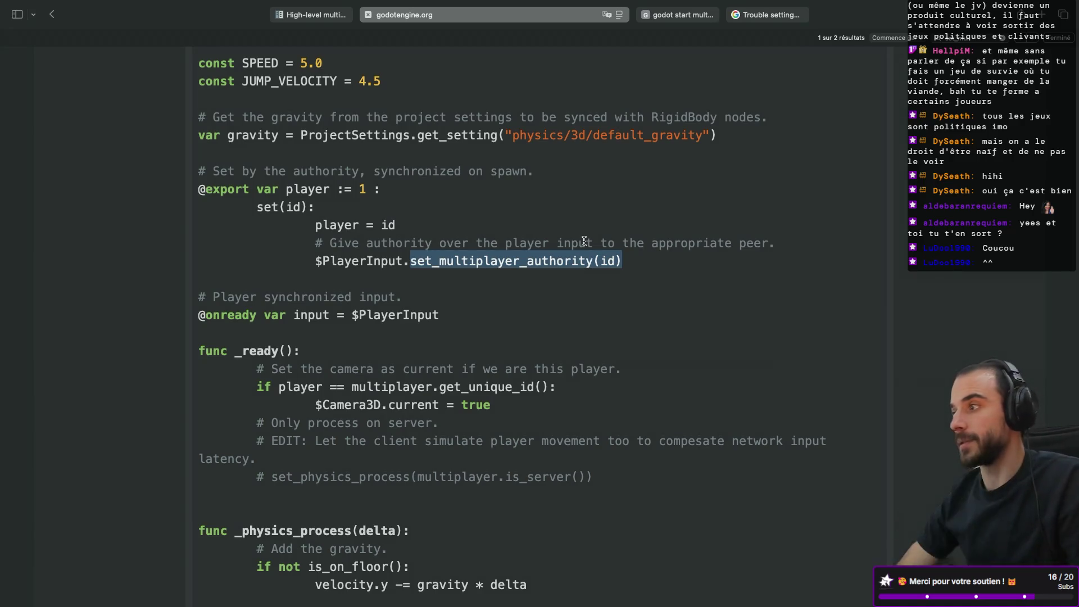
pyautogui.moveTo(413, 262); pyautogui.dragTo(369, 262)
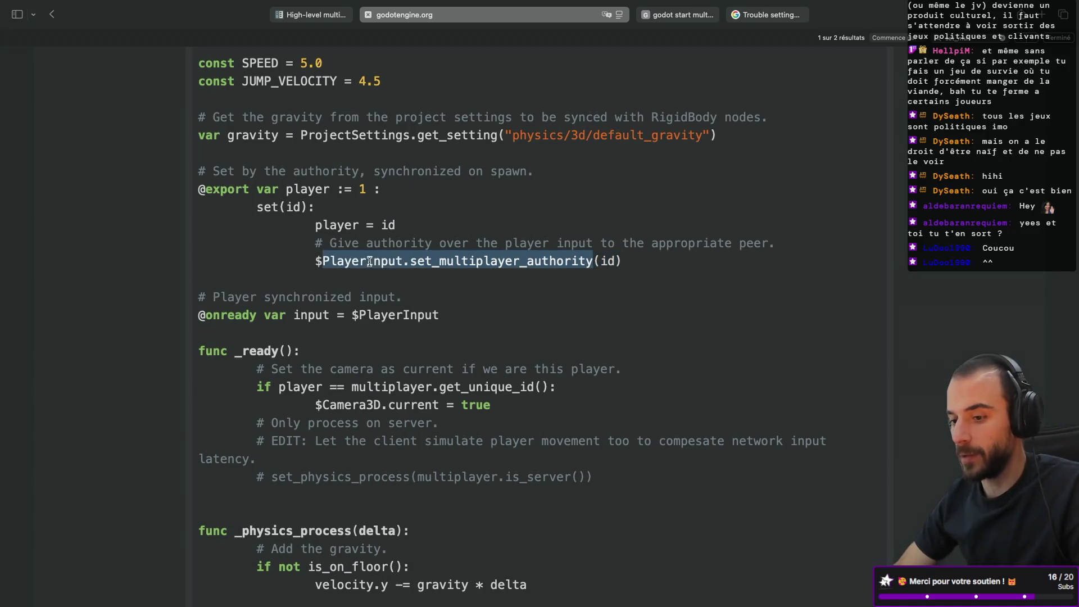
# - Scroll up to the player.tscn synchronizer screenshot, then switch back to the previous desktop
pyautogui.scroll(5, 369, 262)
pyautogui.scroll(15, 369, 262)
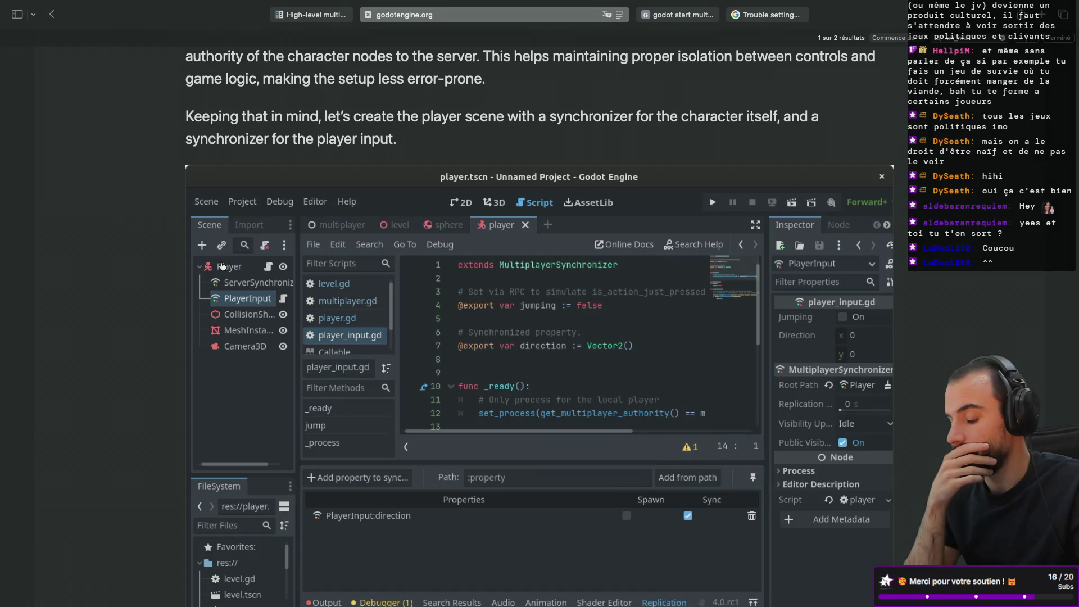
pyautogui.hotkey('ctrl', 'Left')
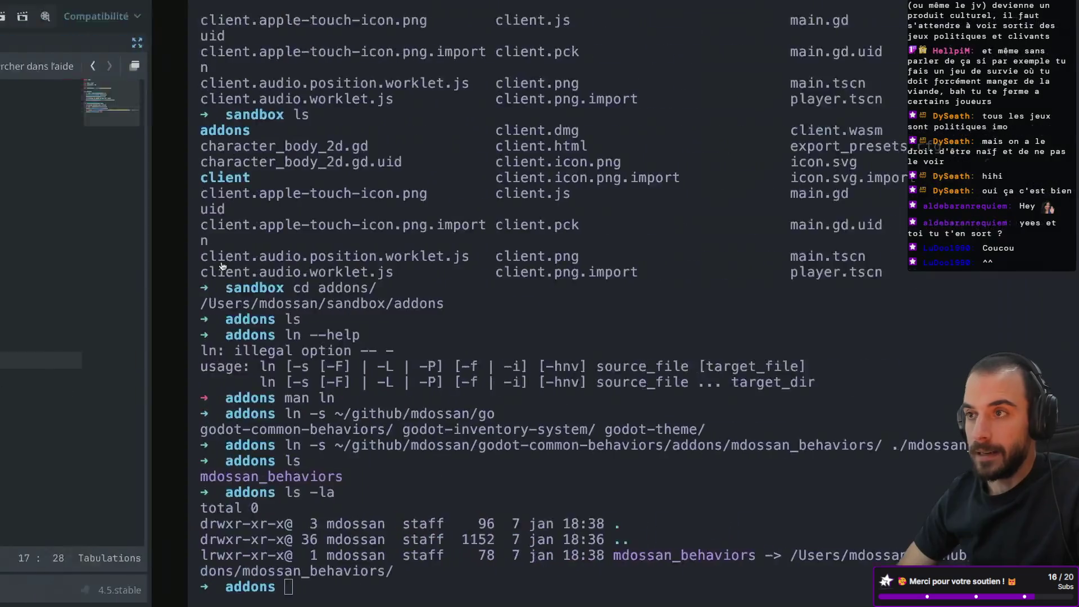
# - Restore the scene and inspector docks and open the player scene
pyautogui.click(482, 360)
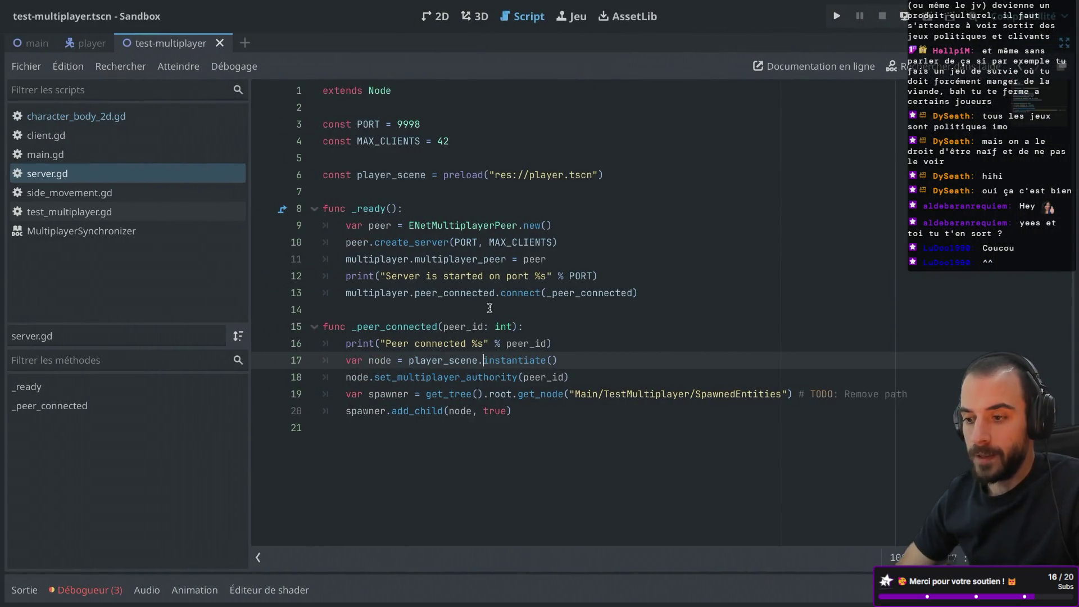
pyautogui.hotkey('ctrl', 'shift', 'F11')
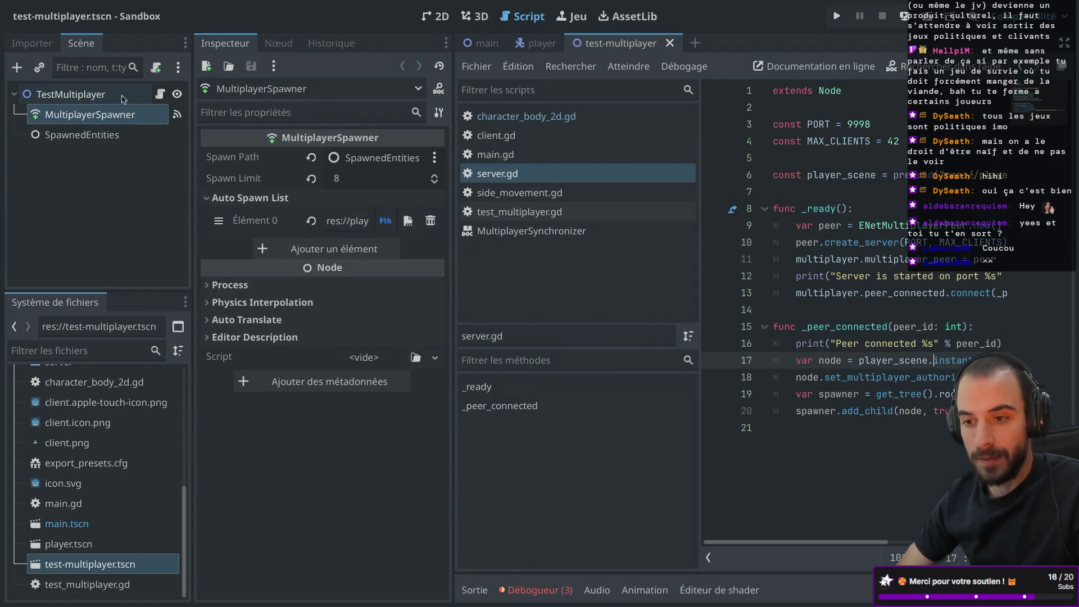
pyautogui.click(536, 43)
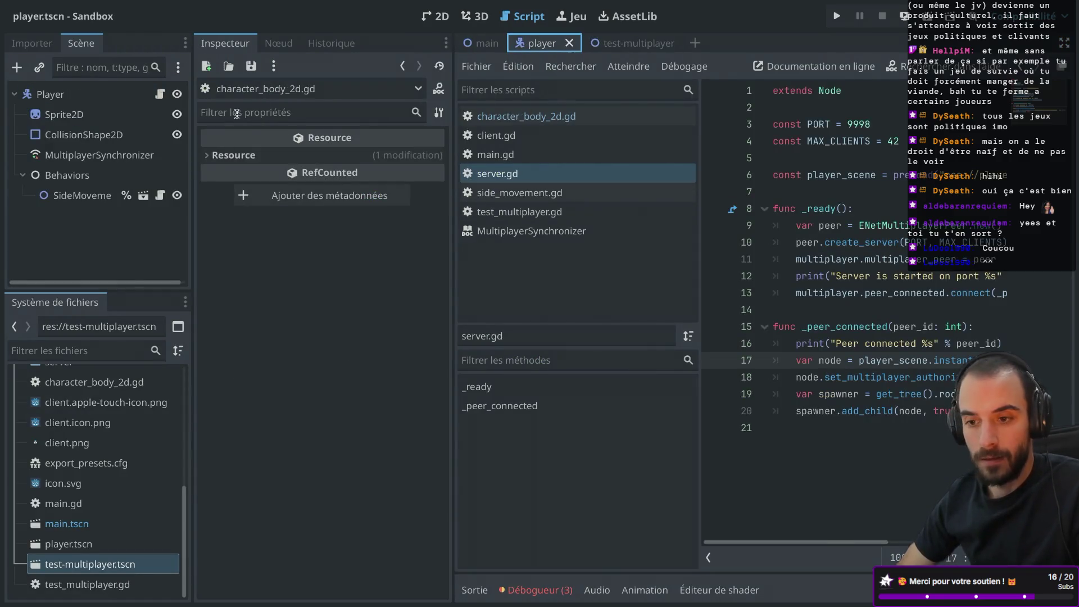
# - Drag Behaviors, then MultiplayerSynchronizer, to the top under Player, and widen the script area
pyautogui.moveTo(78, 179)
pyautogui.mouseDown()
pyautogui.moveTo(85, 137)
pyautogui.moveTo(71, 108)
pyautogui.mouseUp()
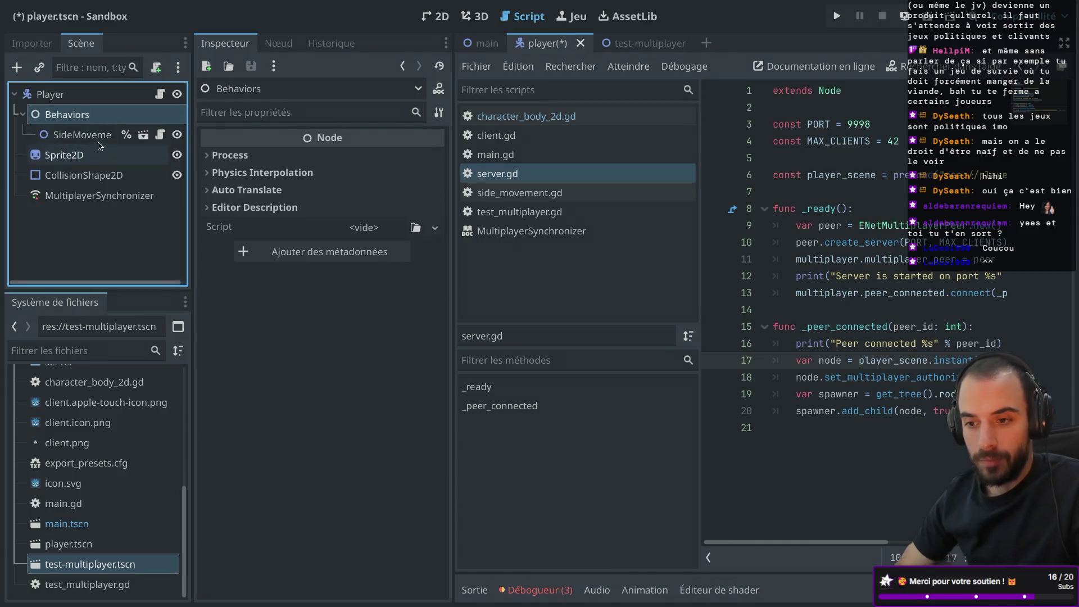
pyautogui.click(22, 114)
pyautogui.moveTo(98, 175); pyautogui.dragTo(82, 110)
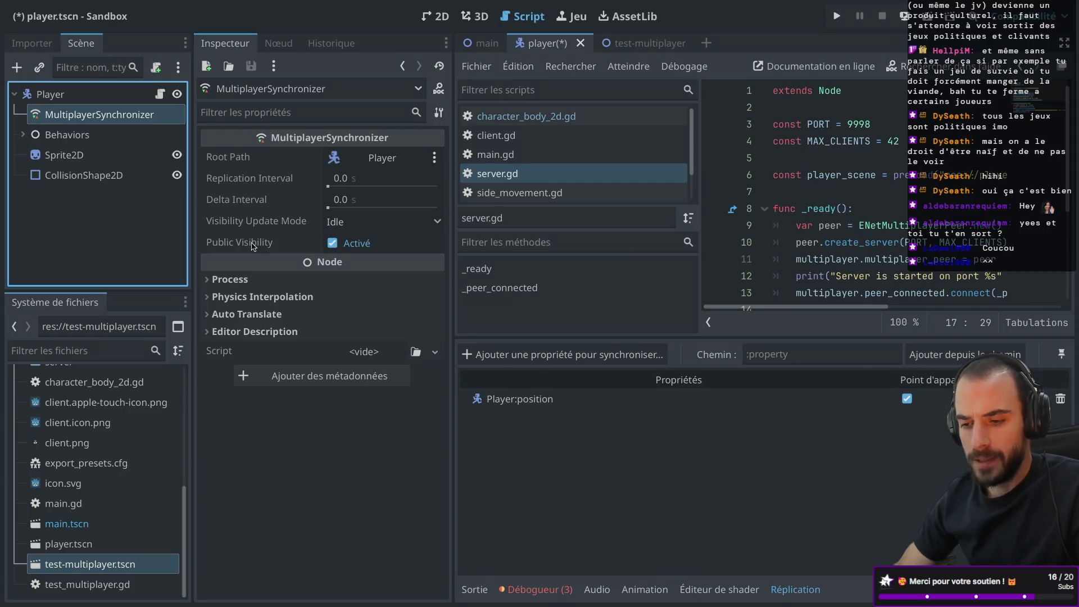
pyautogui.moveTo(253, 247)
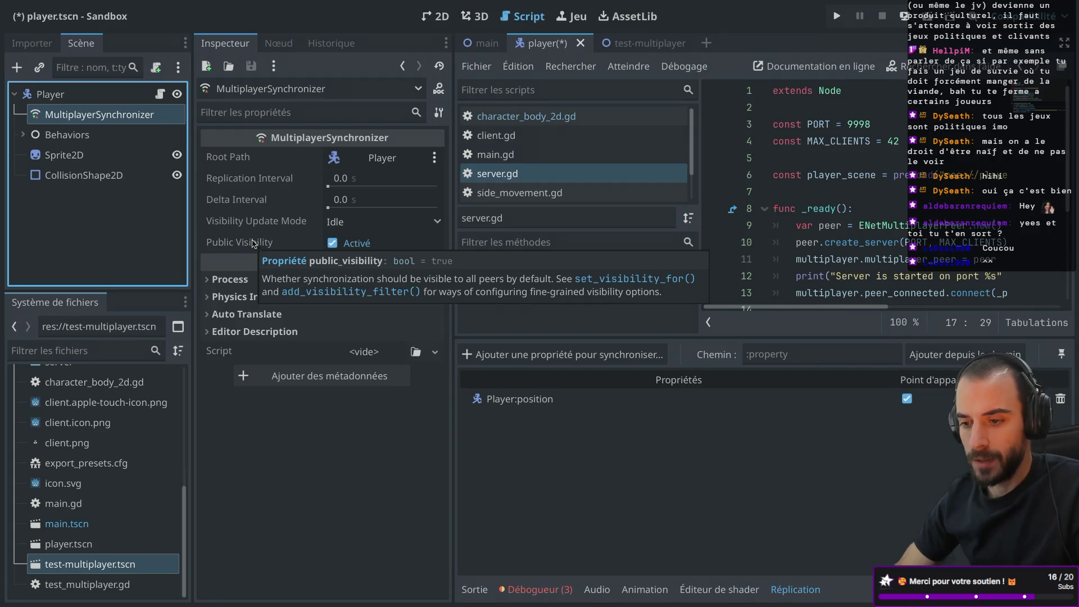
pyautogui.moveTo(268, 227)
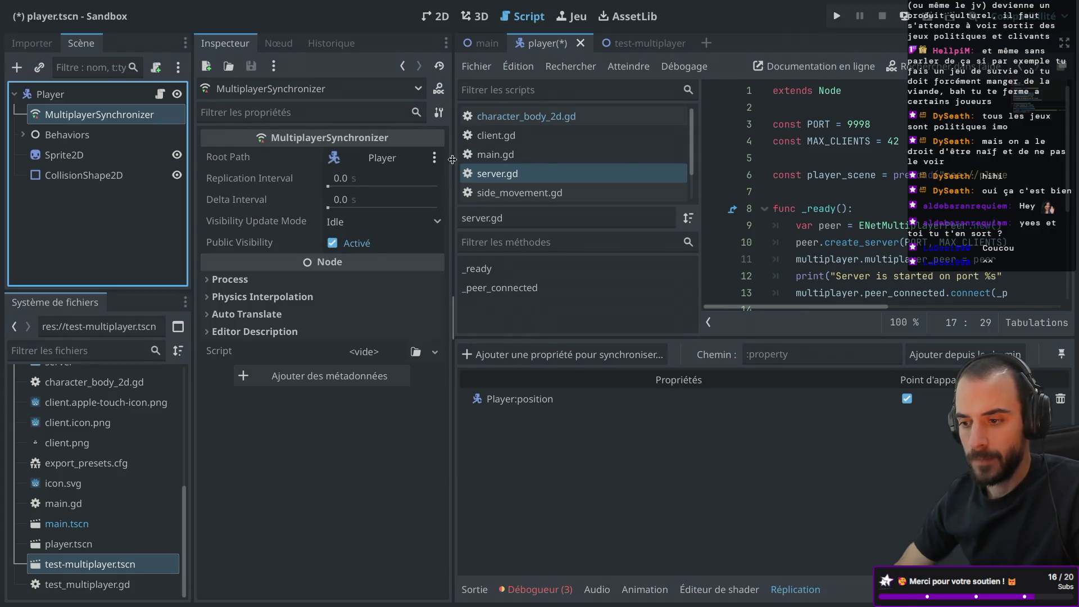
pyautogui.moveTo(453, 160); pyautogui.dragTo(451, 159)
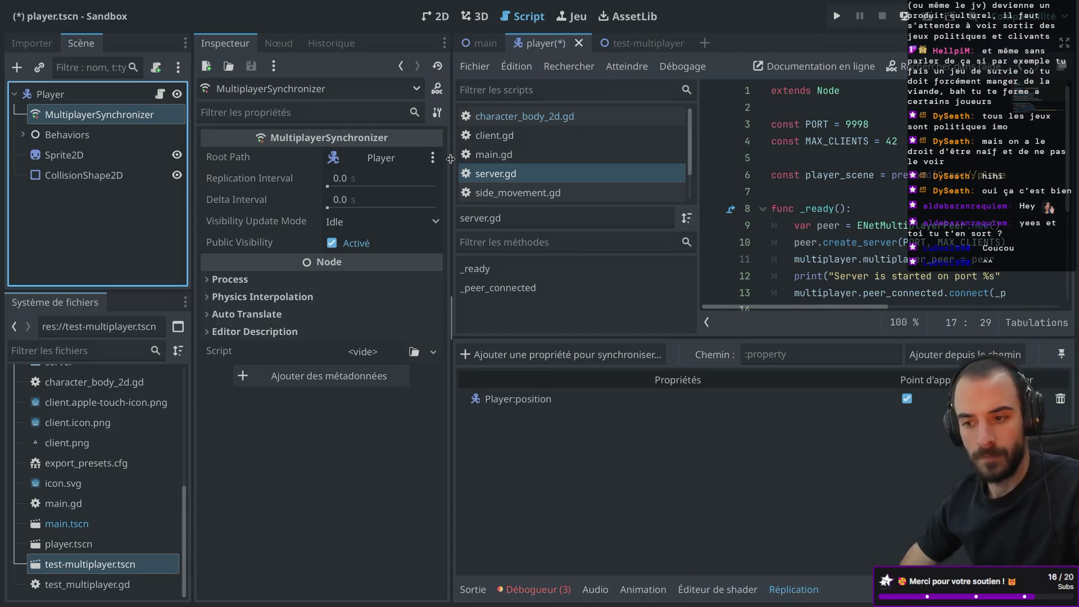
pyautogui.hotkey('ctrl', 'shift', 'F11')
# - Save the player scene and open client.gd at its _ready function
pyautogui.hotkey('ctrl', 's')
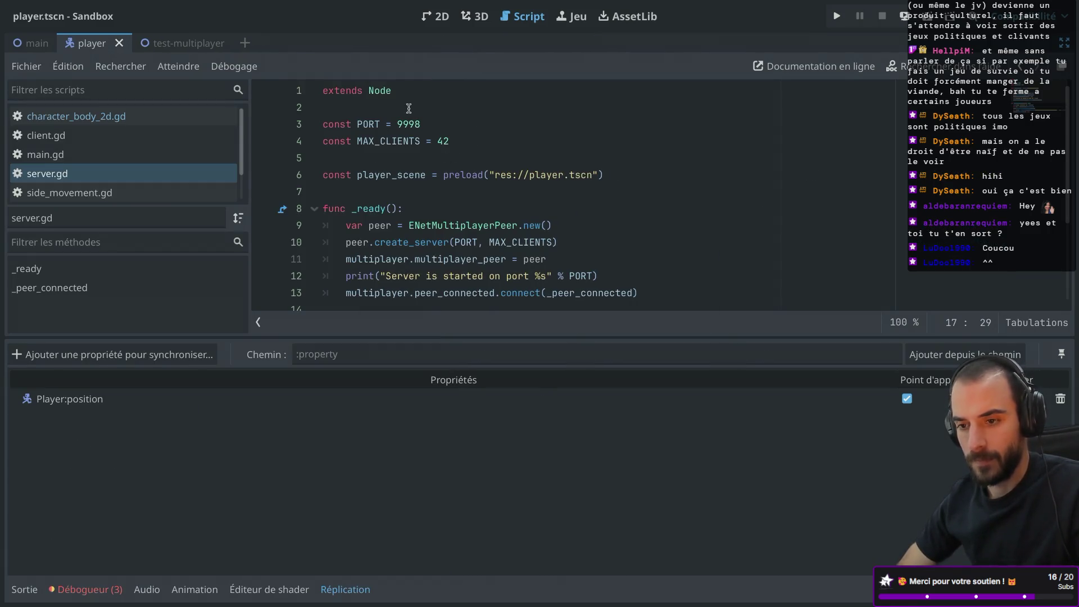
pyautogui.scroll(-2, 422, 206)
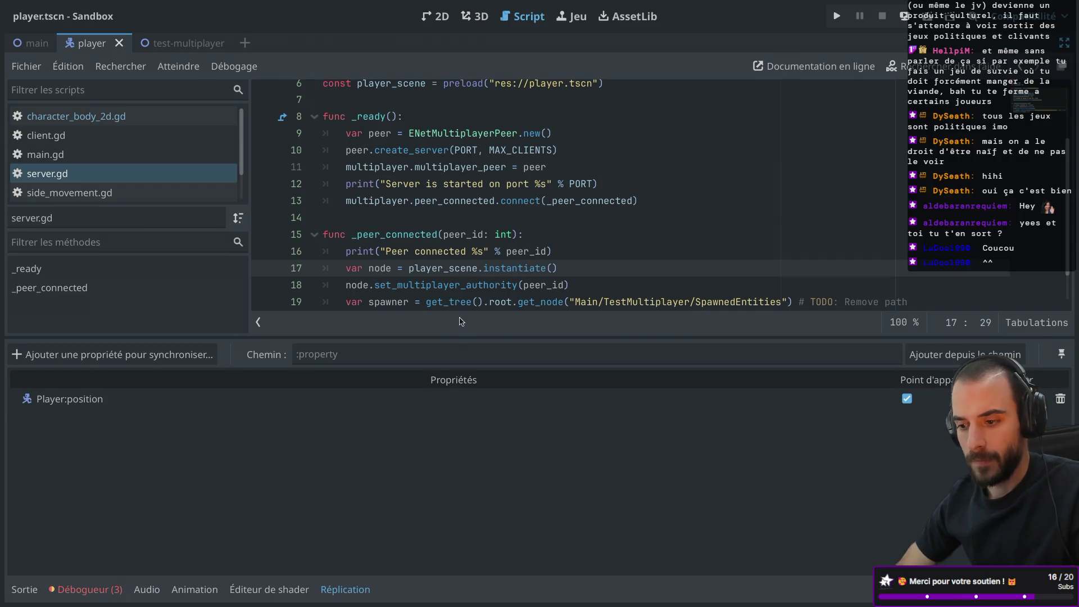
pyautogui.moveTo(450, 335); pyautogui.dragTo(428, 427)
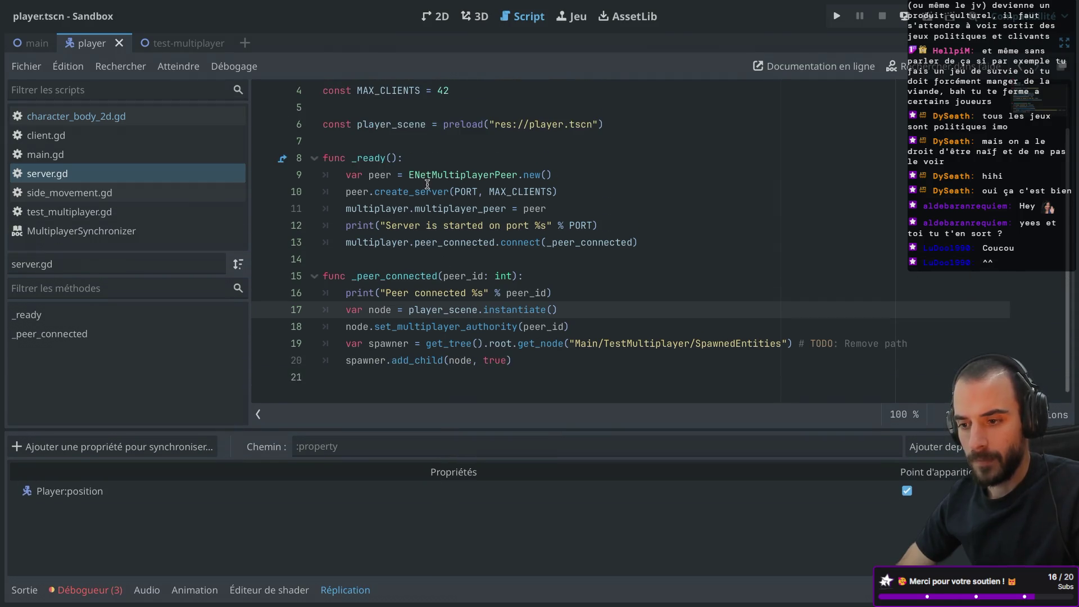
pyautogui.click(135, 139)
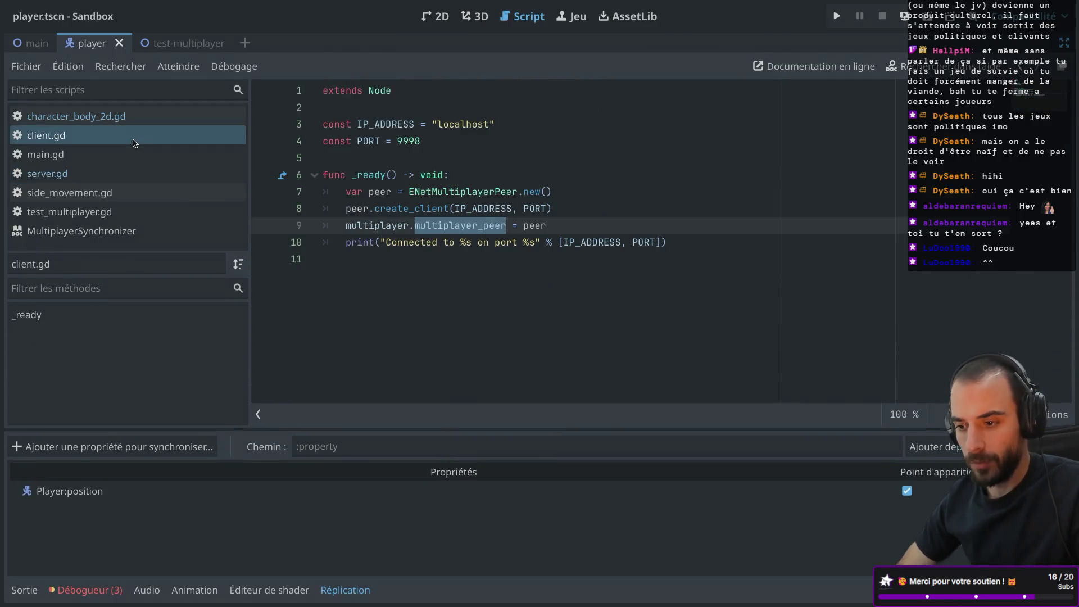
pyautogui.click(368, 175)
pyautogui.moveTo(368, 175)
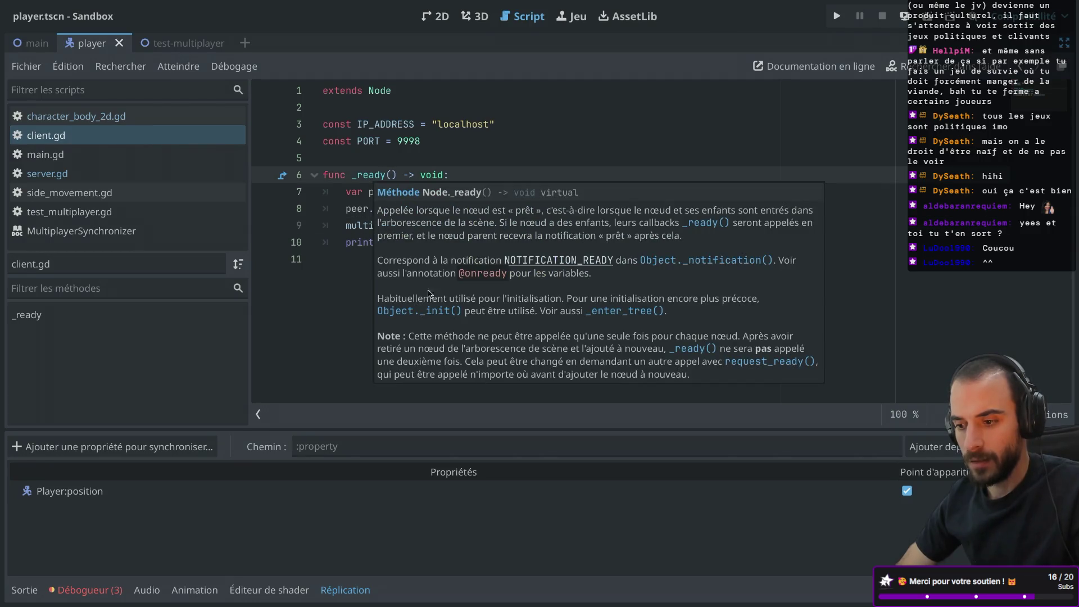
pyautogui.click(476, 112)
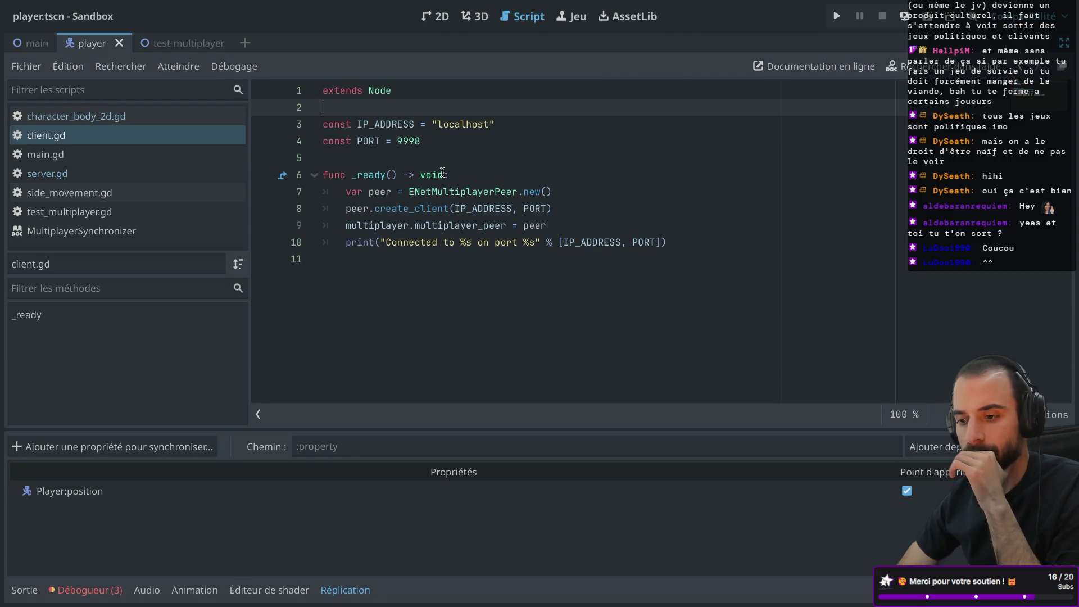
# - Rename _ready to _enter_tree in client.gd, delete the duplicate signature, and save
pyautogui.moveTo(390, 174); pyautogui.dragTo(361, 172)
pyautogui.moveTo(360, 171)
pyautogui.write('ent')
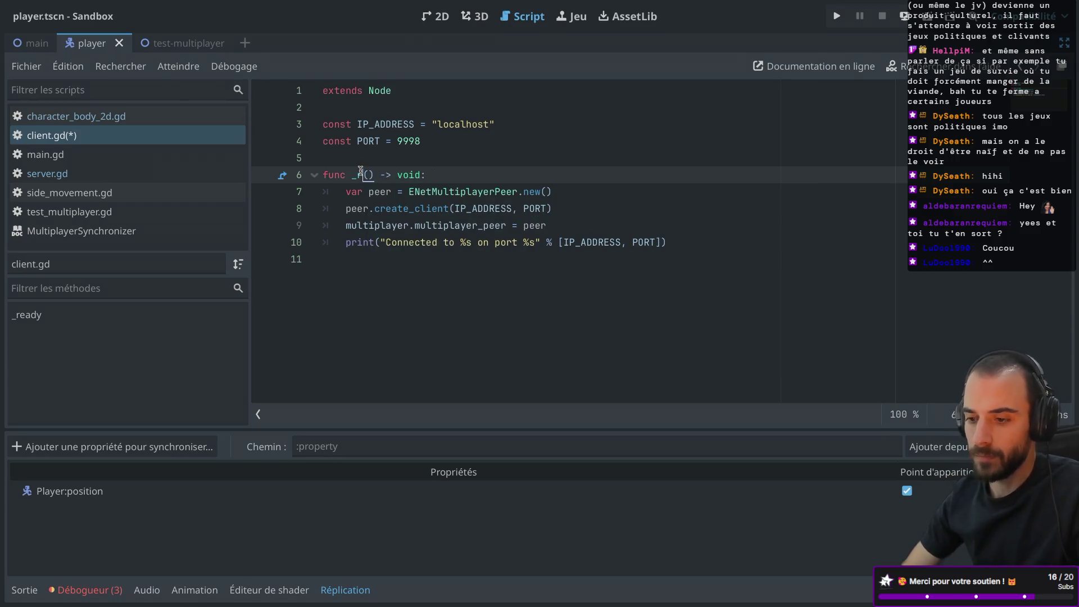
pyautogui.press('Return')
pyautogui.hotkey('ctrl', 's')
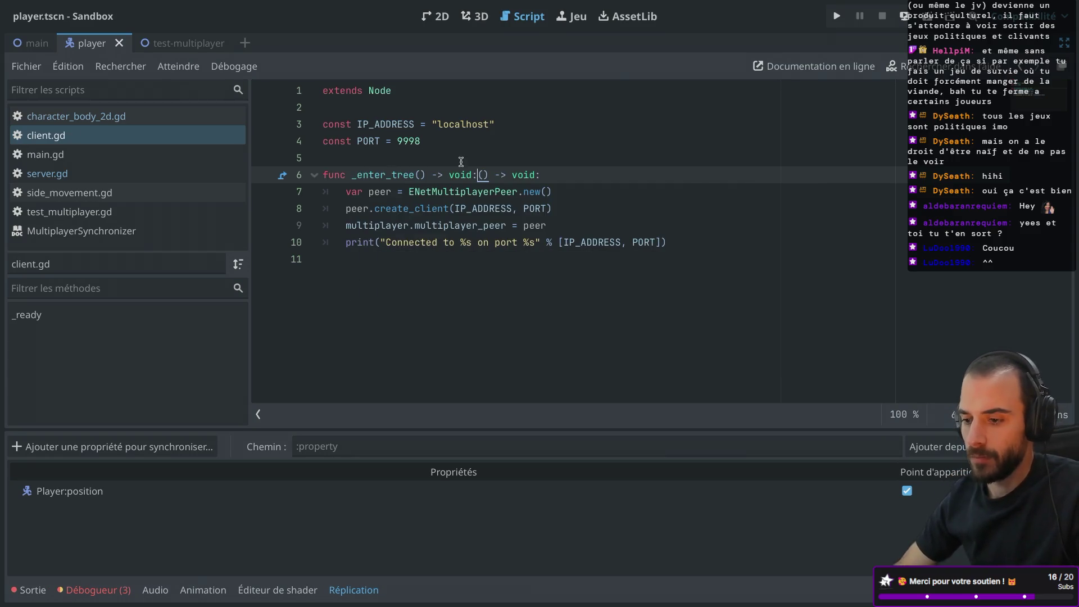
pyautogui.moveTo(479, 175); pyautogui.dragTo(541, 175)
pyautogui.press('BackSpace')
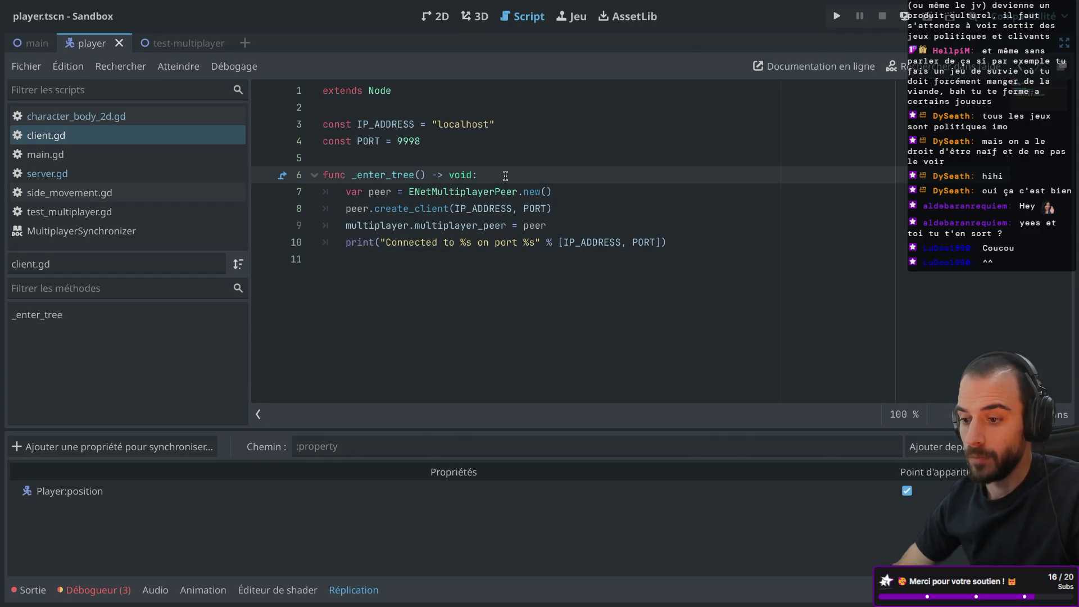
pyautogui.hotkey('ctrl', 's')
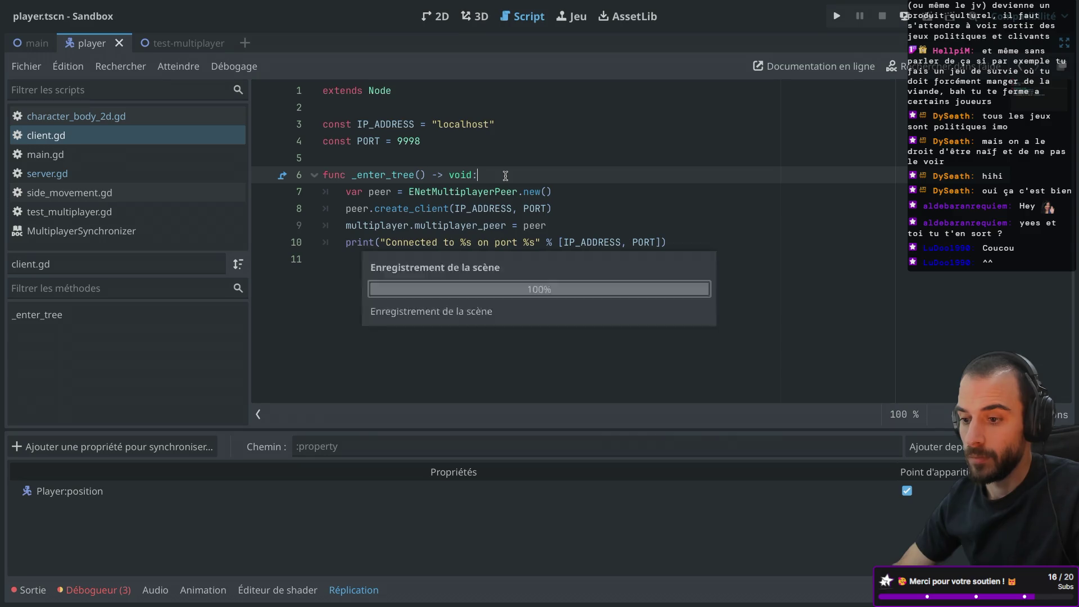
# - Run the project side by side, start the server, connect a client, and move the player
pyautogui.click(836, 16)
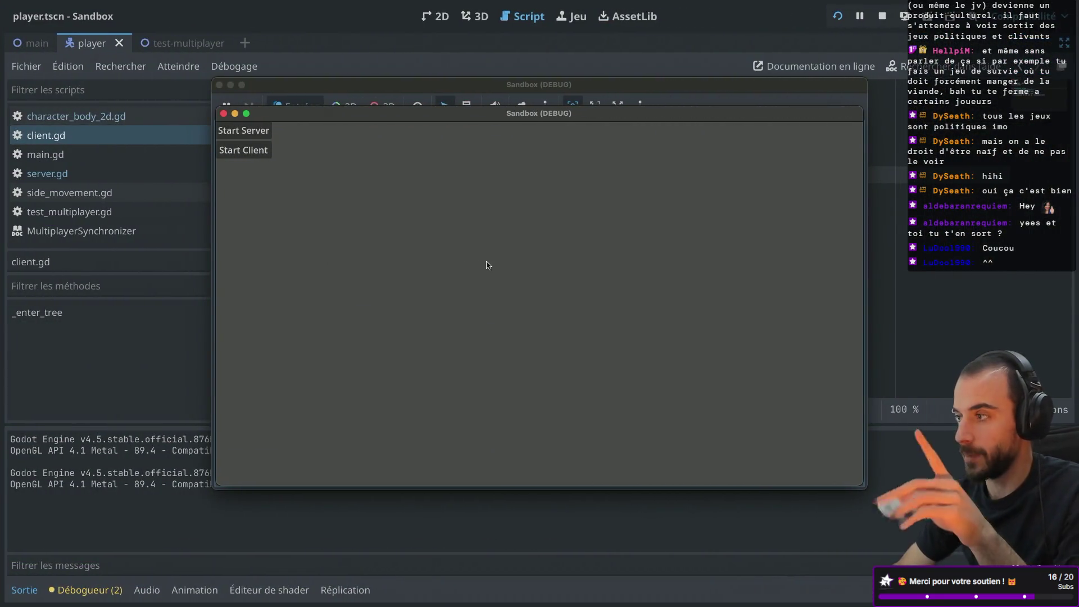
pyautogui.moveTo(468, 89); pyautogui.dragTo(345, 88)
pyautogui.click(817, 173)
pyautogui.moveTo(690, 120)
pyautogui.mouseDown()
pyautogui.moveTo(893, 126)
pyautogui.moveTo(878, 147)
pyautogui.mouseUp()
pyautogui.click(145, 134)
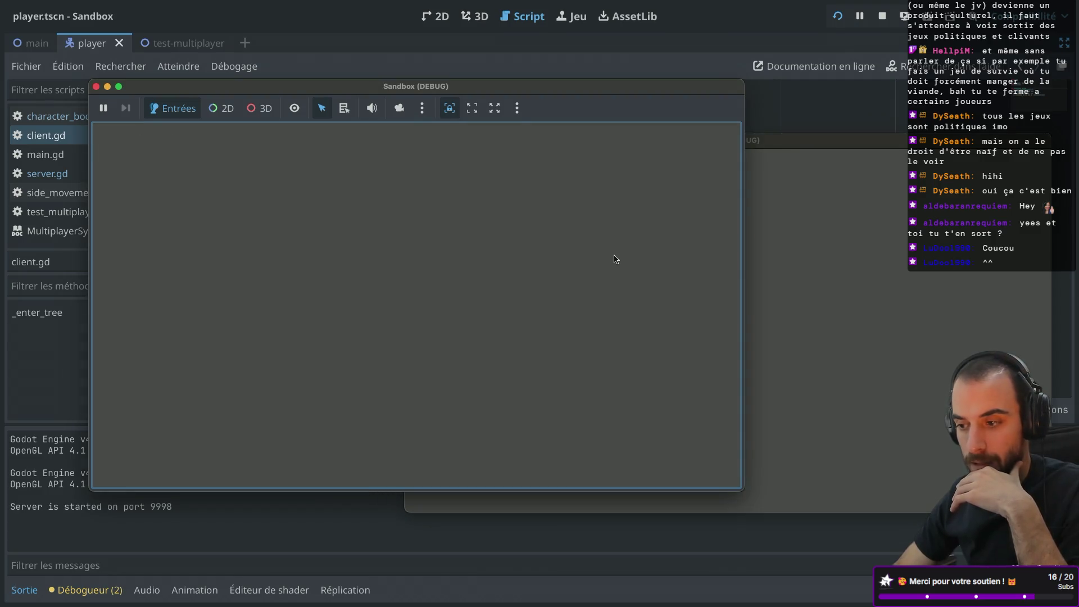
pyautogui.click(784, 247)
pyautogui.click(429, 182)
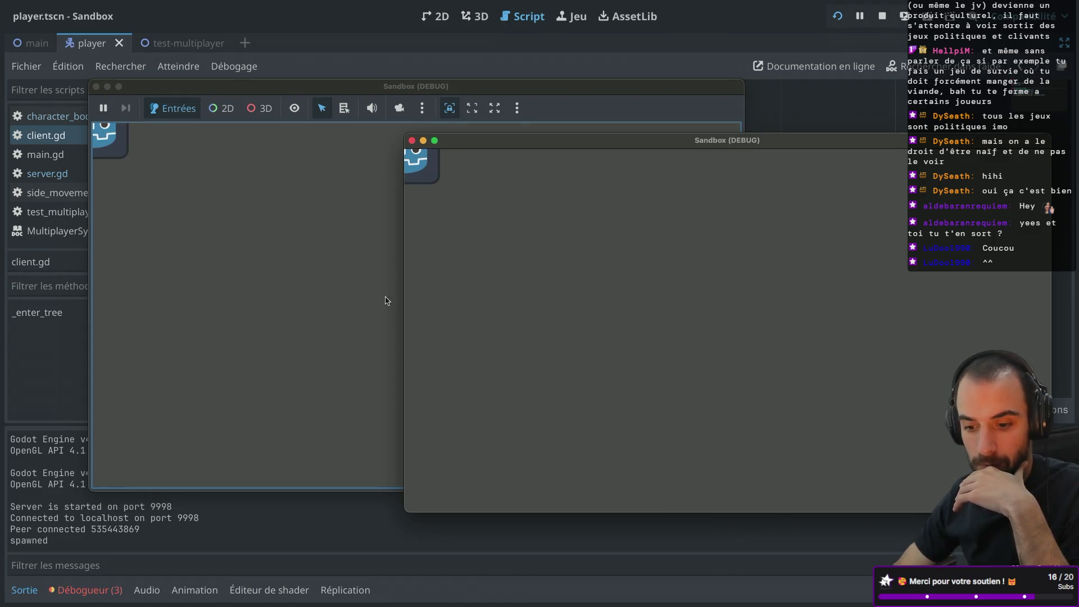
pyautogui.press('Right')
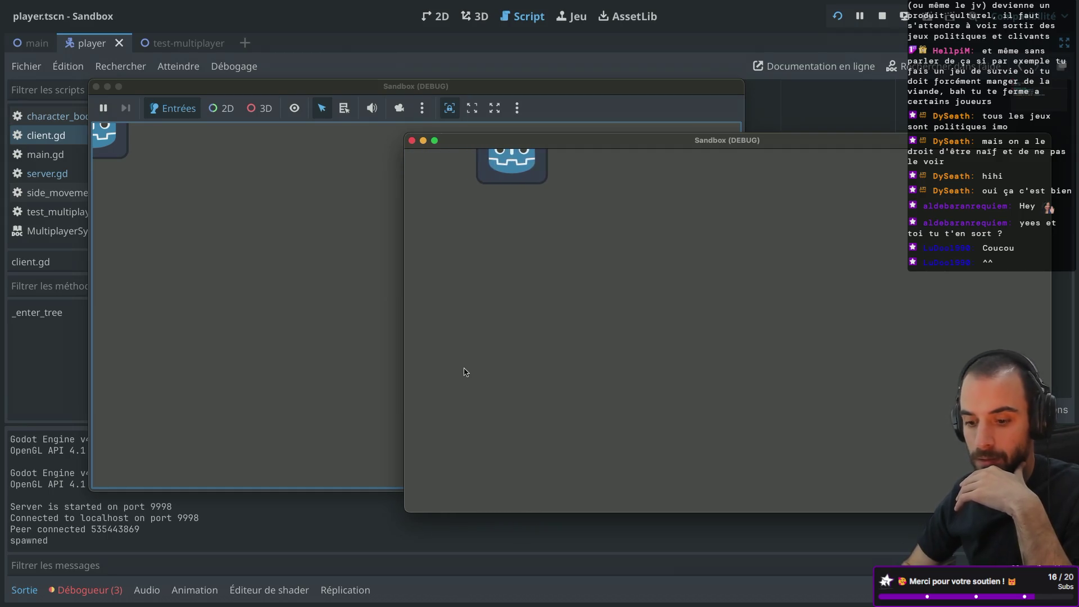
# - Show Session 2's debugger errors, close both Sandbox (DEBUG) windows, and restore the docks
pyautogui.click(111, 596)
pyautogui.click(112, 596)
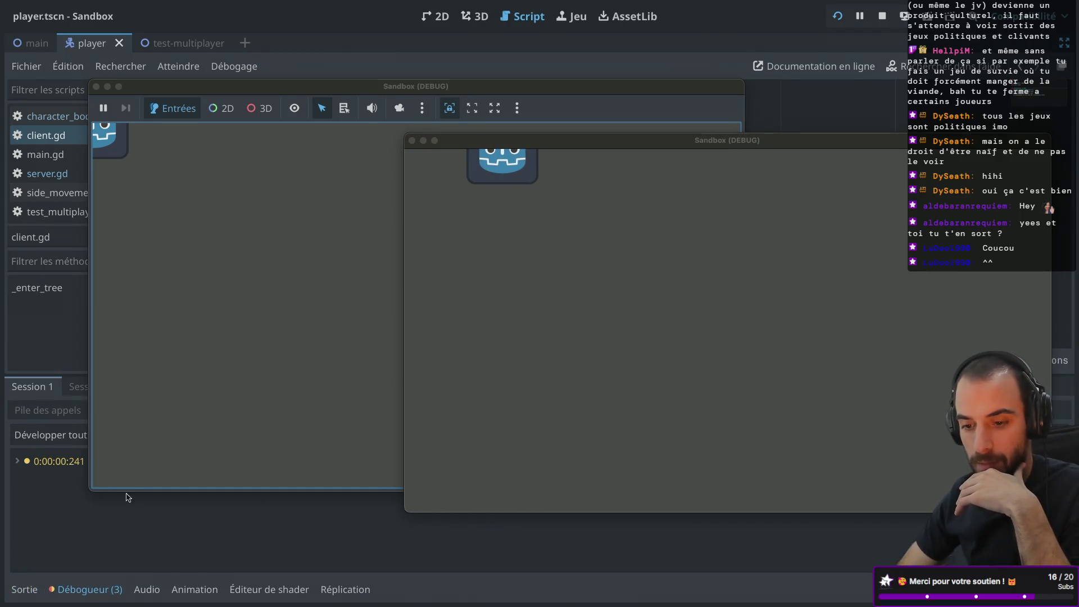
pyautogui.click(75, 389)
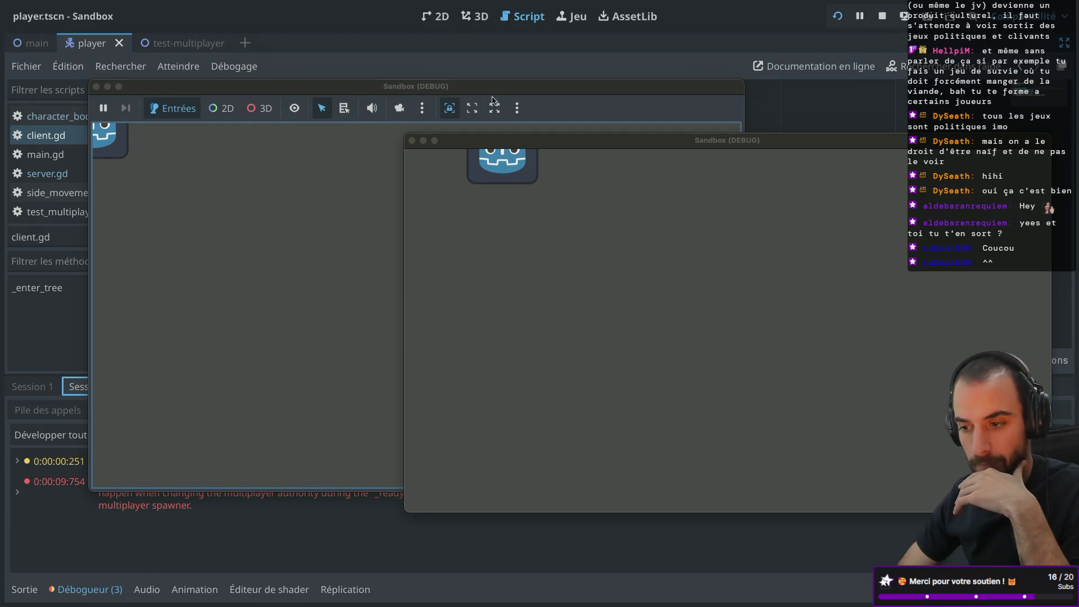
pyautogui.click(414, 141)
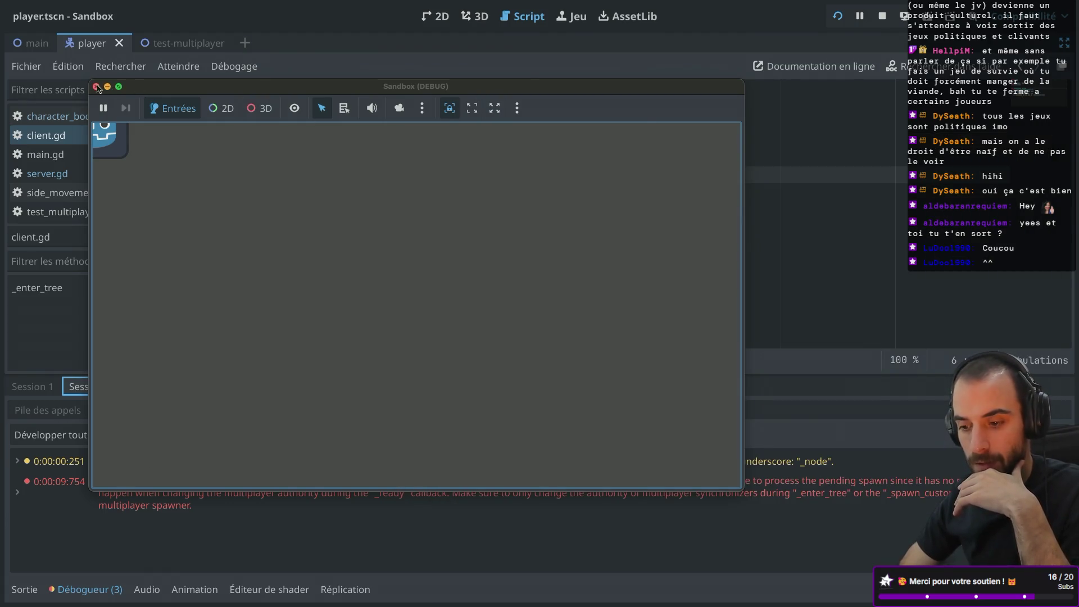
pyautogui.click(96, 86)
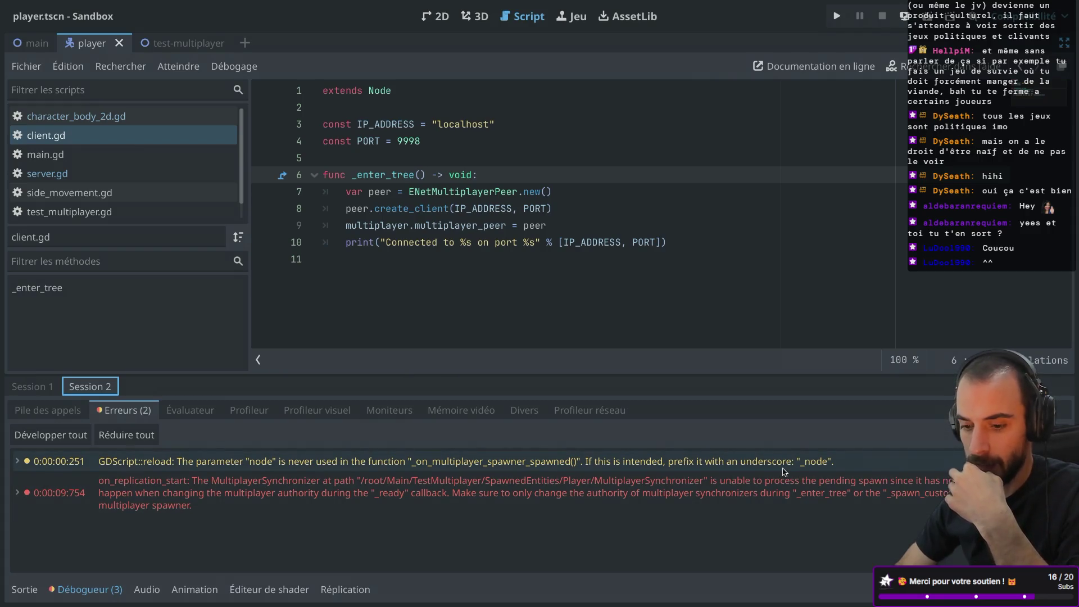
pyautogui.moveTo(785, 472)
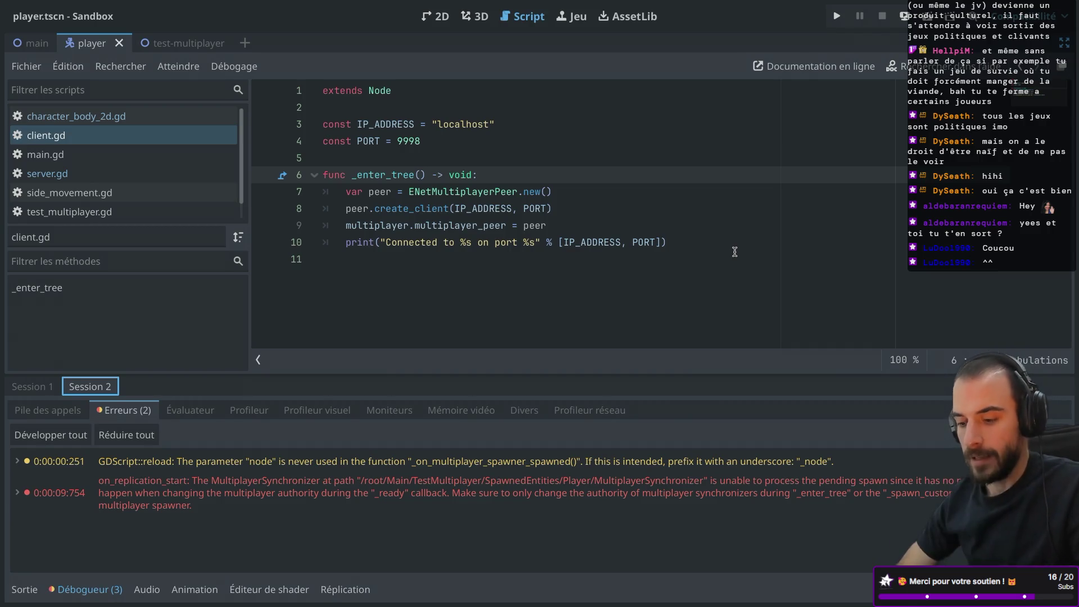
pyautogui.hotkey('ctrl', 'shift', 'F11')
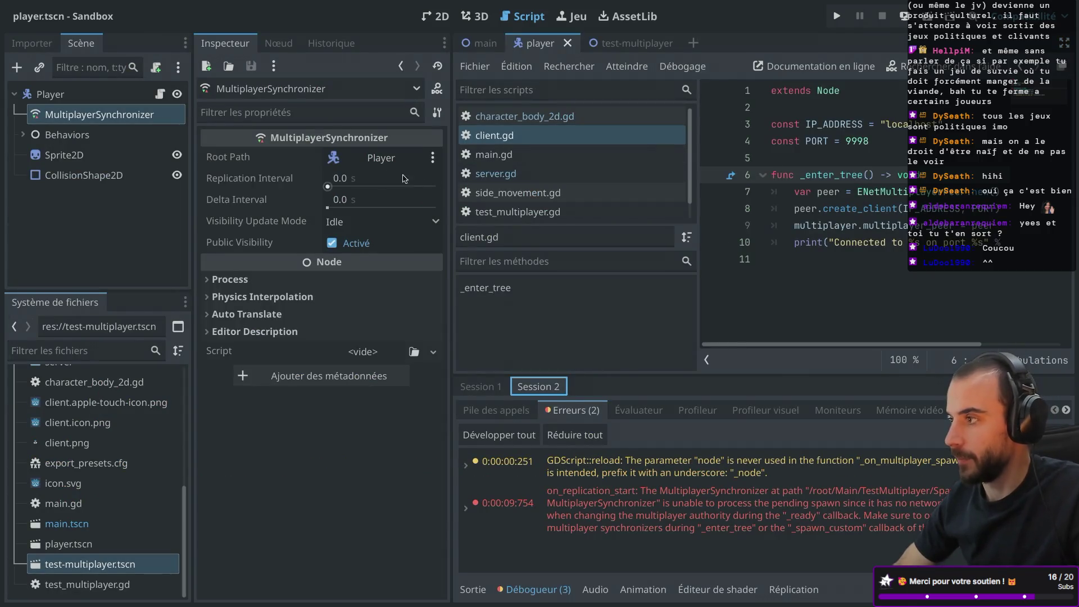
# - Add an _enter_tree() function to character_body_2d.gd below line 2
pyautogui.click(160, 94)
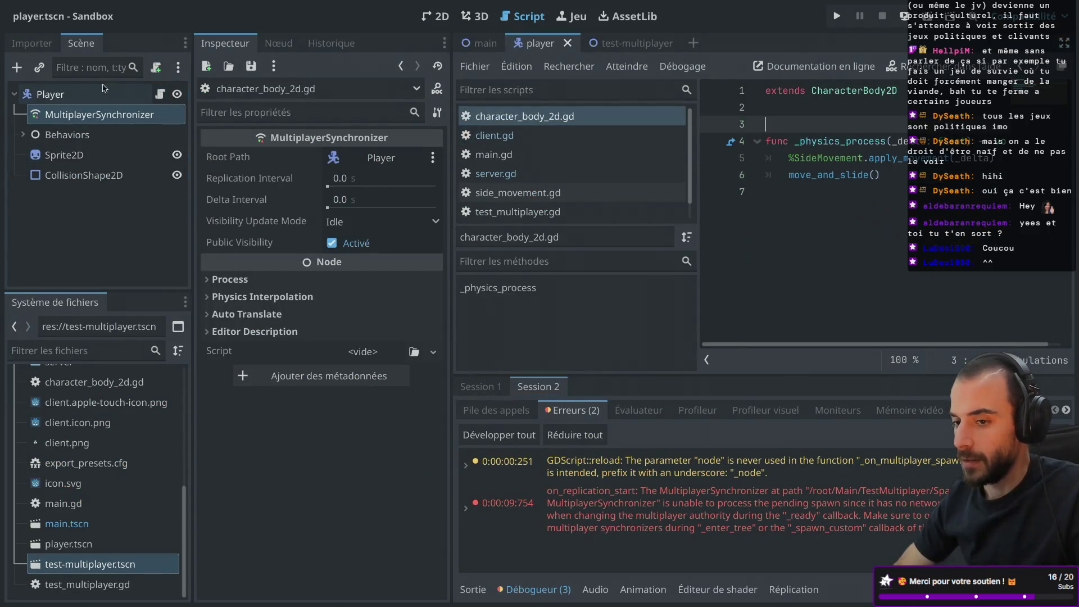
pyautogui.click(781, 109)
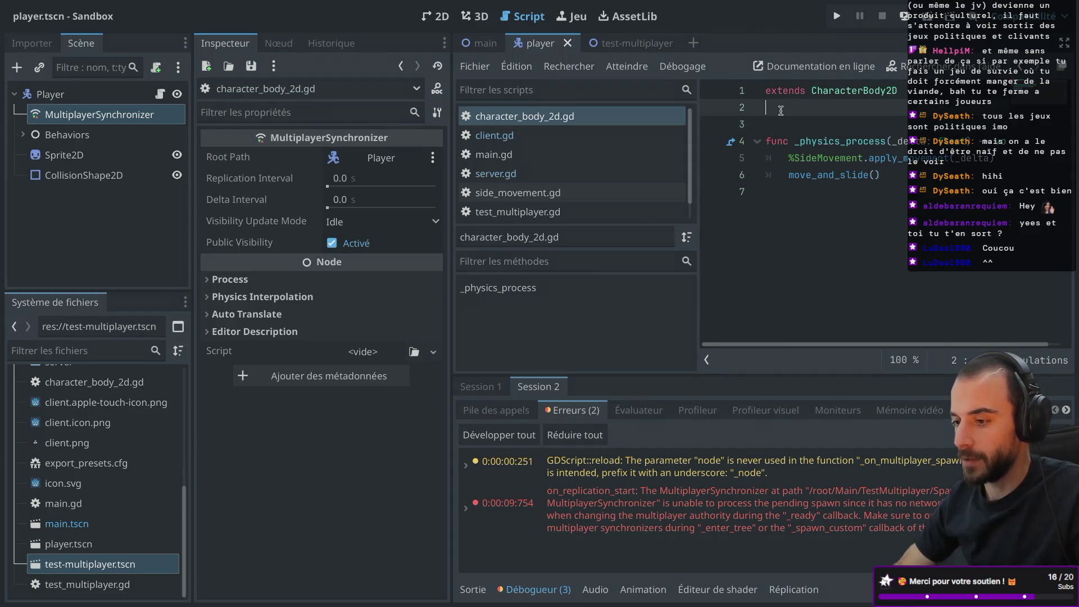
pyautogui.press('Return')
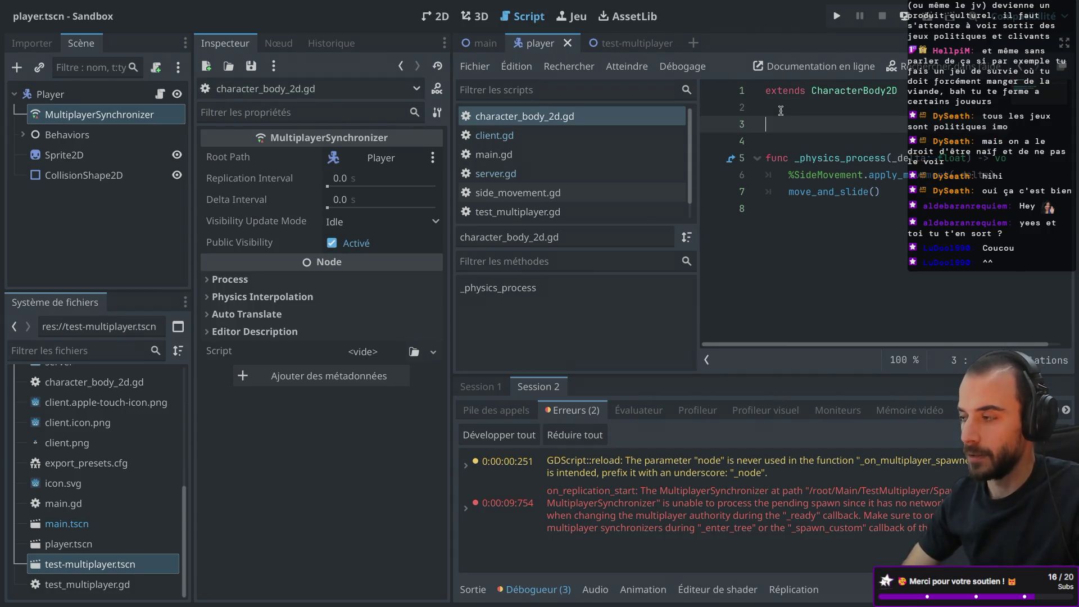
pyautogui.write('fun')
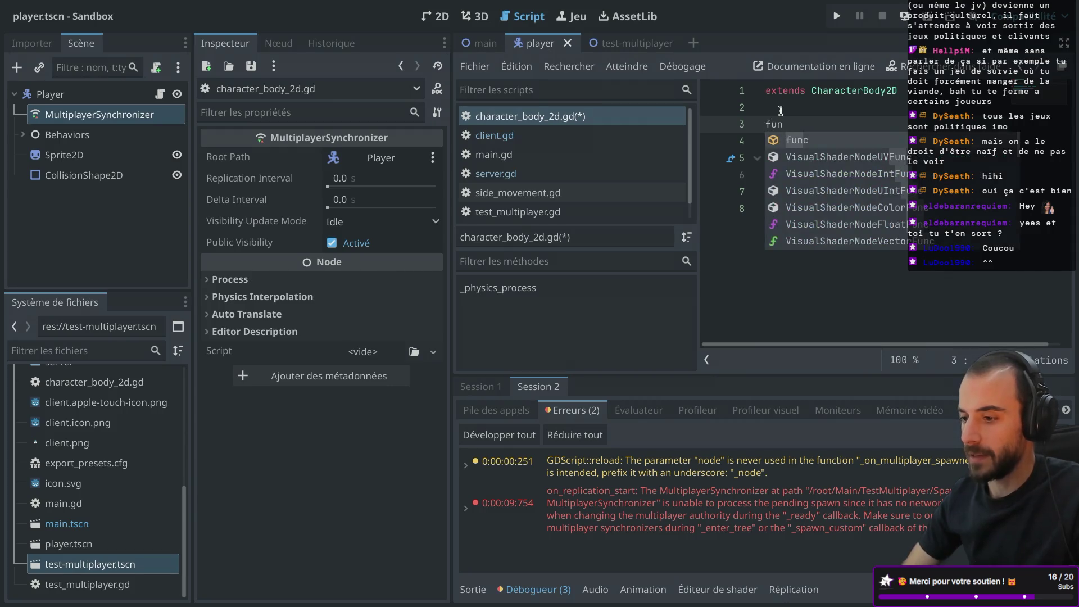
pyautogui.write('c _en')
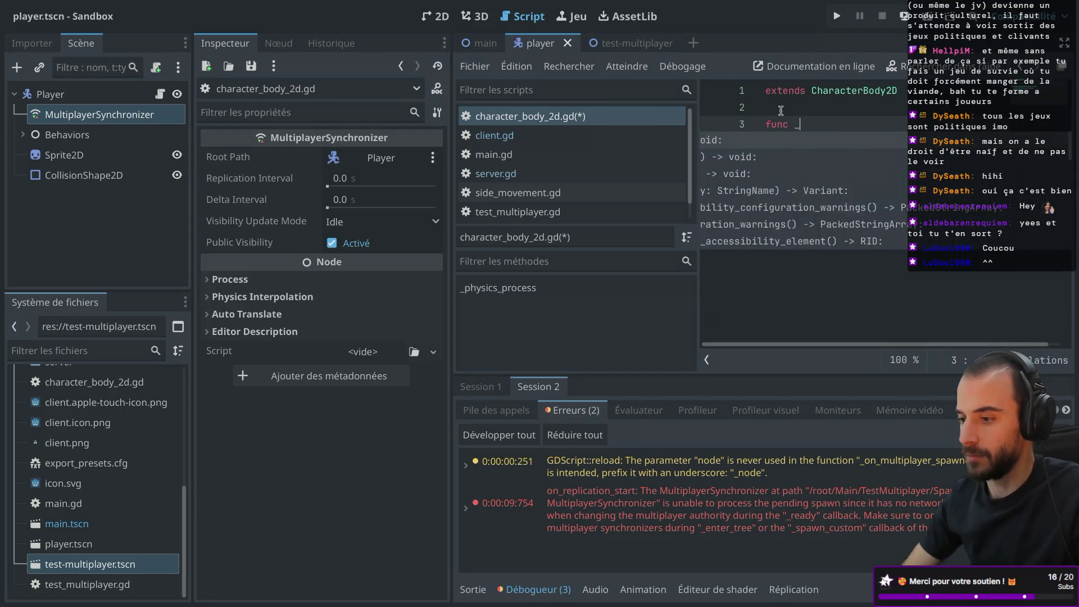
pyautogui.press('Return')
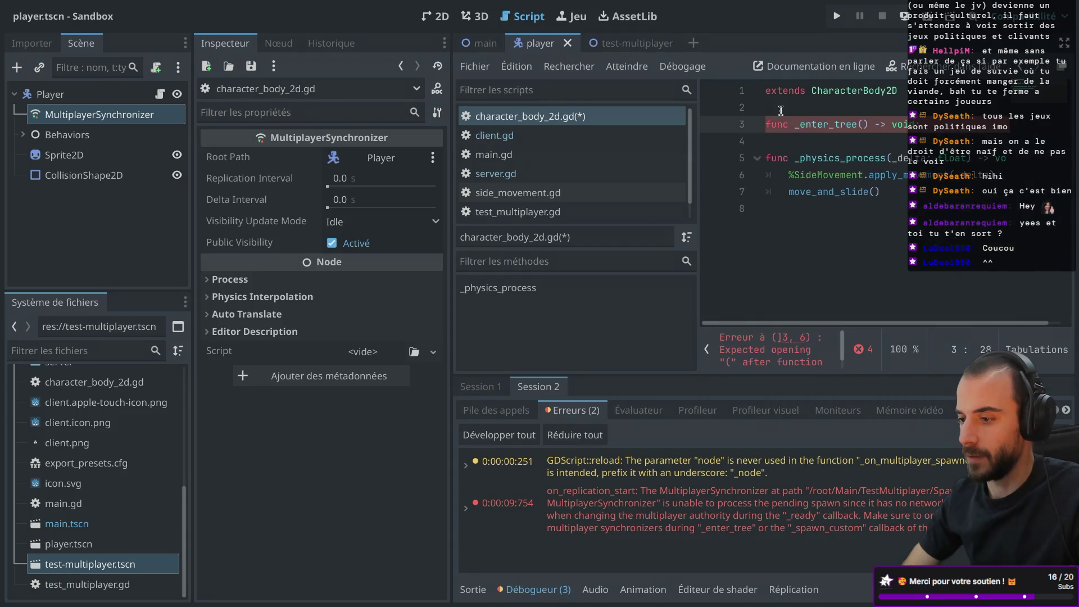
pyautogui.hotkey('ctrl', 'shift', 'F11')
pyautogui.hotkey('ctrl', 'shift', 'F11')
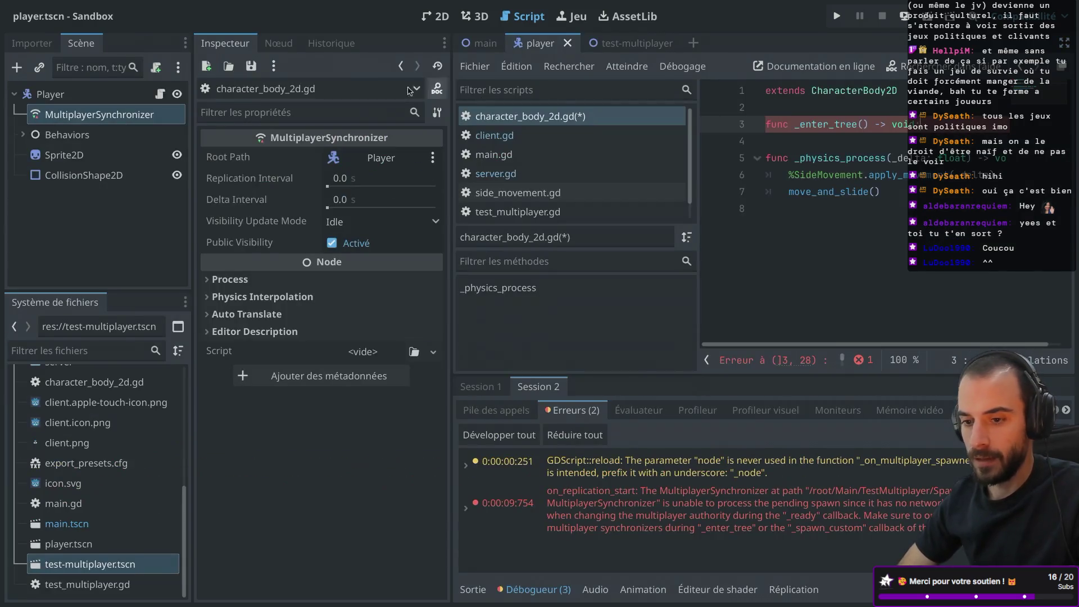
# - Give MultiplayerSynchronizer a unique name and reference %MultiplayerSynchronizer inside _enter_tree
pyautogui.rightClick(117, 115)
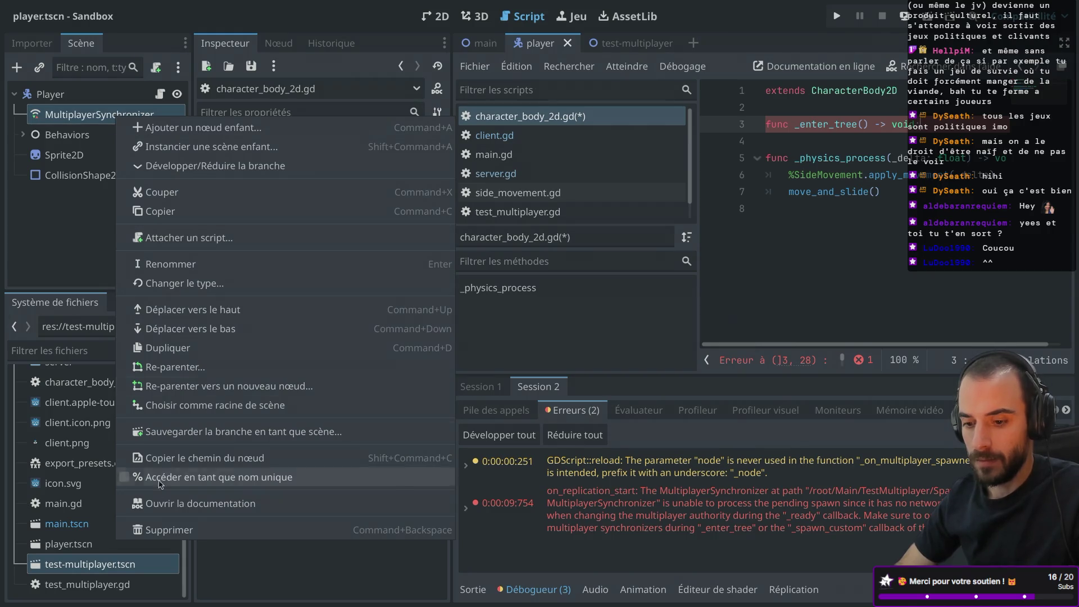
pyautogui.click(125, 478)
pyautogui.hotkey('ctrl', 'shift', 'F11')
pyautogui.press('Return')
pyautogui.write('Mul')
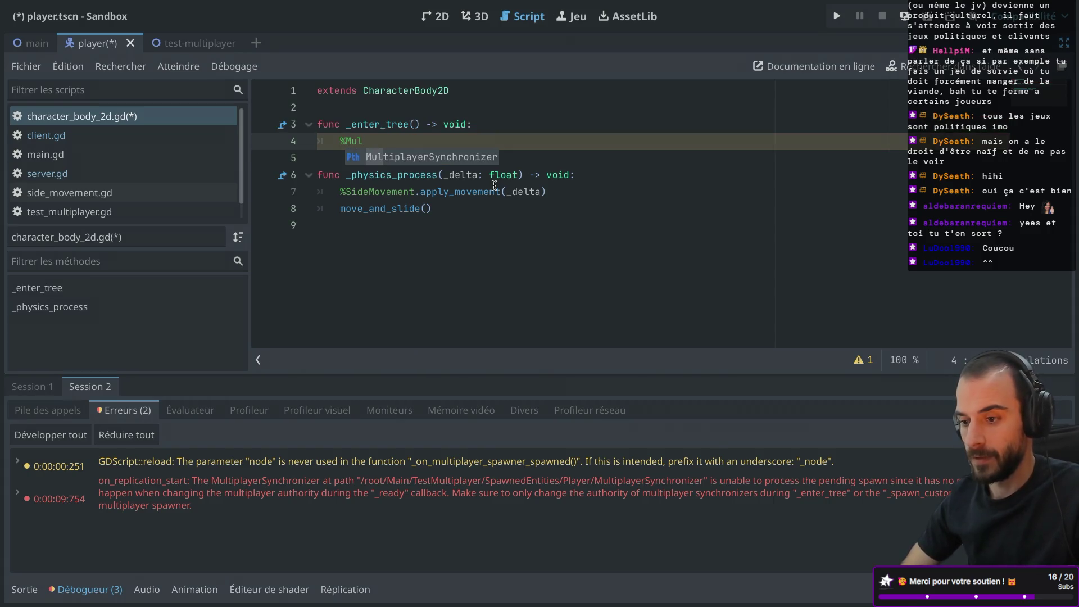
pyautogui.press('Return')
# - Complete the line as .set_multiplayer_authority(get_multiplayer_authority()), save, and insert a blank line above
pyautogui.write('.')
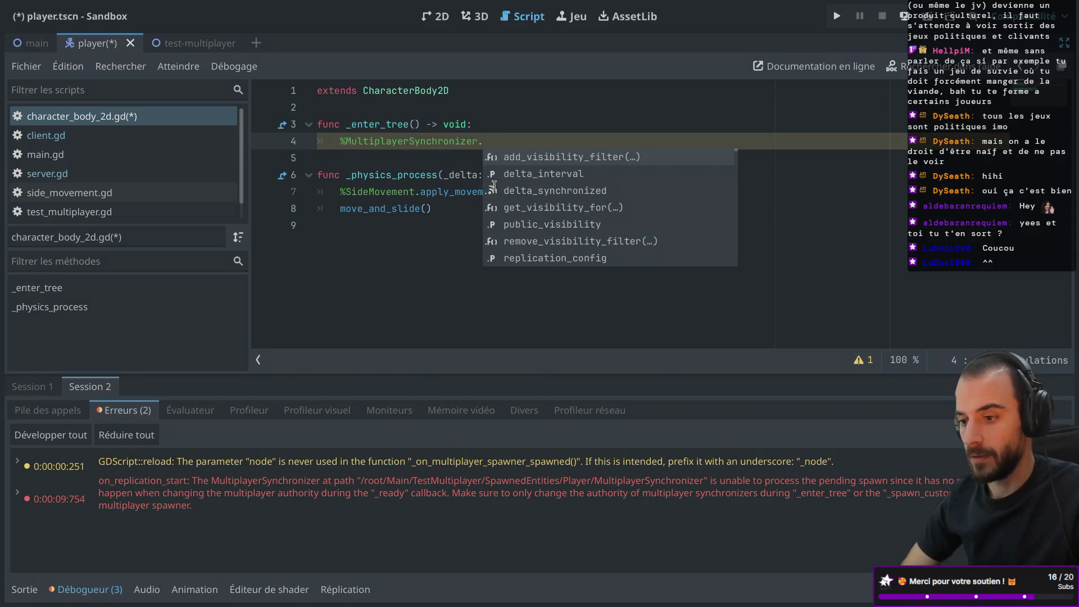
pyautogui.write('set')
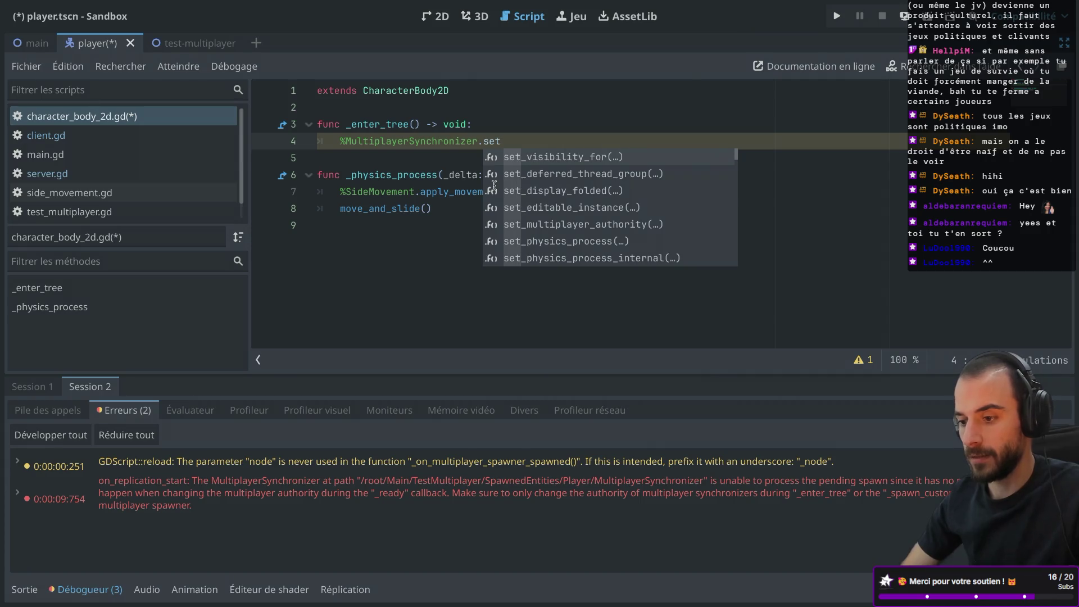
pyautogui.press('BackSpace')
pyautogui.press('BackSpace')
pyautogui.press('BackSpace')
pyautogui.write('net')
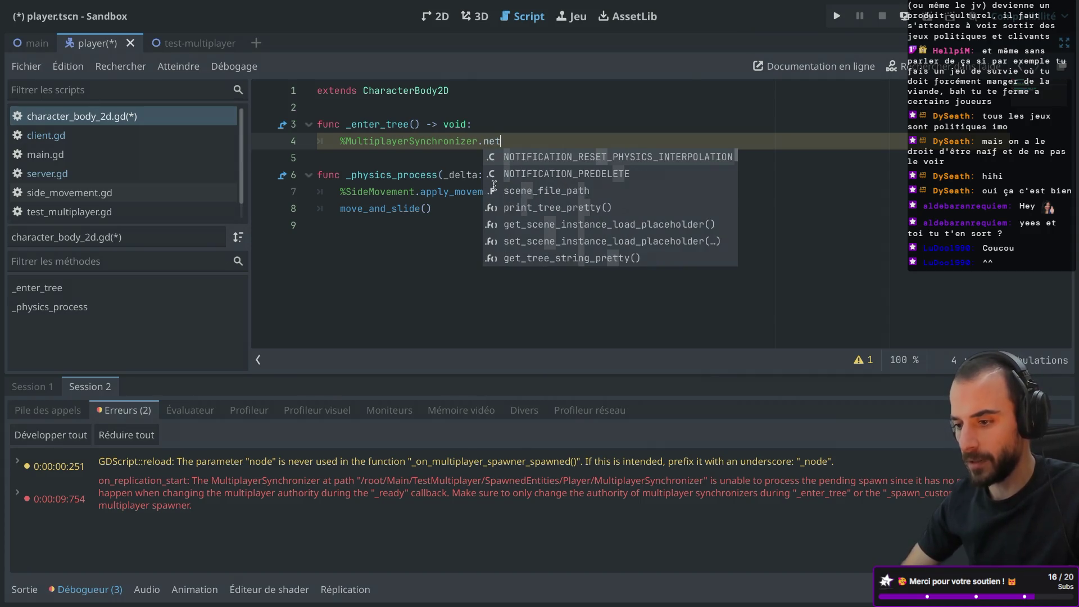
pyautogui.write('woret_mul')
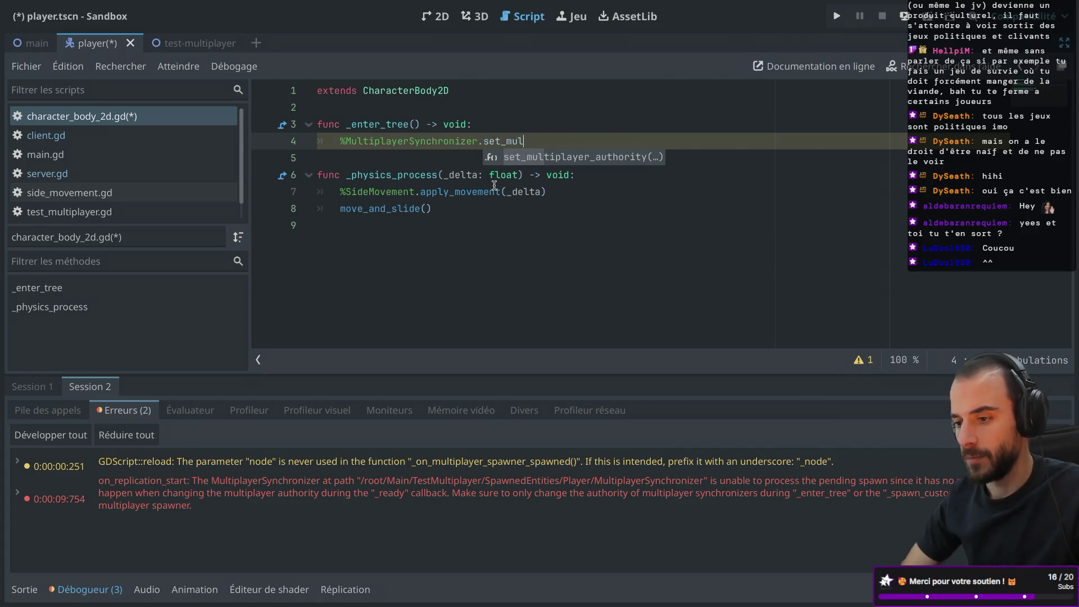
pyautogui.press('Return')
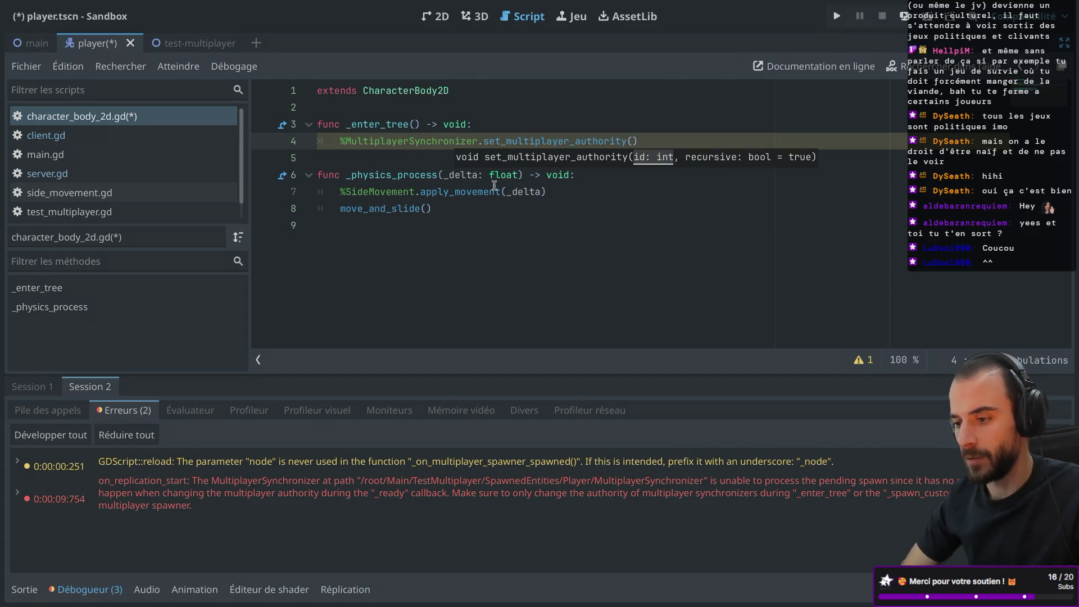
pyautogui.write('multiplayer')
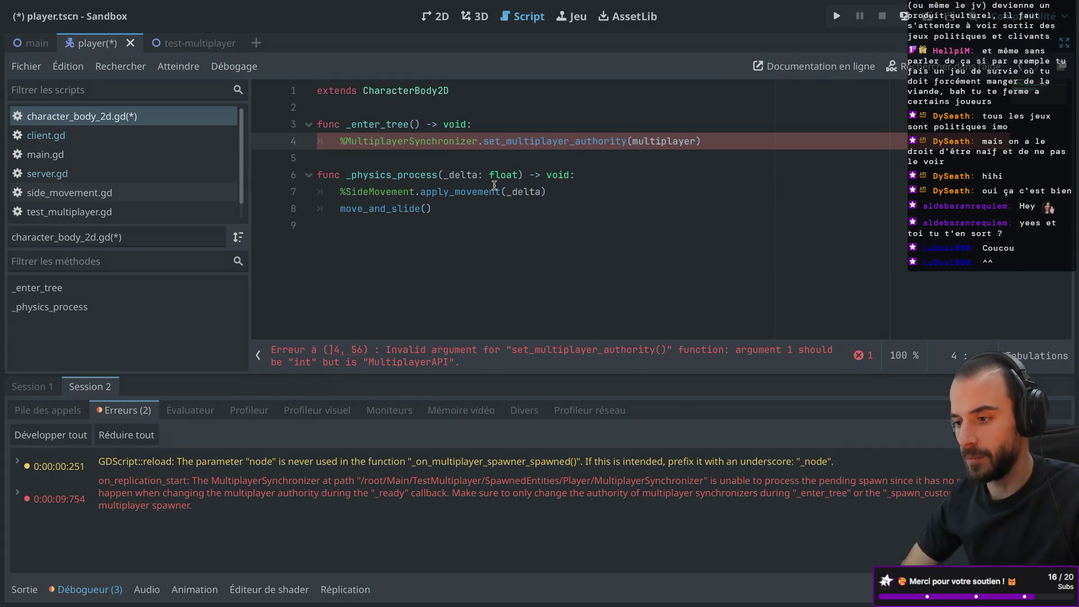
pyautogui.write('.')
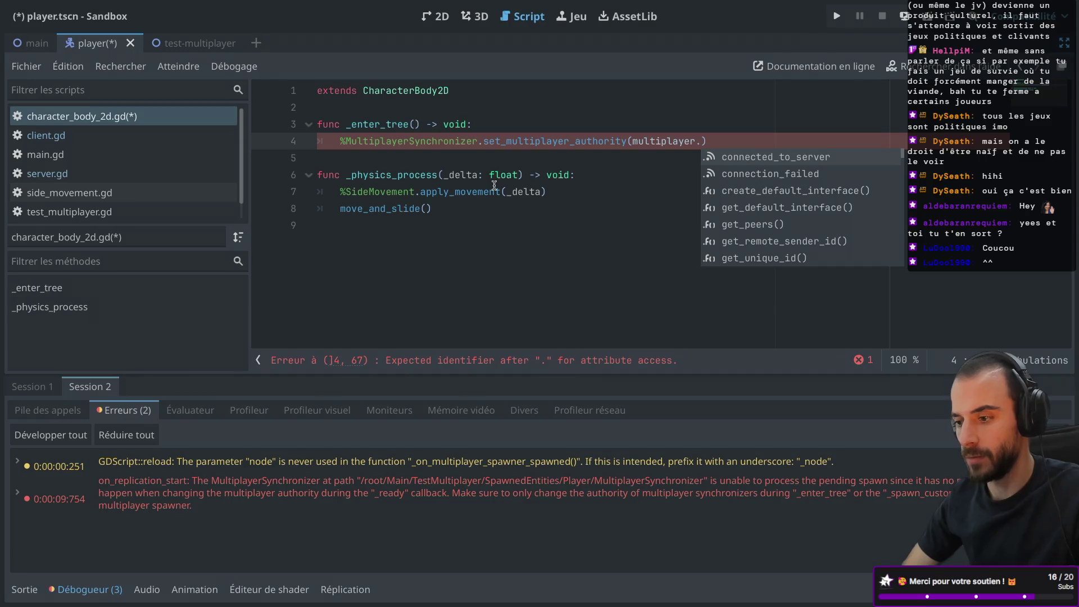
pyautogui.write('get')
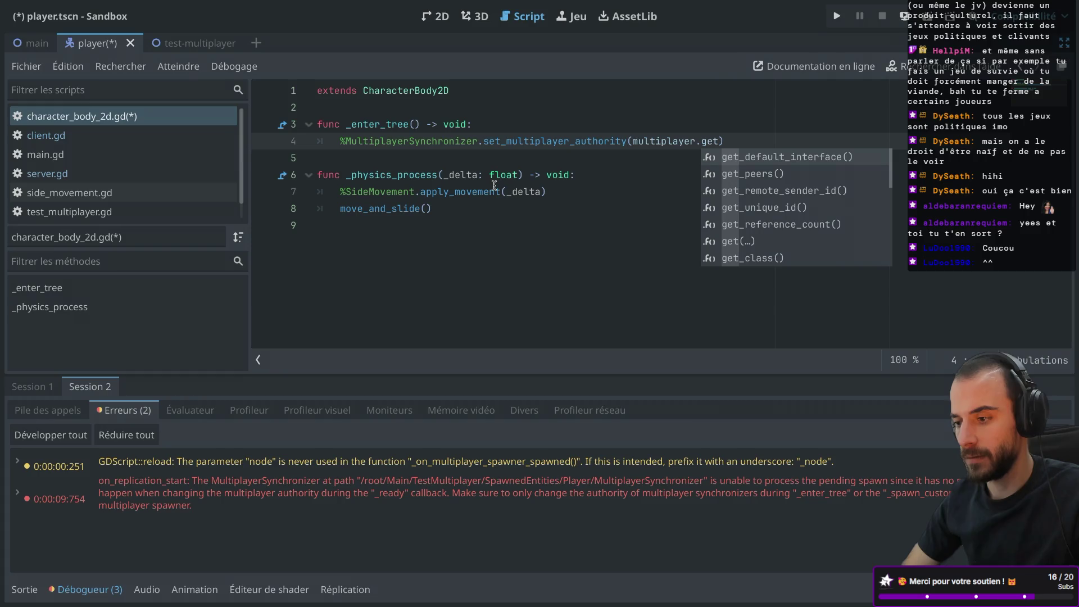
pyautogui.write('_mul')
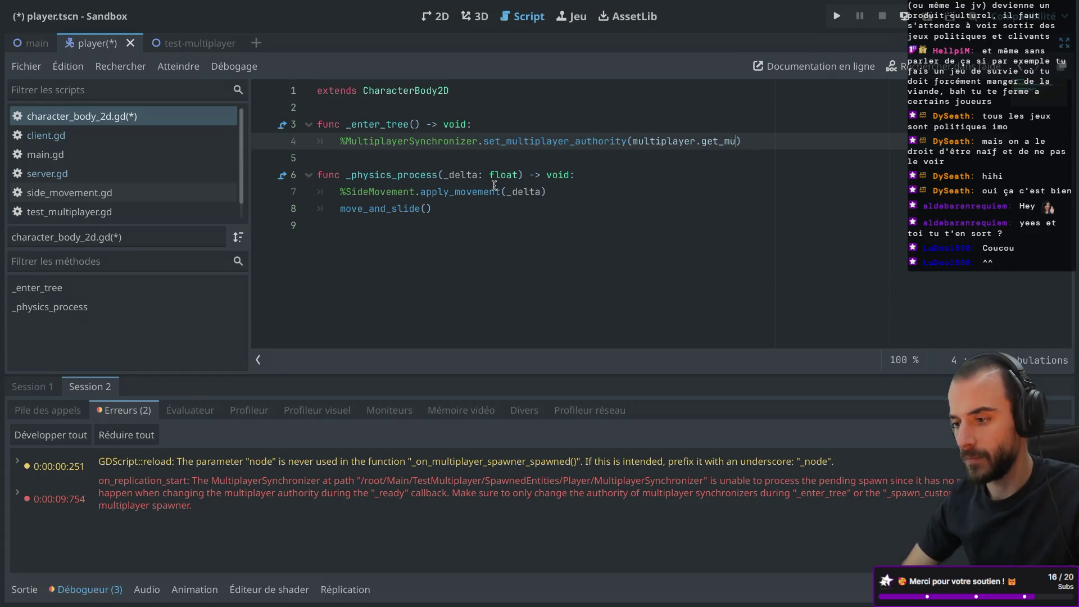
pyautogui.press('BackSpace')
pyautogui.press('BackSpace')
pyautogui.press('BackSpace')
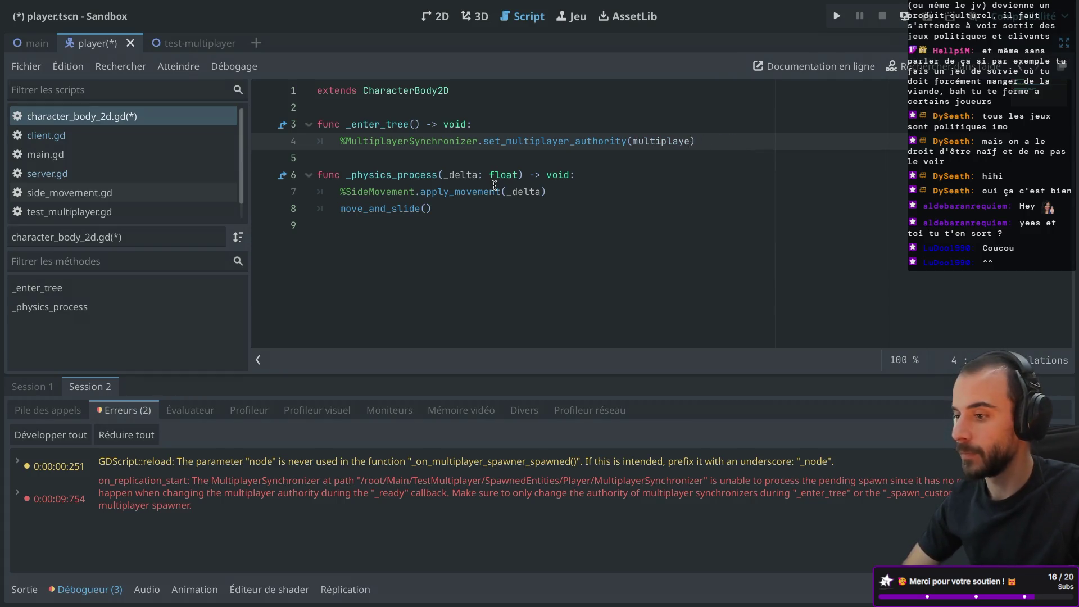
pyautogui.press('BackSpace')
pyautogui.press('BackSpace')
pyautogui.press('BackSpace')
pyautogui.write('get_')
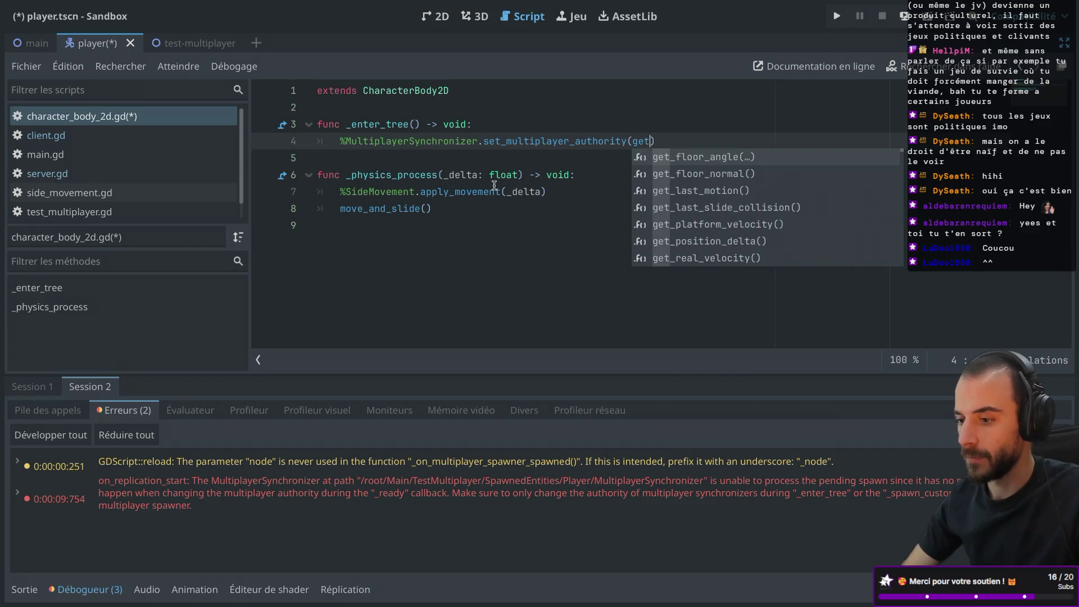
pyautogui.write('mul')
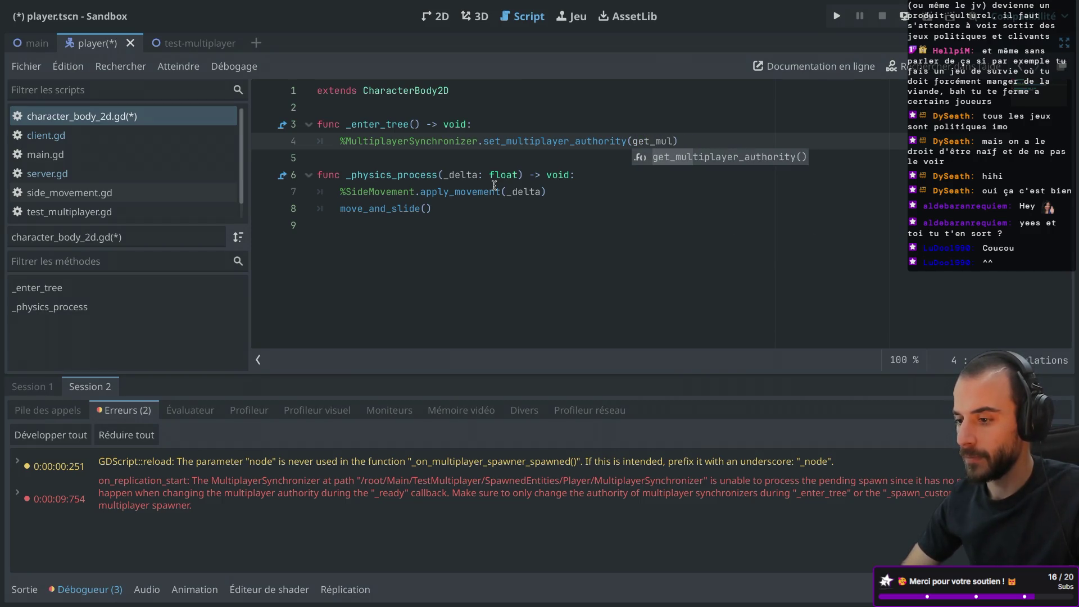
pyautogui.press('Return')
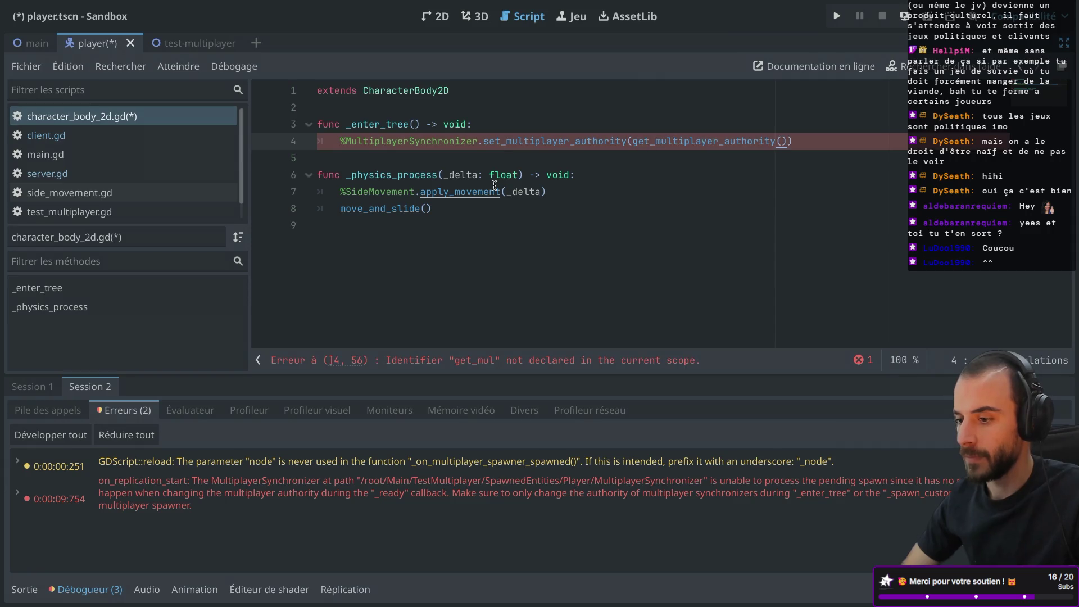
pyautogui.hotkey('ctrl', 's')
pyautogui.doubleClick(662, 138)
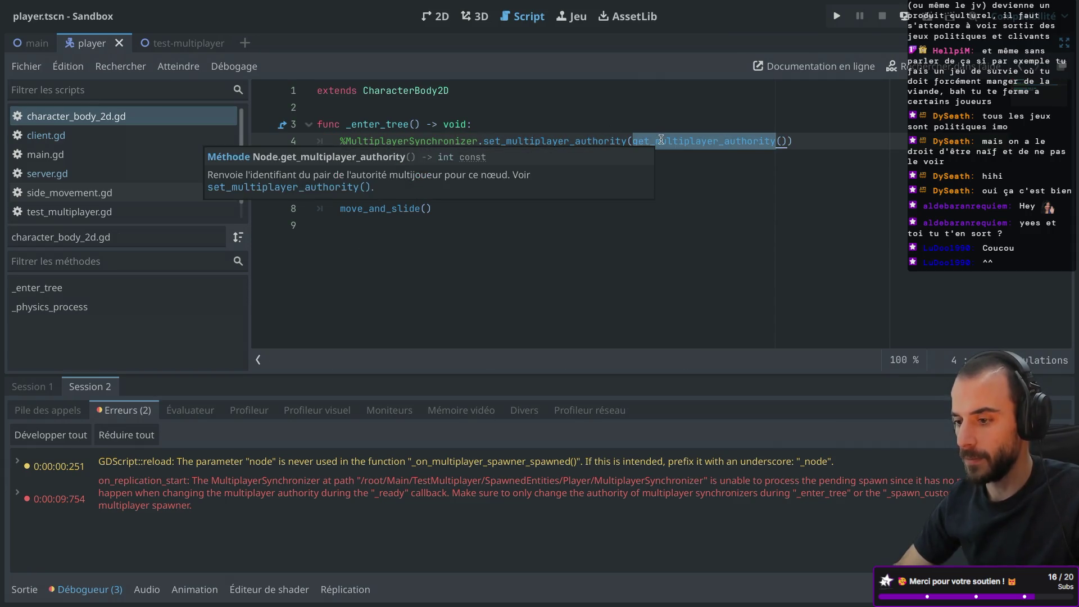
pyautogui.click(552, 123)
pyautogui.press('Return')
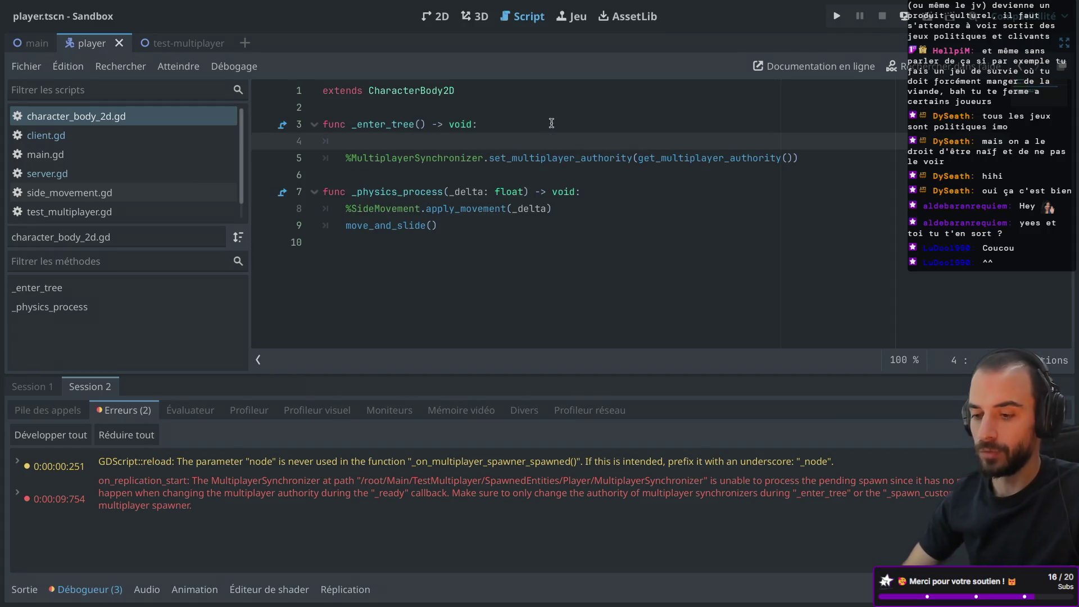
# - Write print("CLIENT: %s" % get_multiplayer_authority()) at the top of _enter_tree and save
pyautogui.write('print(""')
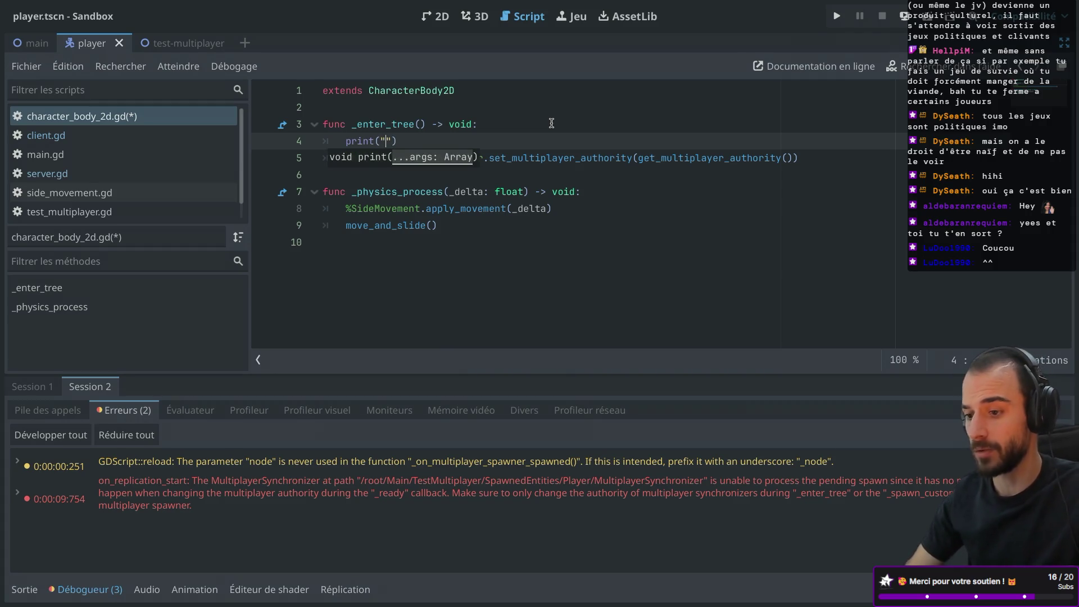
pyautogui.write('CLIENT: %s"')
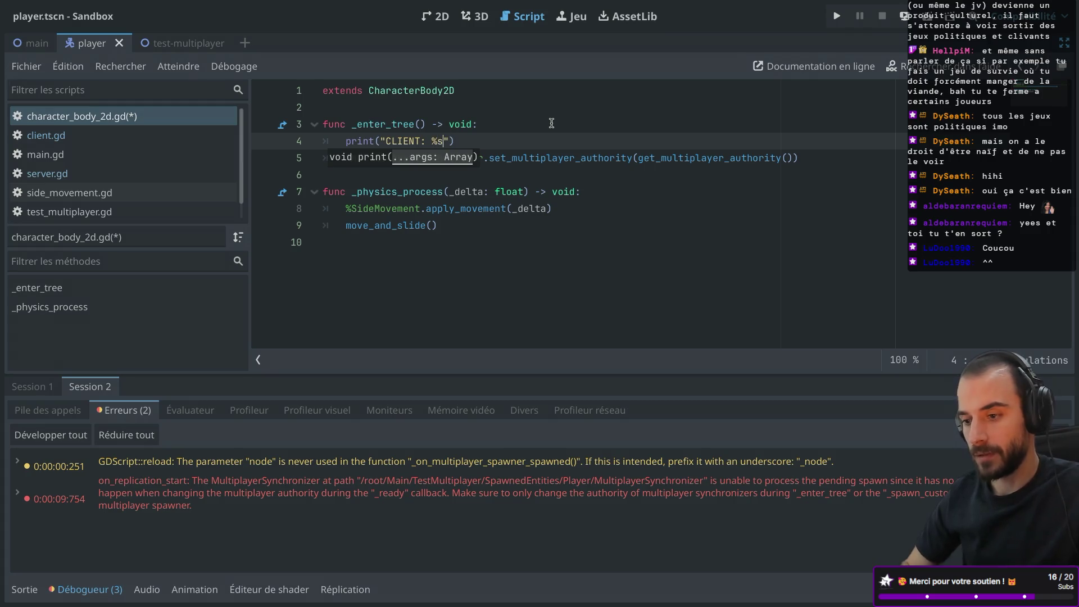
pyautogui.write(' % ')
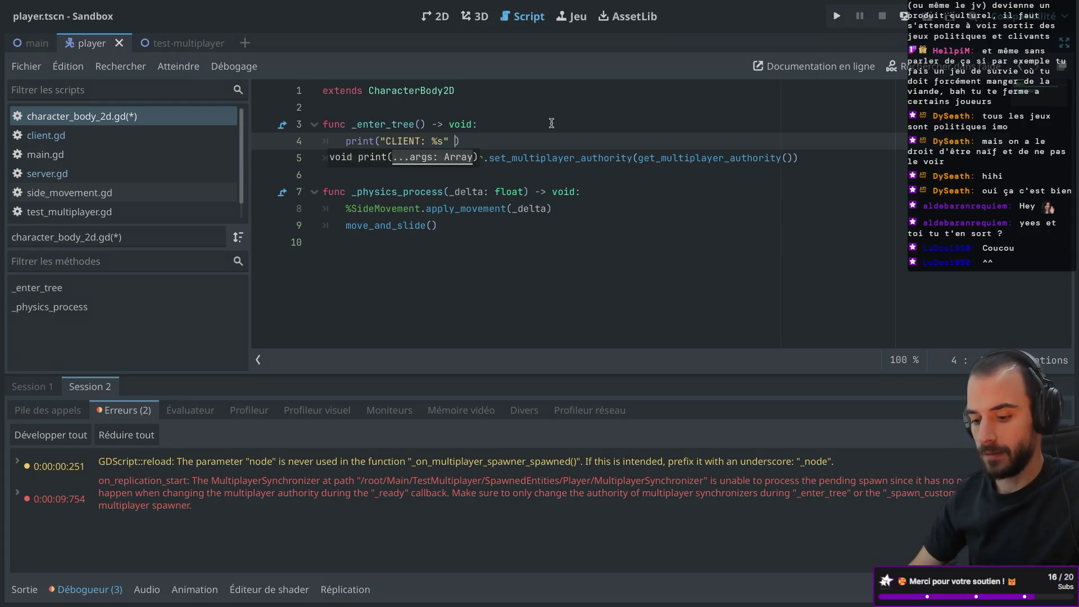
pyautogui.write('get_mul')
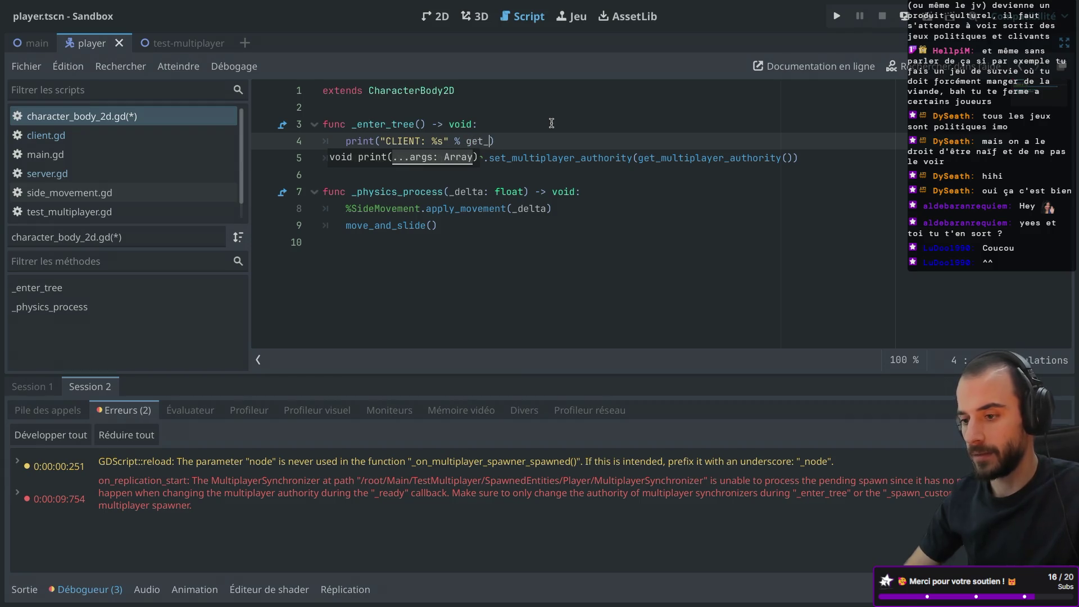
pyautogui.press('Return')
pyautogui.hotkey('ctrl', 's')
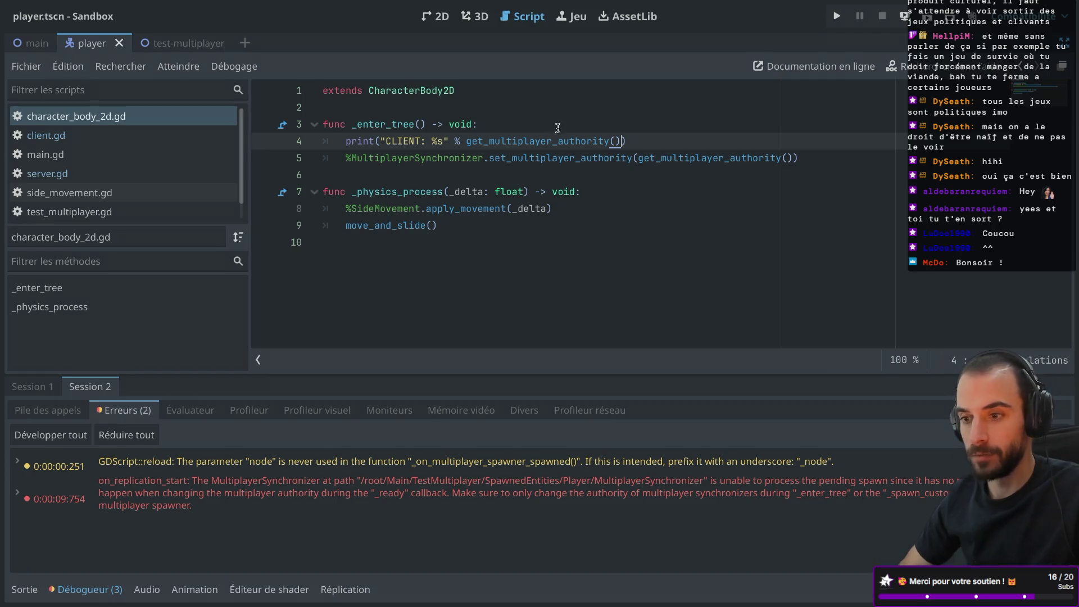
# - Dismiss the MultiplayerSynchronizer documentation popup and switch to the browser's multiplayer article
pyautogui.moveTo(481, 157)
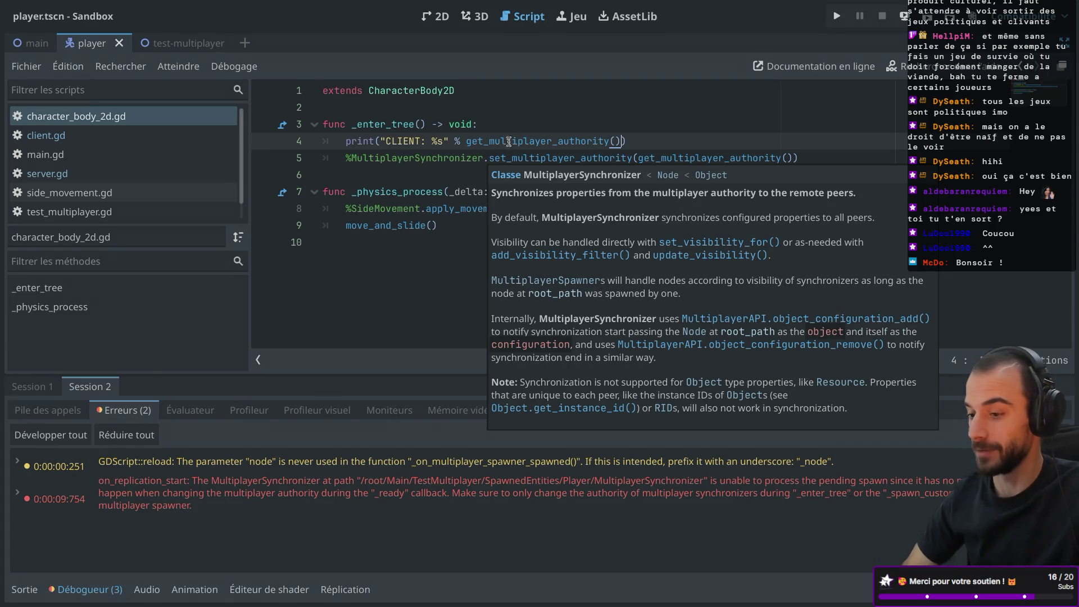
pyautogui.click(651, 143)
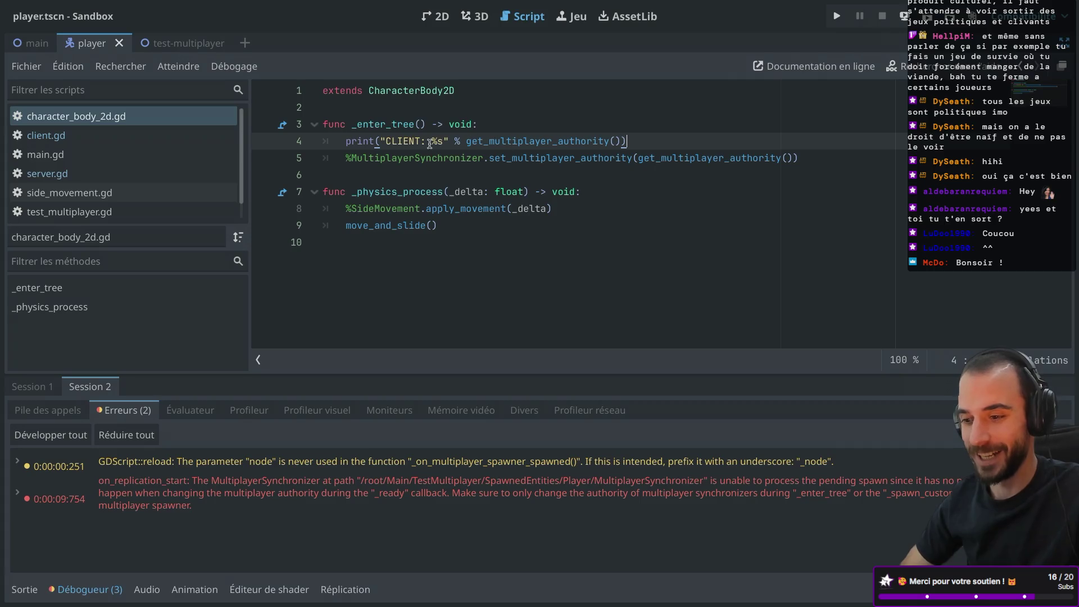
pyautogui.doubleClick(375, 158)
pyautogui.click(503, 156)
pyautogui.click(546, 137)
pyautogui.moveTo(580, 135)
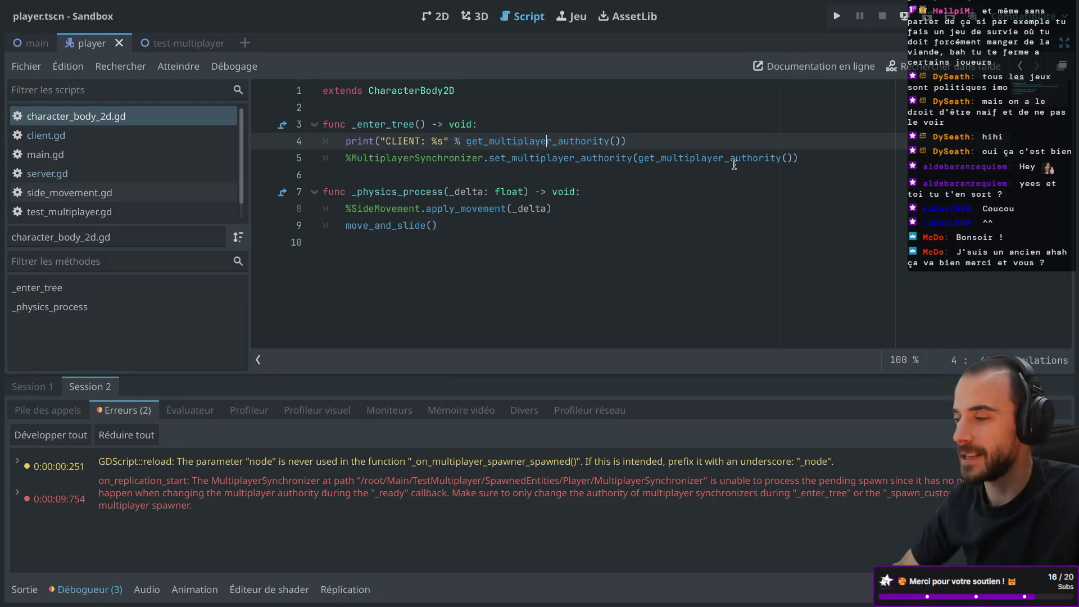
pyautogui.hotkey('ctrl', 'Right')
pyautogui.hotkey('ctrl', 'Right')
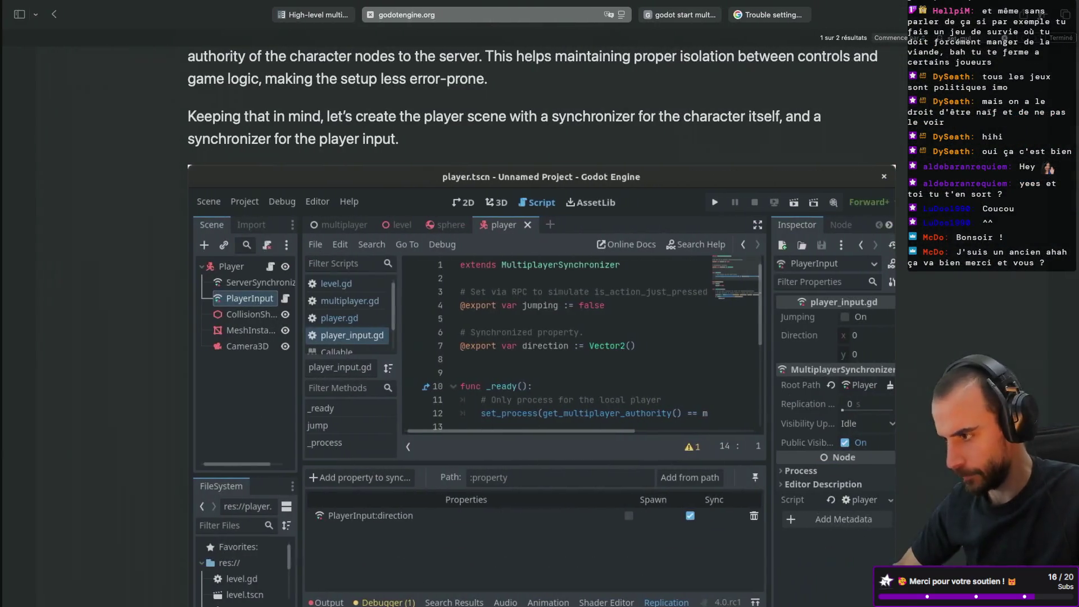
# - Go to the developer's itch.io page in a new tab and launch My Mini Farm
pyautogui.click(1044, 15)
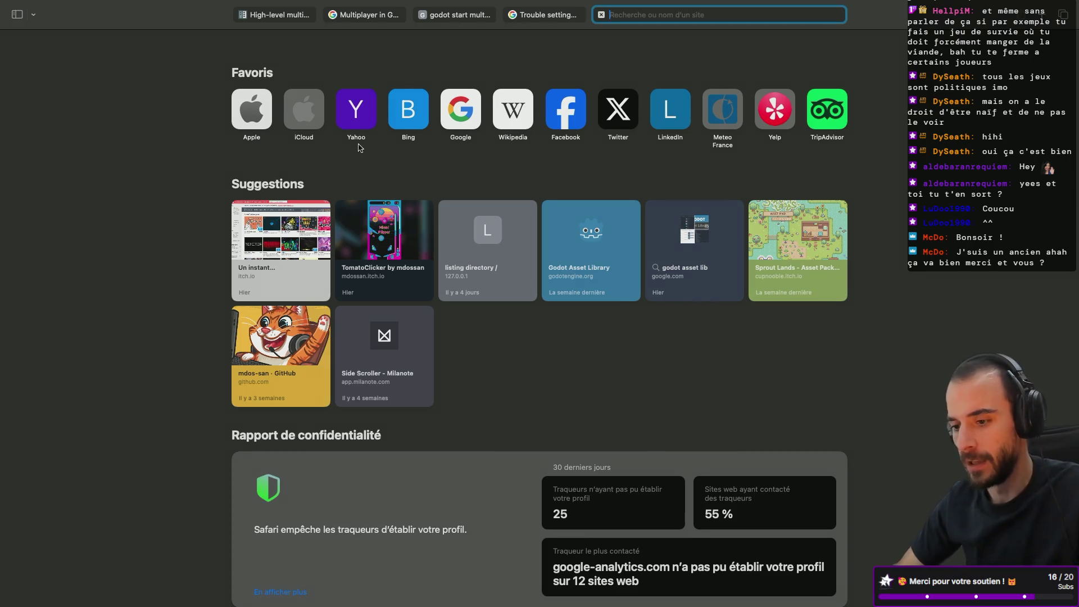
pyautogui.click(376, 235)
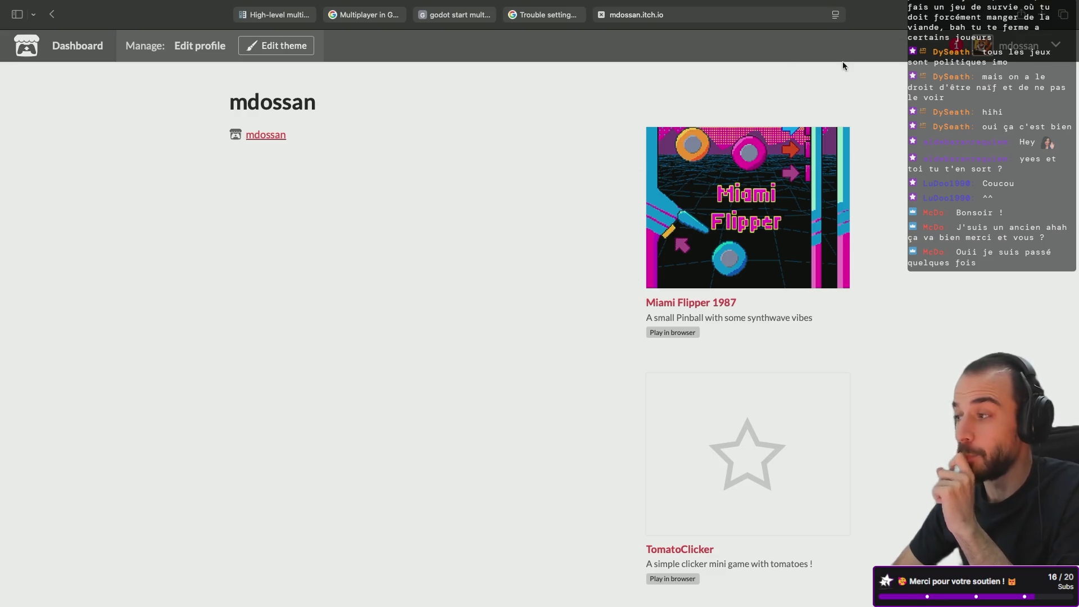
pyautogui.scroll(-5, 744, 177)
pyautogui.scroll(5, 745, 176)
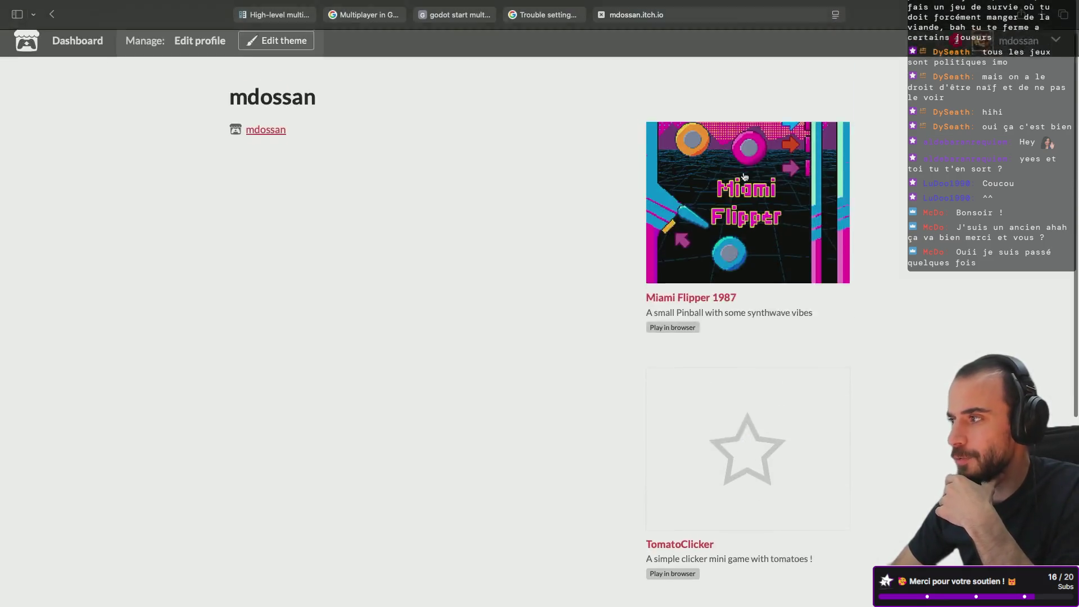
pyautogui.scroll(-5, 745, 177)
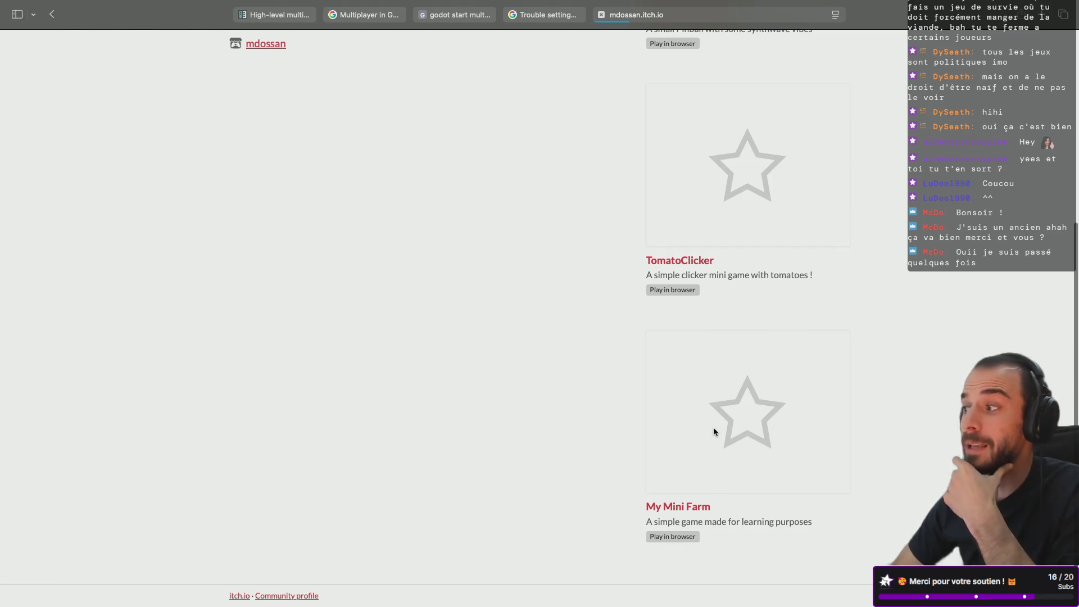
pyautogui.click(713, 427)
pyautogui.click(539, 228)
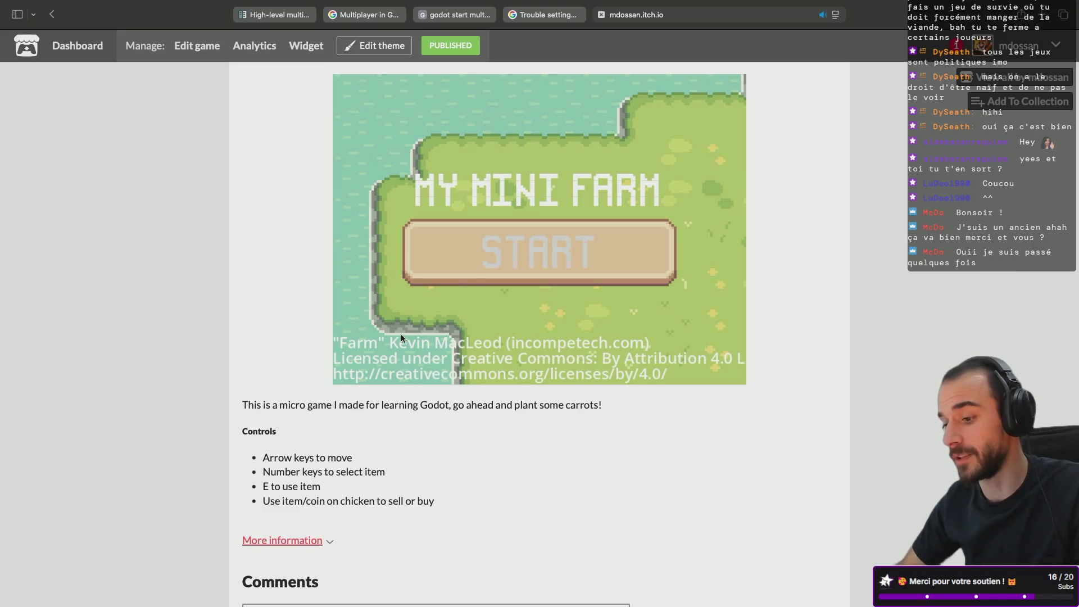
# - Sell a carrot to the chicken, buy seeds, plant them, then return to the profile
pyautogui.click(530, 238)
pyautogui.press('Right')
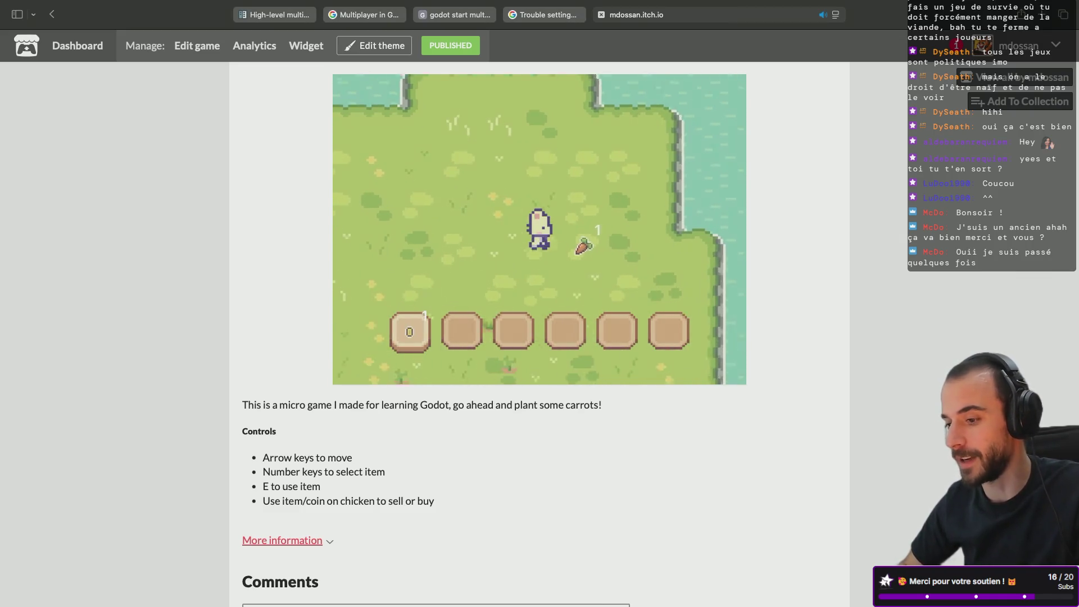
pyautogui.press('Left')
pyautogui.press('Left')
pyautogui.press('e')
pyautogui.press('1')
pyautogui.press('e')
pyautogui.press('Right')
pyautogui.press('Down')
pyautogui.press('e')
pyautogui.press('e')
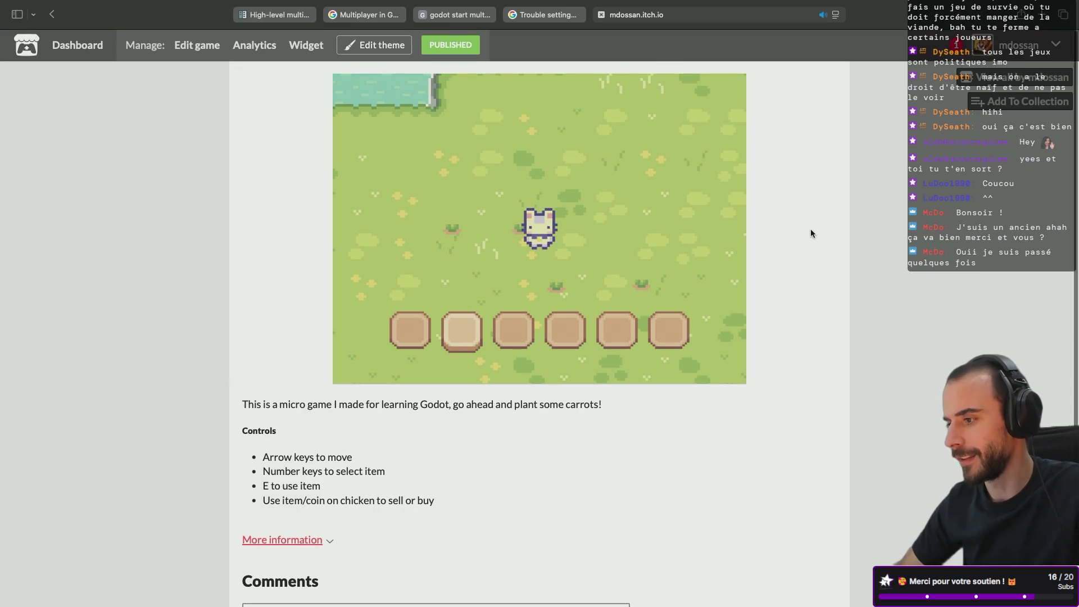
pyautogui.press('super+bracketleft')
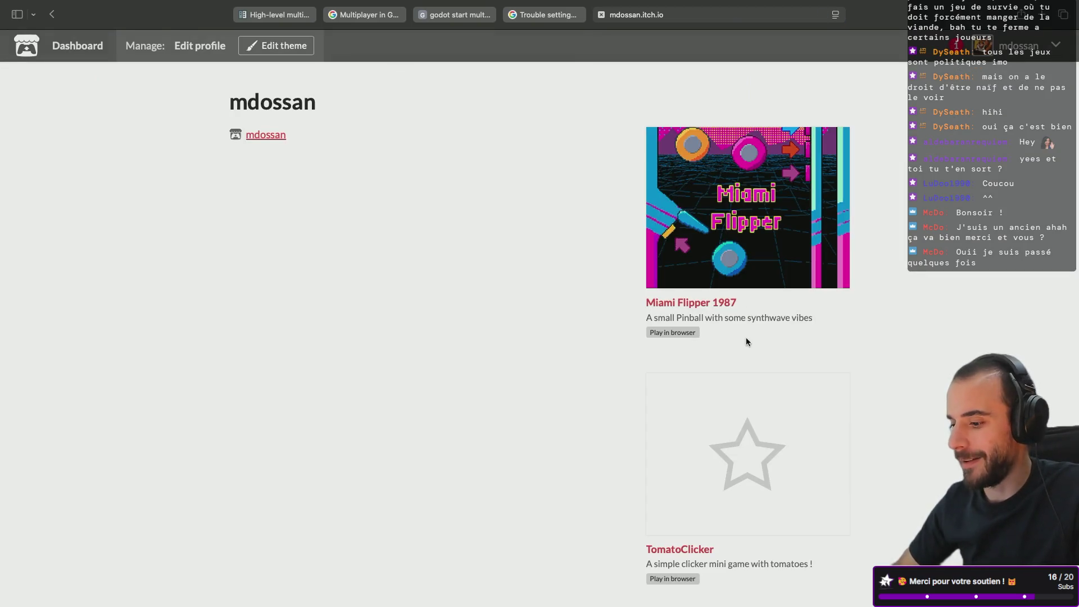
pyautogui.scroll(-3, 747, 338)
# - Launch TomatoClicker, collect tomatoes, and buy the Ketchup upgrade
pyautogui.click(747, 323)
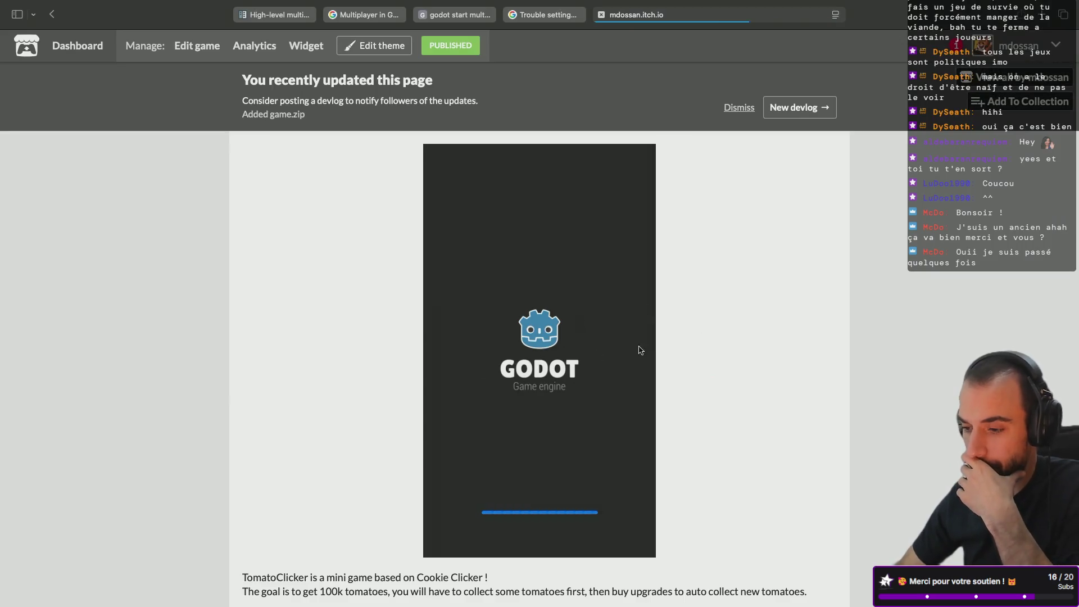
pyautogui.click(511, 332)
pyautogui.click(510, 330)
pyautogui.click(510, 330)
pyautogui.click(510, 330)
pyautogui.click(510, 330)
pyautogui.click(510, 330)
pyautogui.click(511, 326)
pyautogui.click(554, 292)
pyautogui.click(554, 292)
pyautogui.click(553, 292)
pyautogui.click(554, 293)
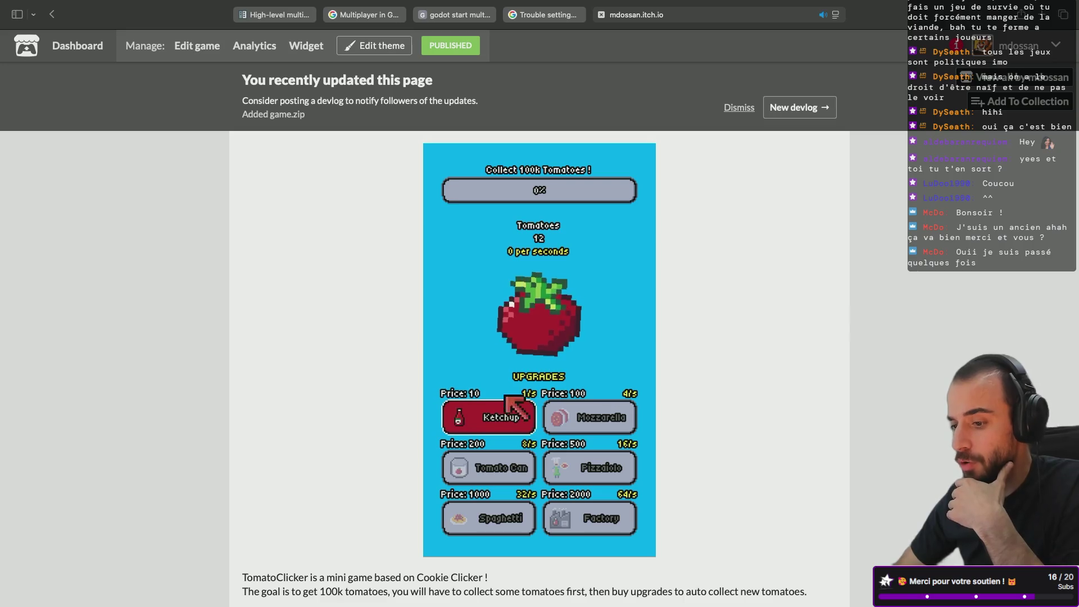
pyautogui.click(489, 418)
# - Open Miami Flipper 1987 from the profile and play pinball to a score of 8500
pyautogui.click(971, 79)
pyautogui.click(787, 184)
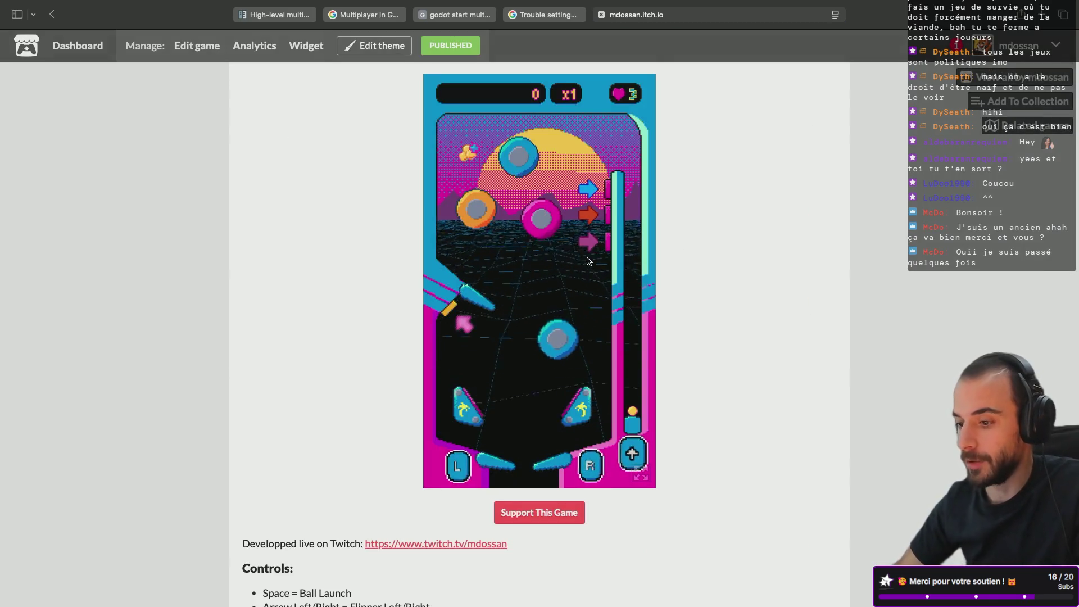
pyautogui.press('Left')
pyautogui.press('Right')
pyautogui.press('Left')
pyautogui.press('Right')
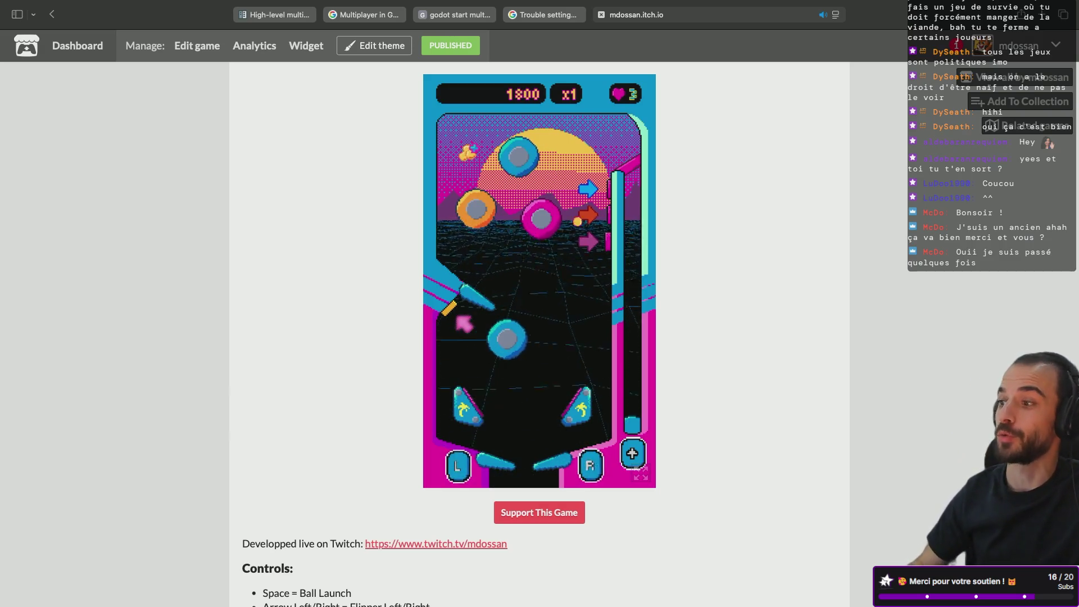
pyautogui.press('Left')
pyautogui.press('Right')
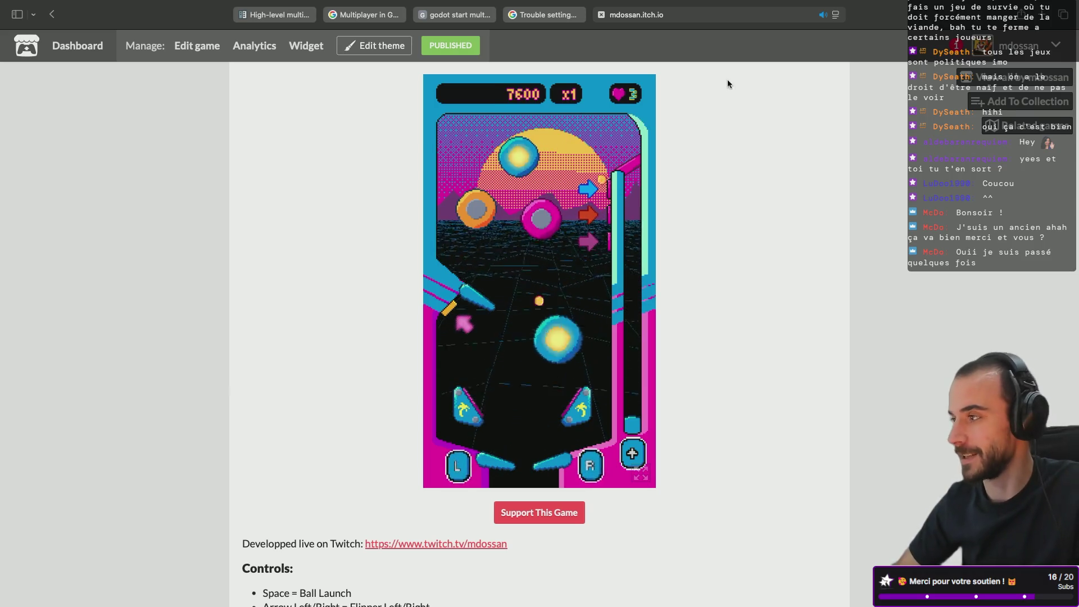
# - Close the itch.io tab, read the multiplayer authority thread, and return to character_body_2d.gd
pyautogui.click(601, 15)
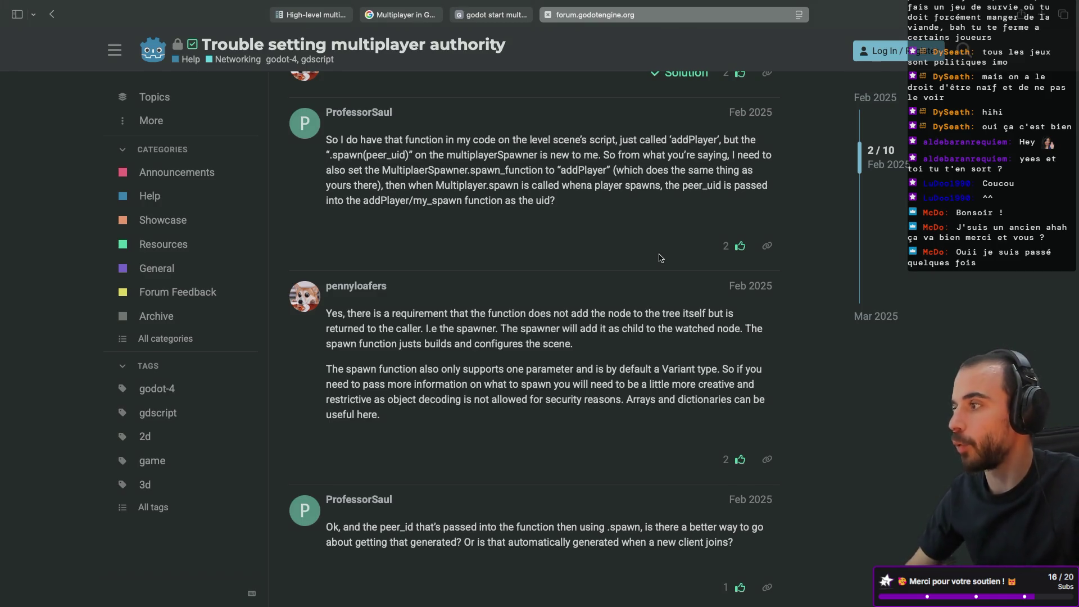
pyautogui.hotkey('ctrl', 'Left')
pyautogui.hotkey('ctrl', 'Left')
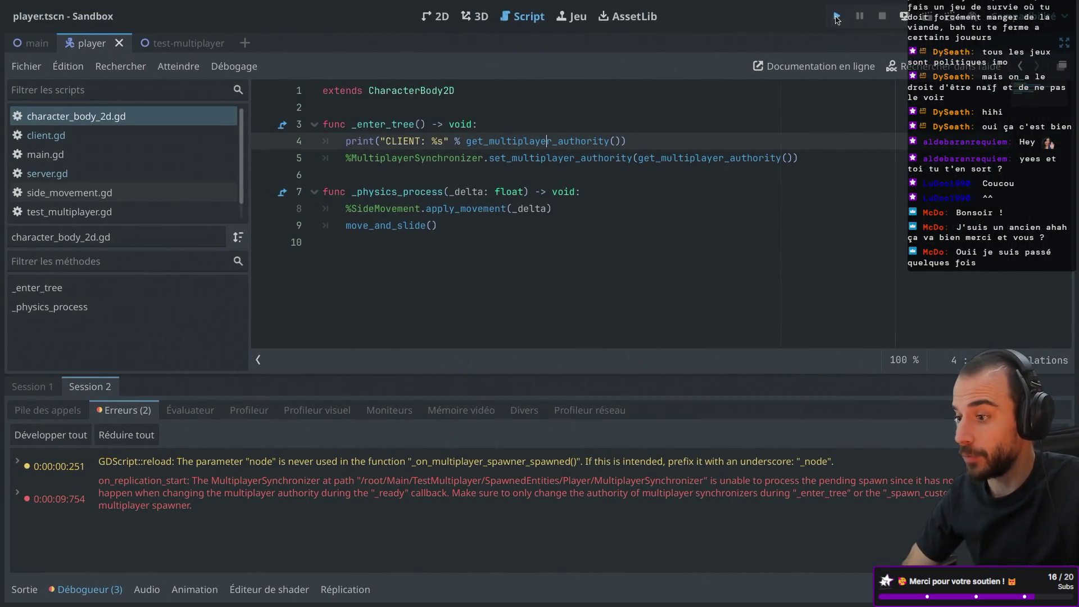
# - Run the sandbox, place both debug windows side by side, and start server and client
pyautogui.press('super+b')
pyautogui.hotkey('ctrl', 'Right')
pyautogui.hotkey('ctrl', 'Left')
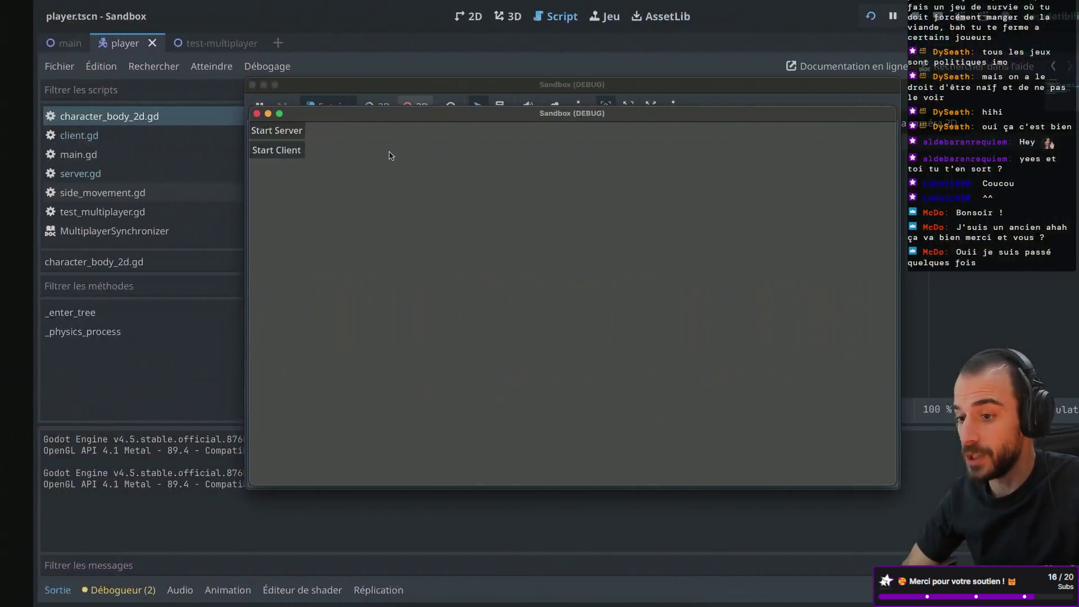
pyautogui.moveTo(599, 108); pyautogui.dragTo(664, 138)
pyautogui.click(93, 139)
pyautogui.click(870, 258)
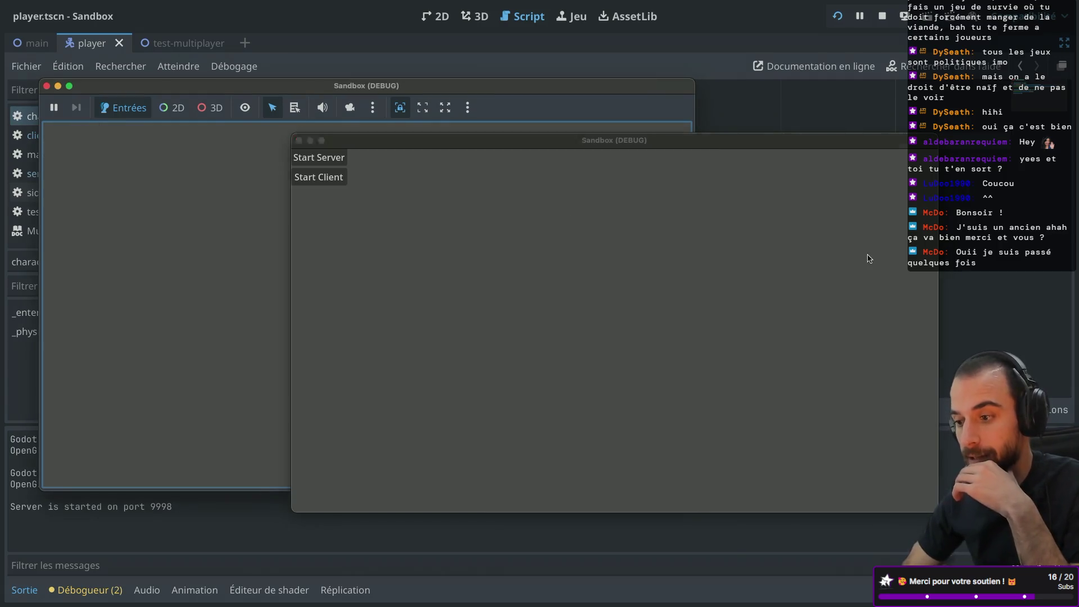
# - Move the spawned player right twice, then close both game windows to stop debugging
pyautogui.click(333, 181)
pyautogui.press('Right')
pyautogui.press('Right')
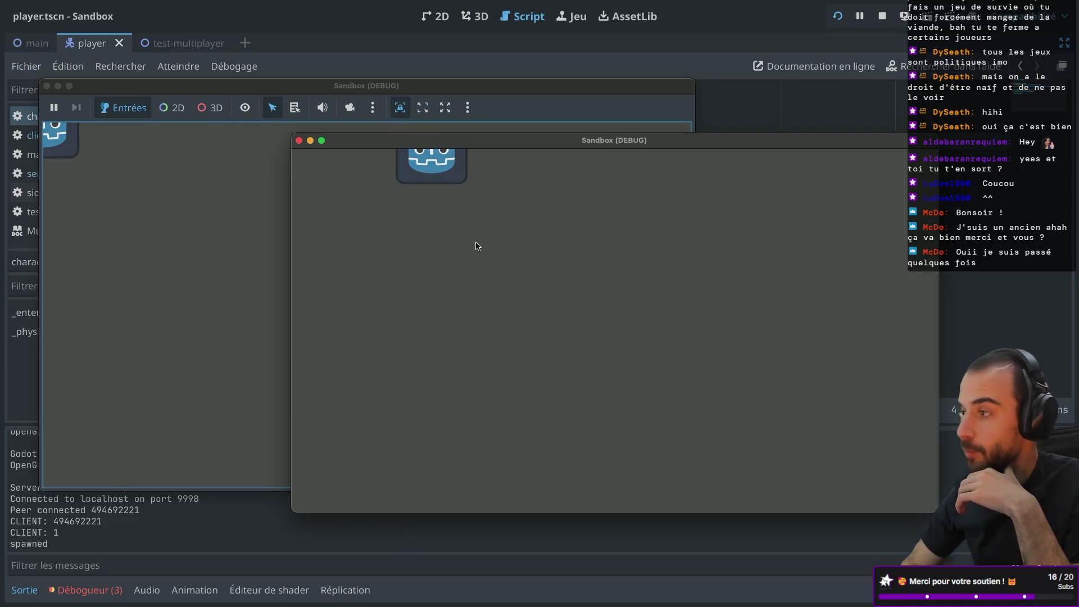
pyautogui.press('Right')
pyautogui.press('Right')
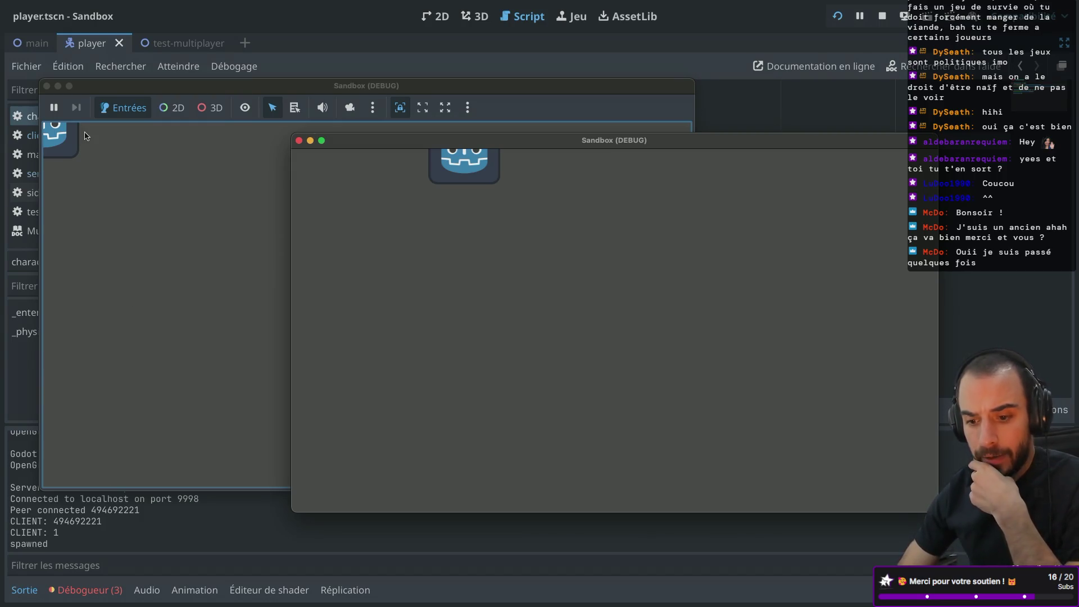
pyautogui.click(46, 86)
pyautogui.click(299, 143)
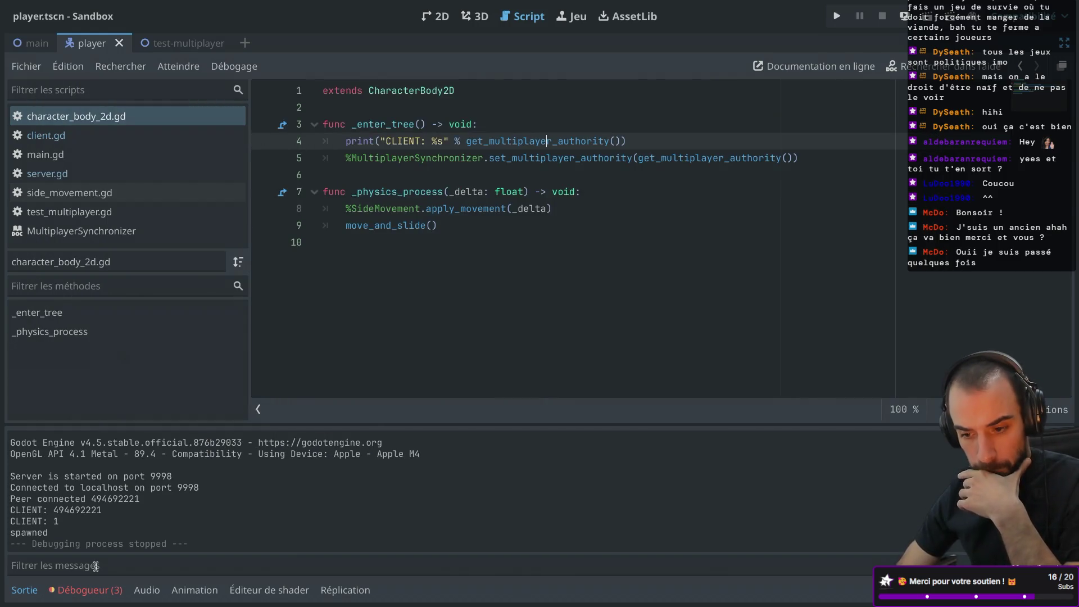
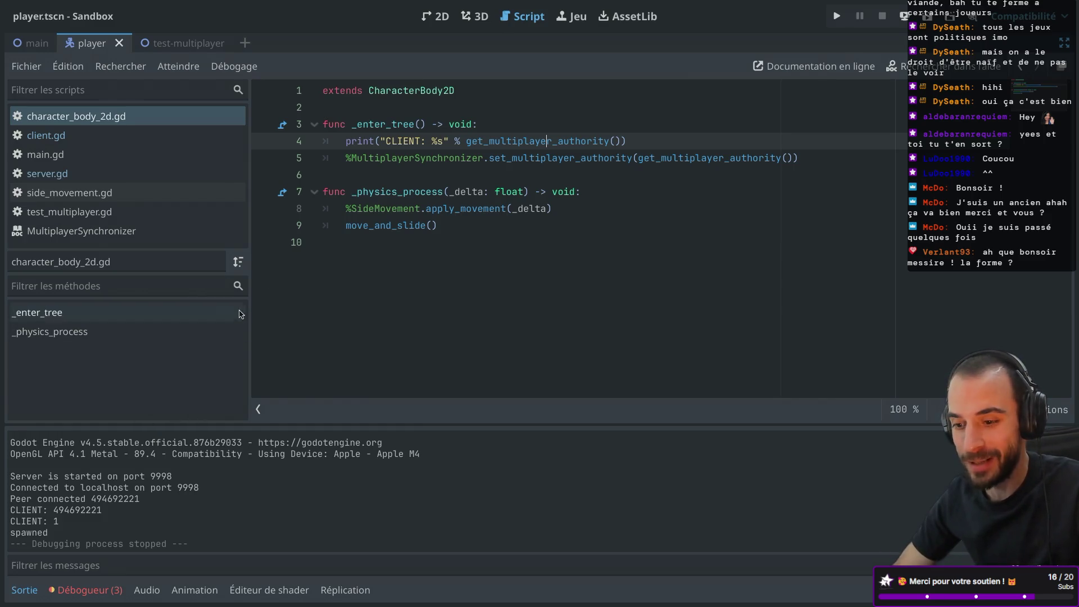
# - Widen the script list beside the player code, then switch to the terminal desktop
pyautogui.moveTo(250, 282); pyautogui.dragTo(280, 280)
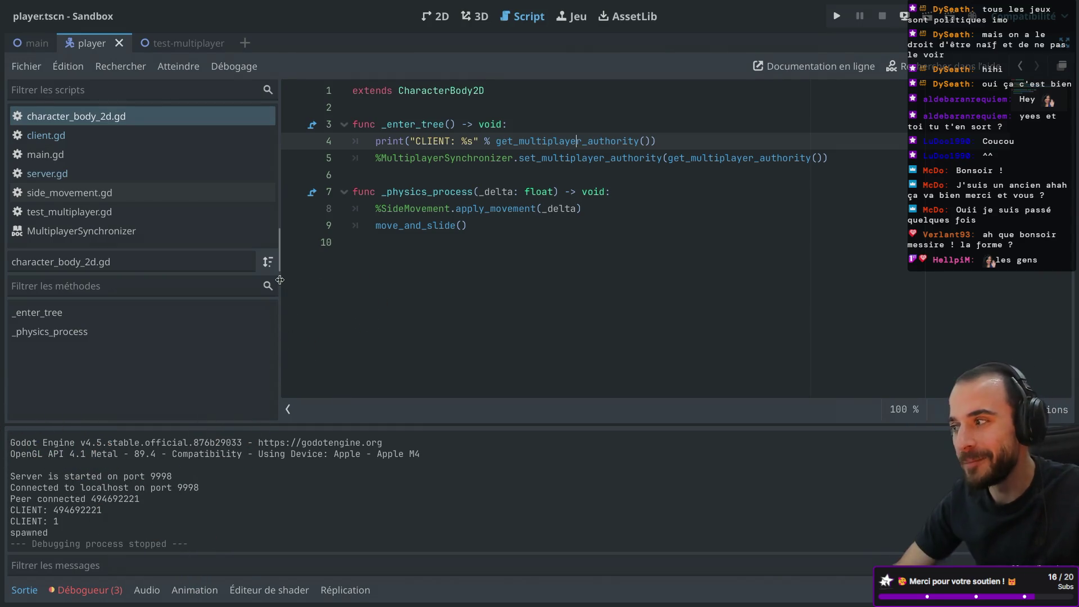
pyautogui.hotkey('ctrl', 'Right')
pyautogui.hotkey('ctrl', 'Right')
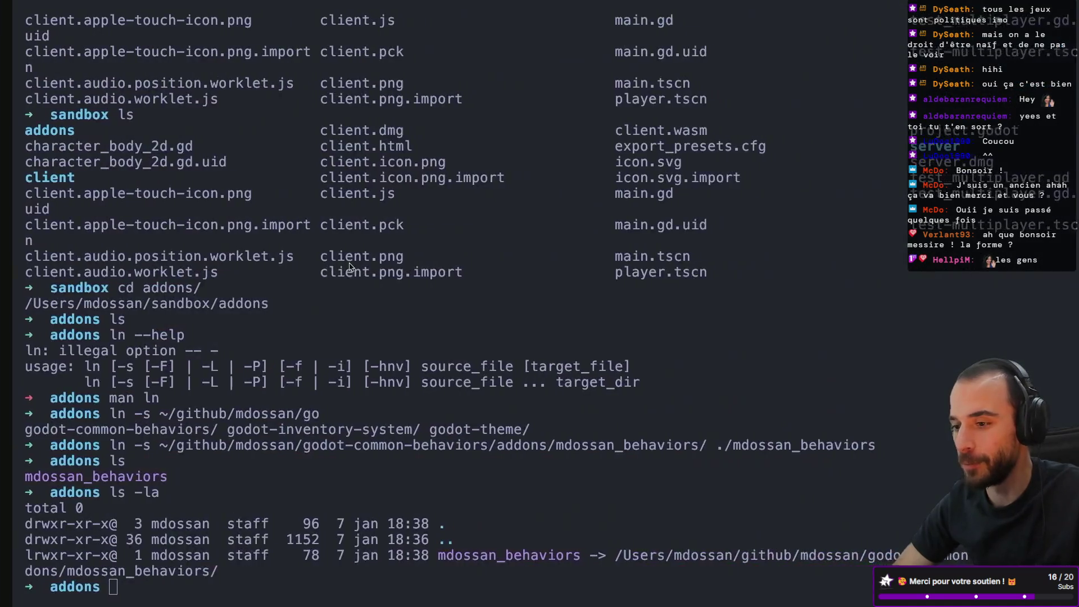
# - Review the High-level multiplayer page and the multiplayer article's Spawning players section, then open a new tab
pyautogui.click(306, 15)
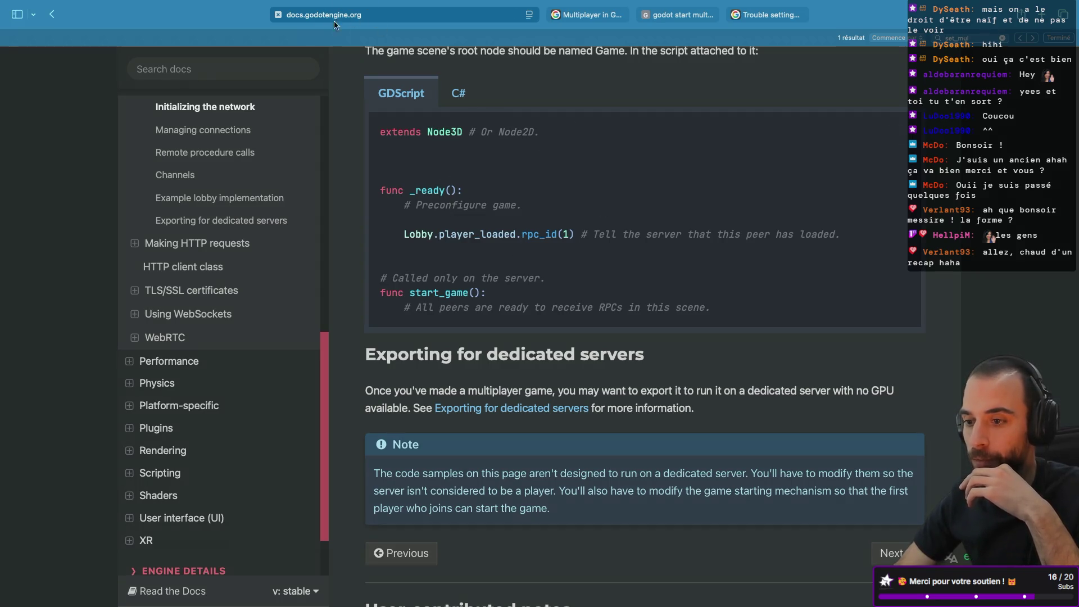
pyautogui.scroll(5, 472, 181)
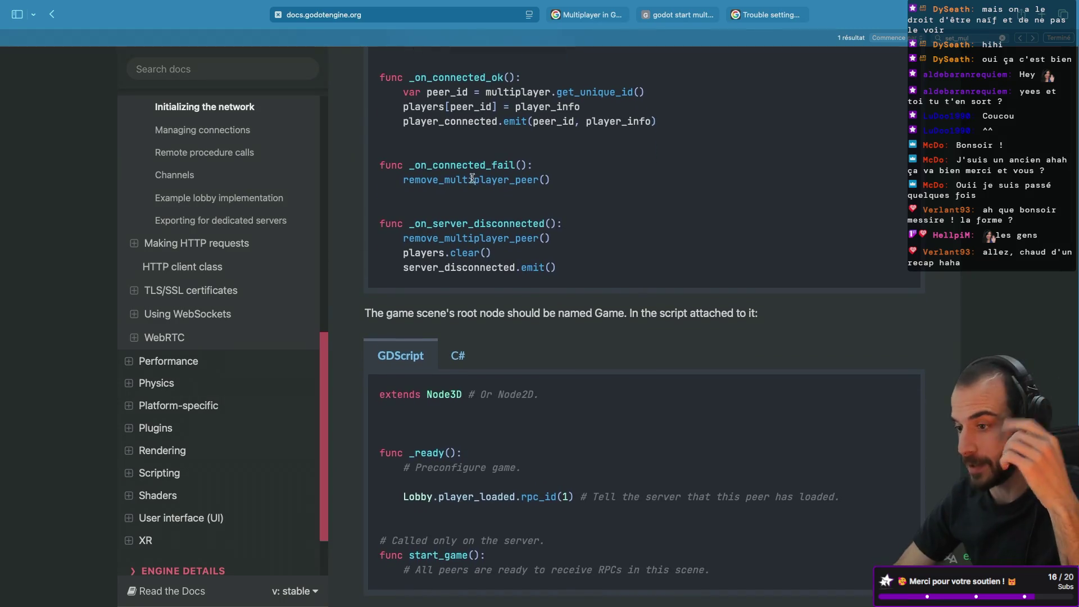
pyautogui.click(581, 35)
pyautogui.scroll(10, 517, 227)
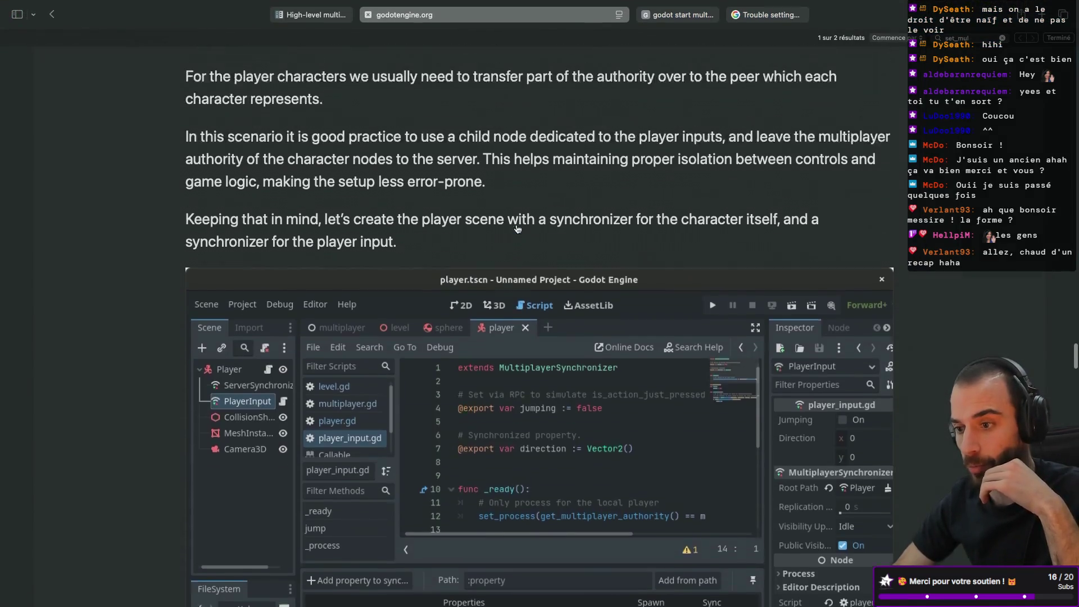
pyautogui.scroll(-15, 517, 228)
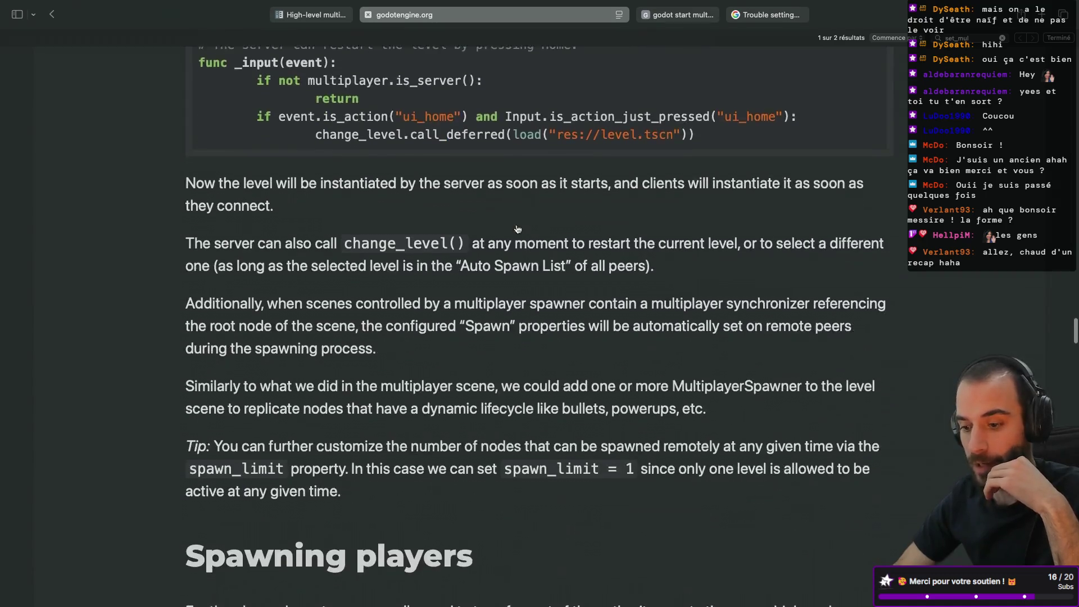
pyautogui.scroll(-4, 517, 229)
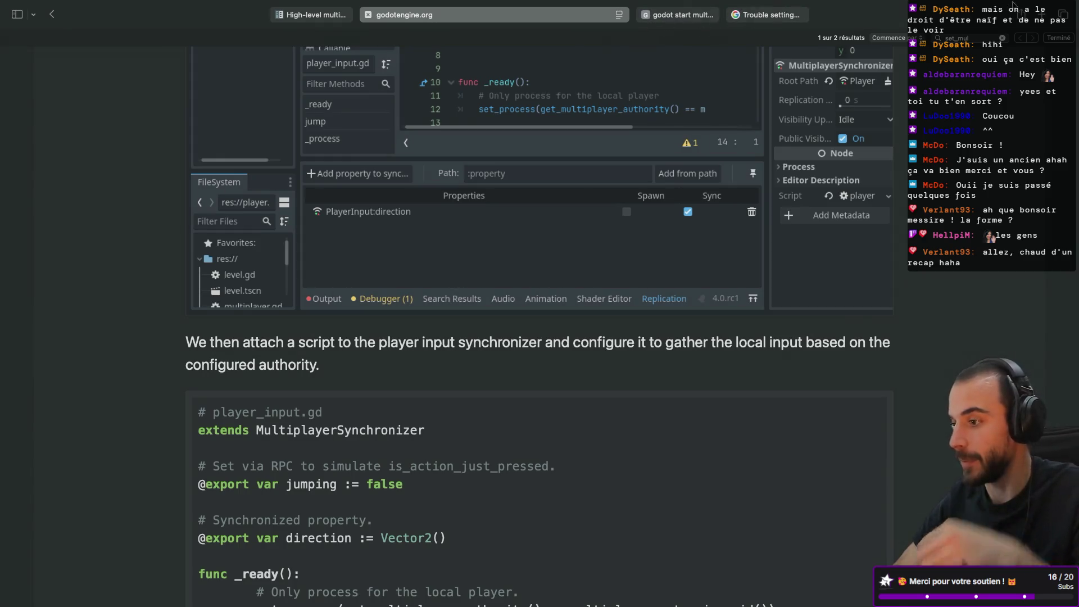
pyautogui.press('super+t')
# - Go to itch.io, open the creator profile's pinball game page, then return to the Godot editor
pyautogui.write('itch.io')
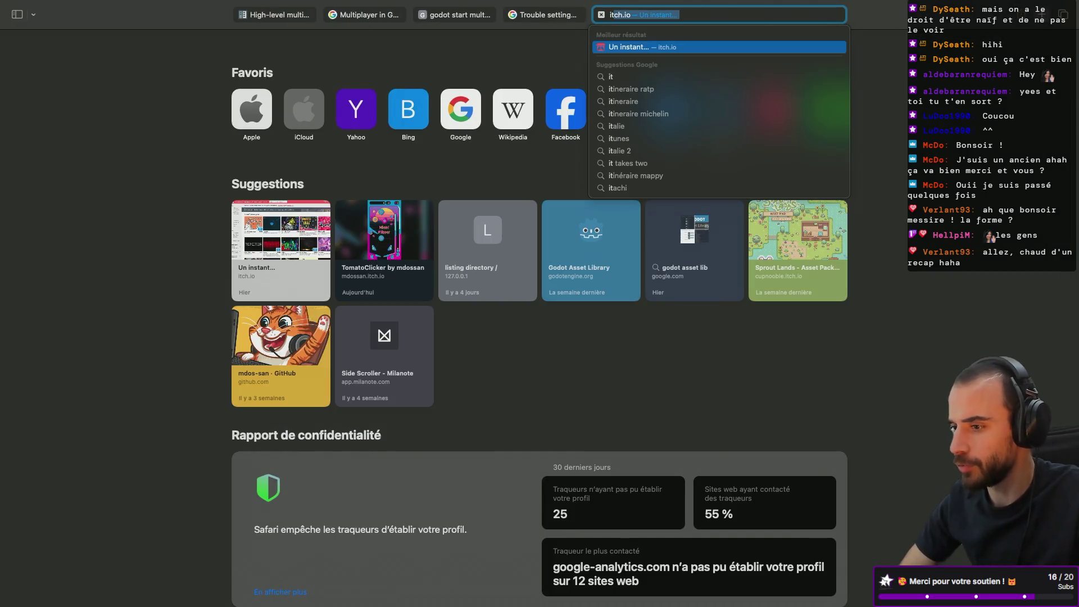
pyautogui.press('Return')
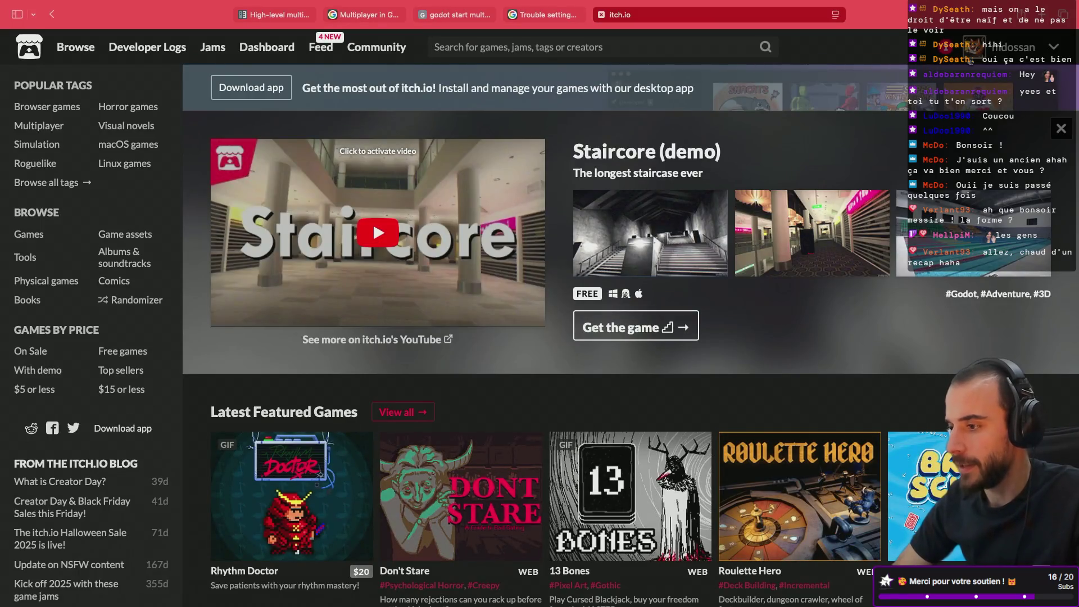
pyautogui.click(949, 86)
pyautogui.click(788, 198)
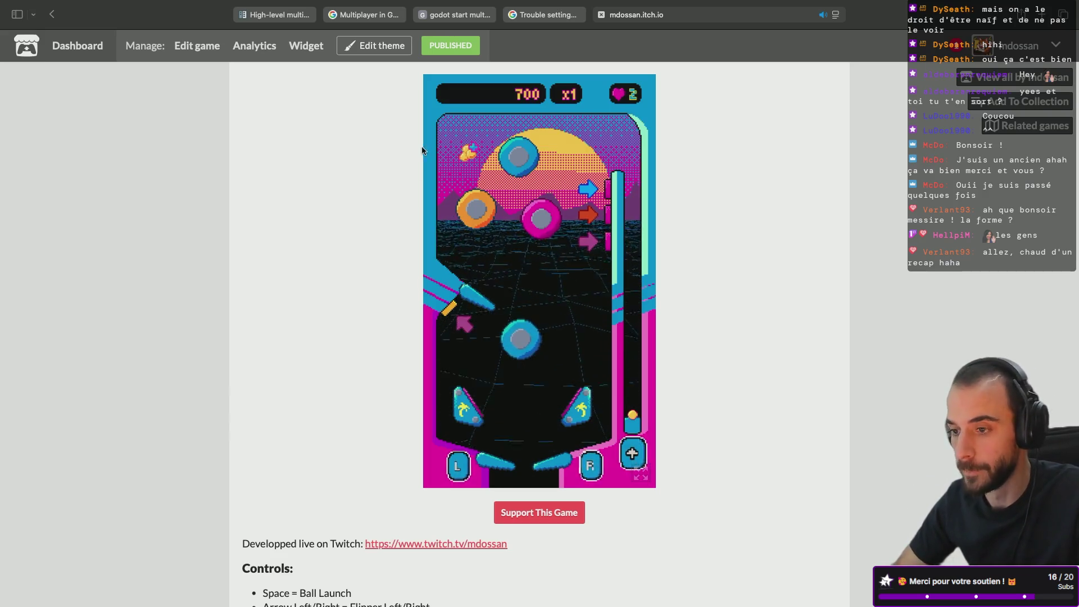
pyautogui.hotkey('ctrl', 'Right')
pyautogui.hotkey('ctrl', 'Right')
pyautogui.hotkey('ctrl', 'Right')
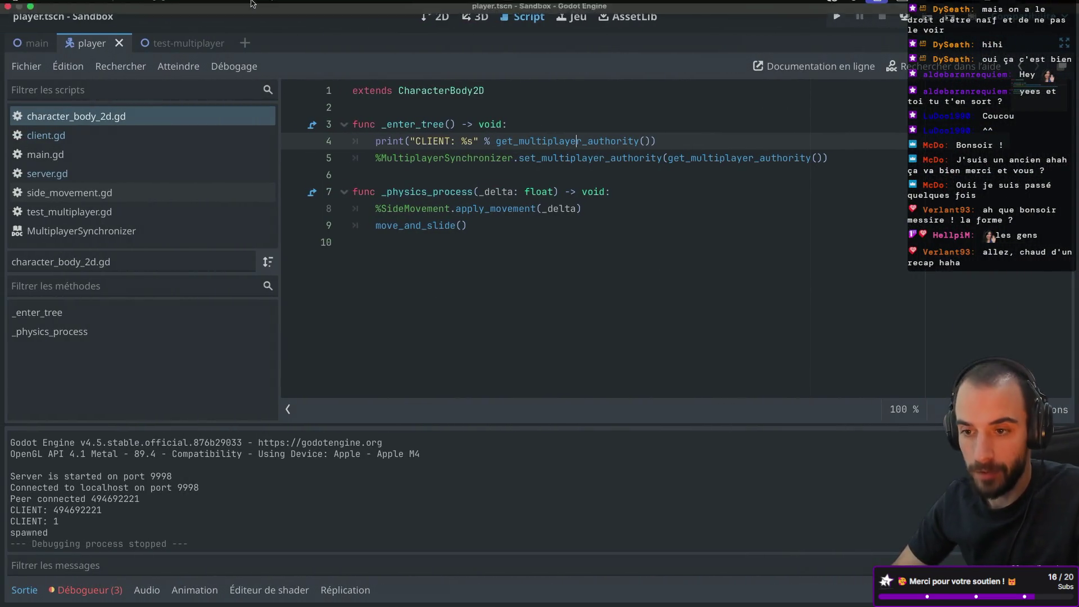
# - Exit full screen and close the Sandbox project window
pyautogui.click(35, 26)
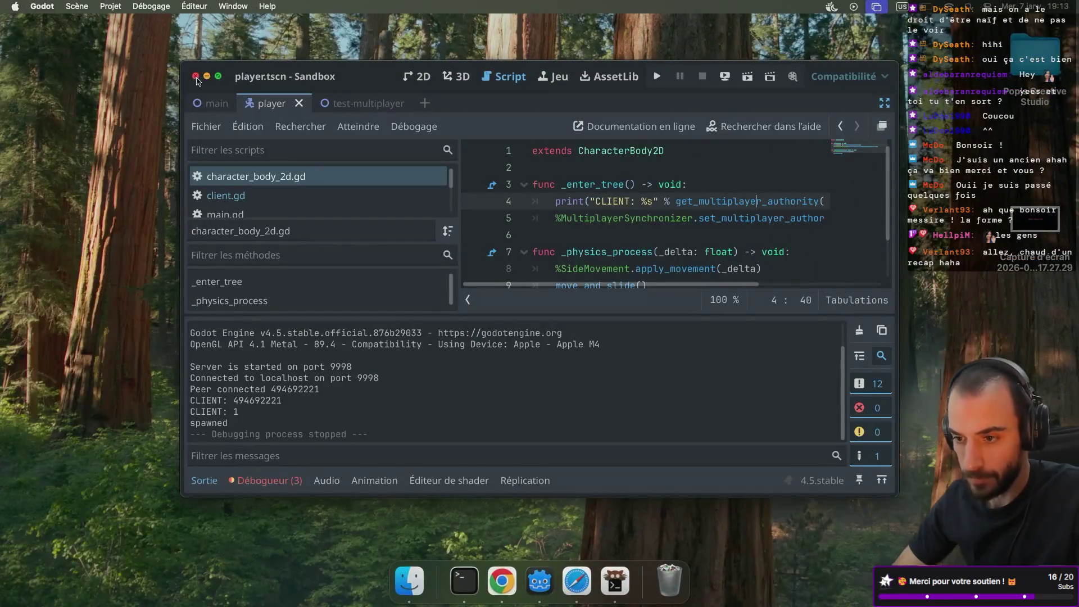
pyautogui.click(196, 77)
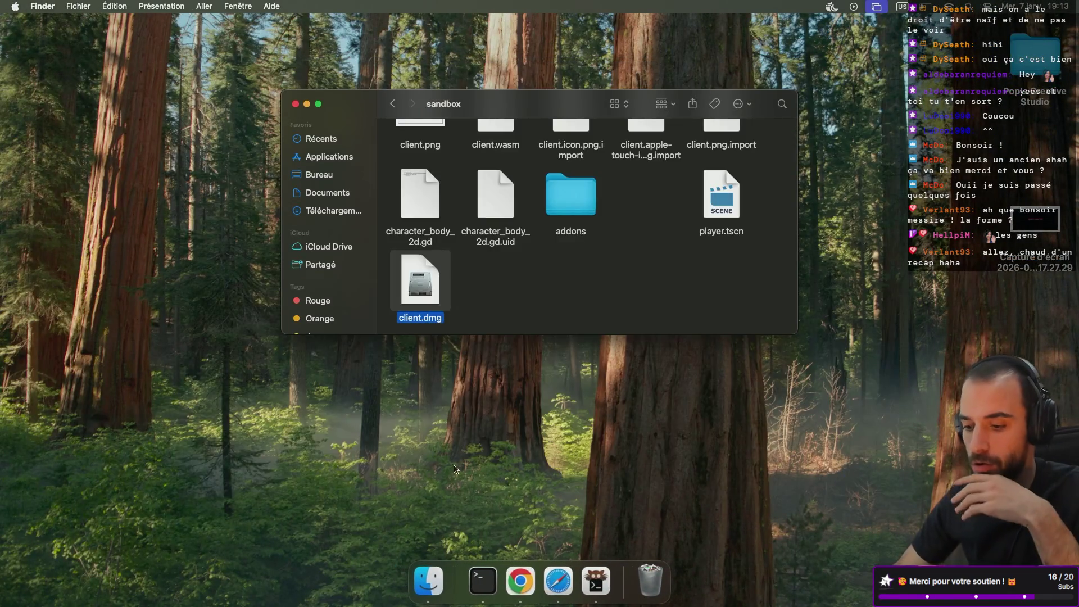
pyautogui.press('super+space')
# - Relaunch Godot, open the SideScroller project and run its game
pyautogui.press('Return')
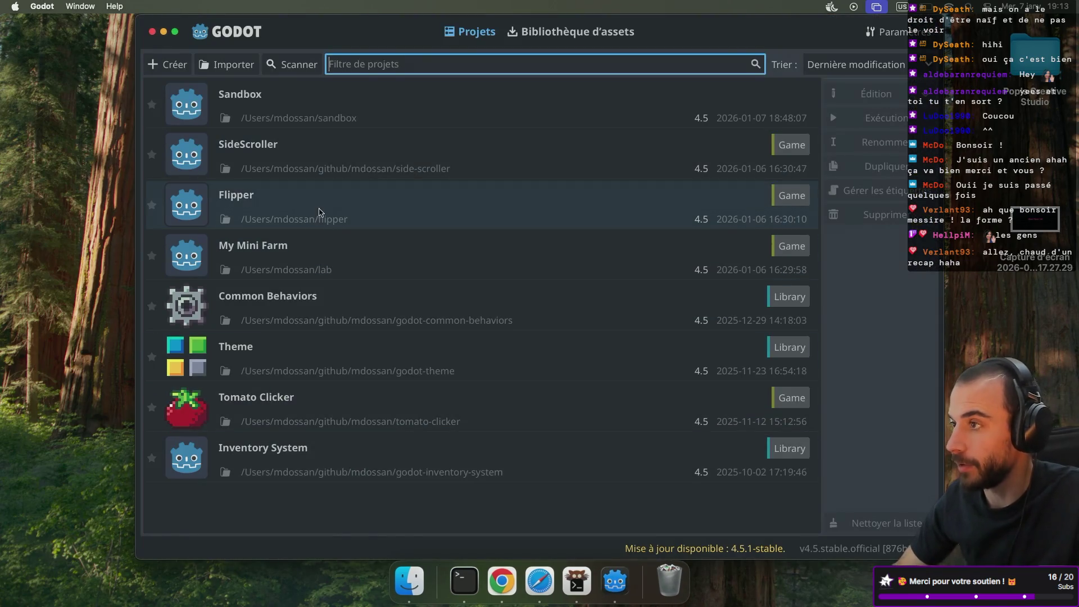
pyautogui.doubleClick(308, 157)
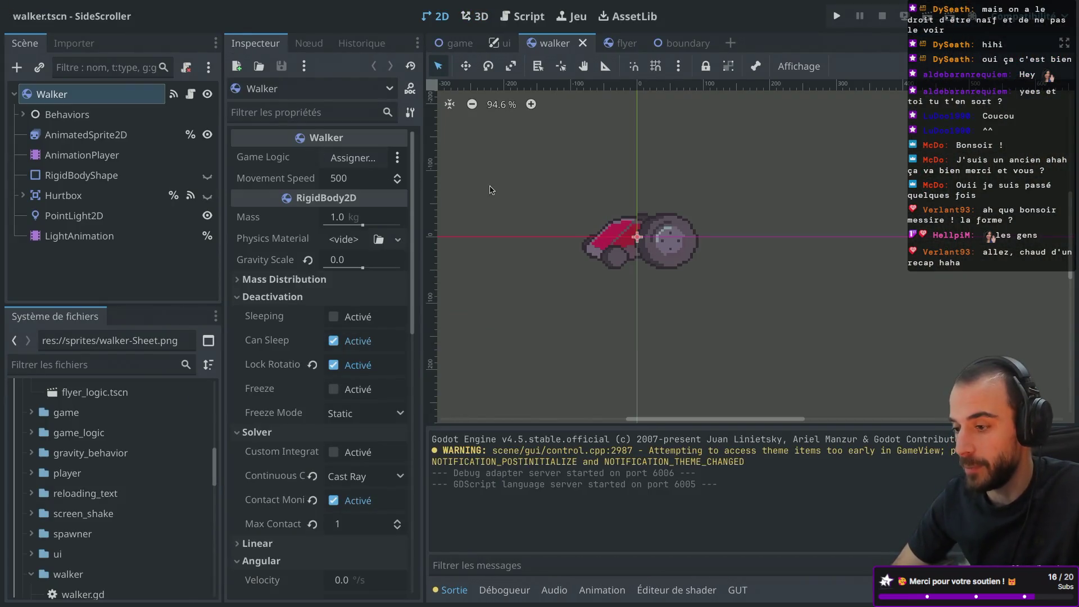
pyautogui.click(837, 16)
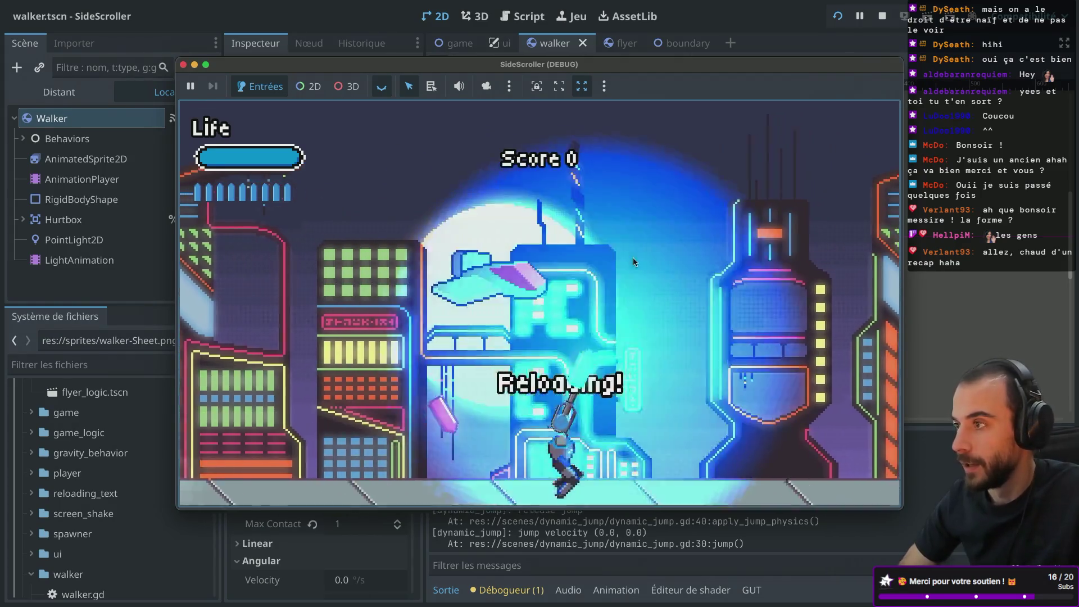
# - Move and jump the walker, shooting the flyer and red vehicles, then reload
pyautogui.press('d')
pyautogui.click(654, 257)
pyautogui.press('a')
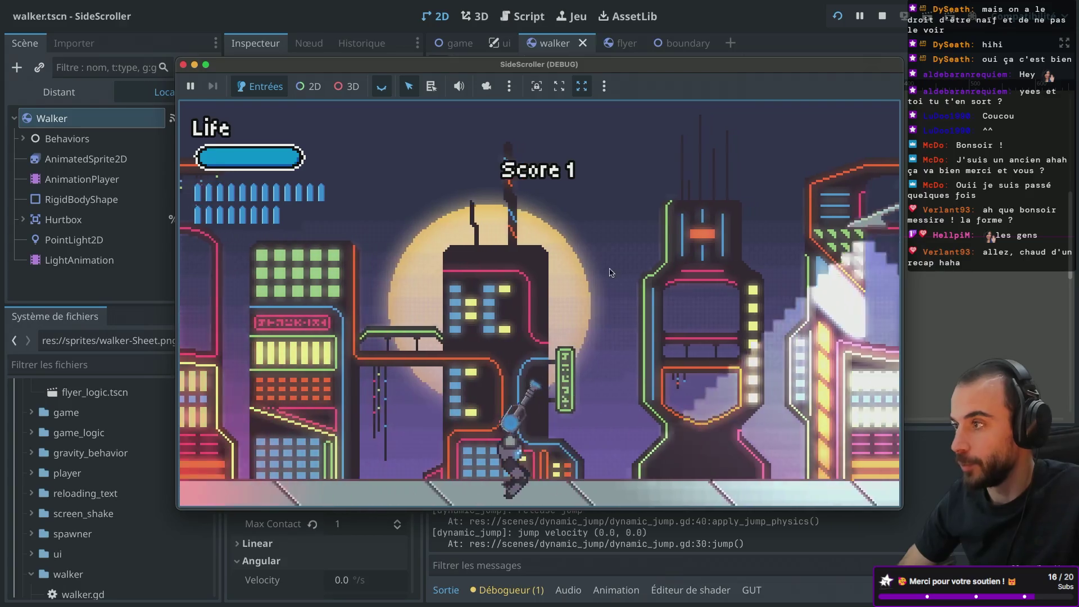
pyautogui.press('d')
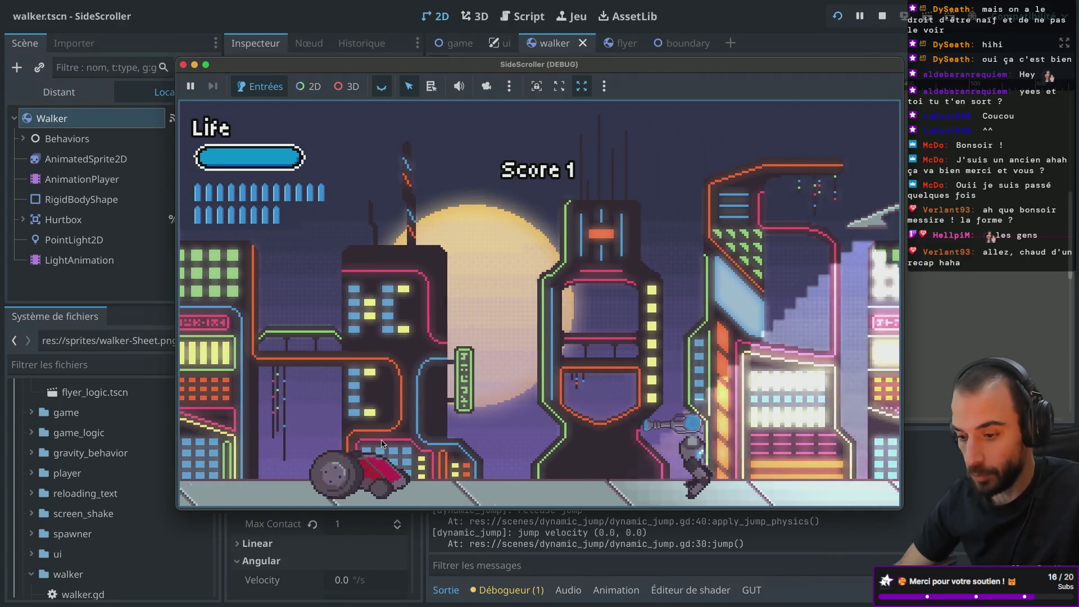
pyautogui.click(381, 443)
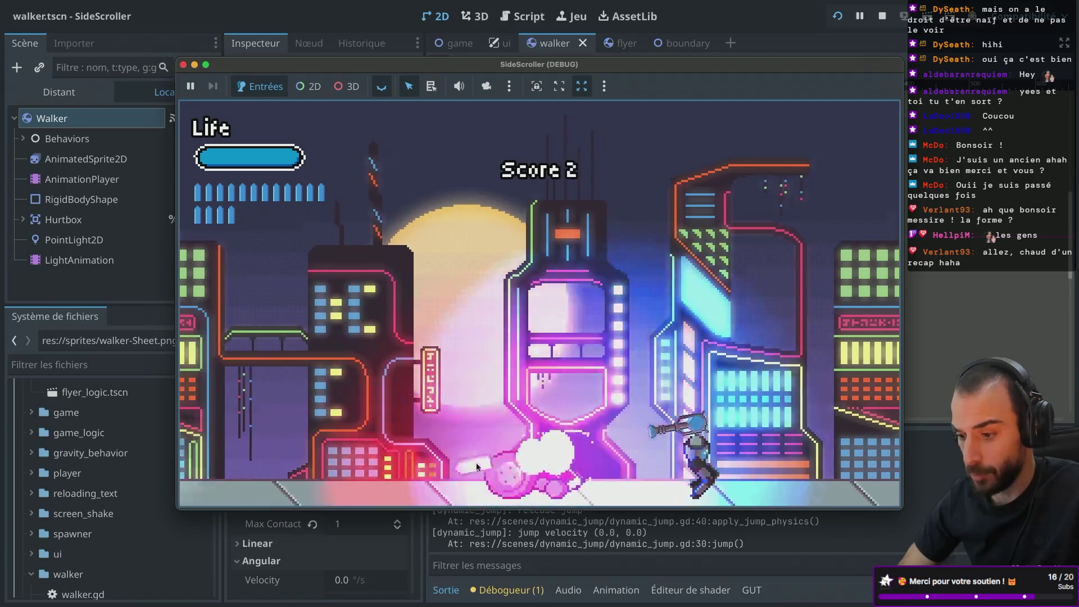
pyautogui.press('space')
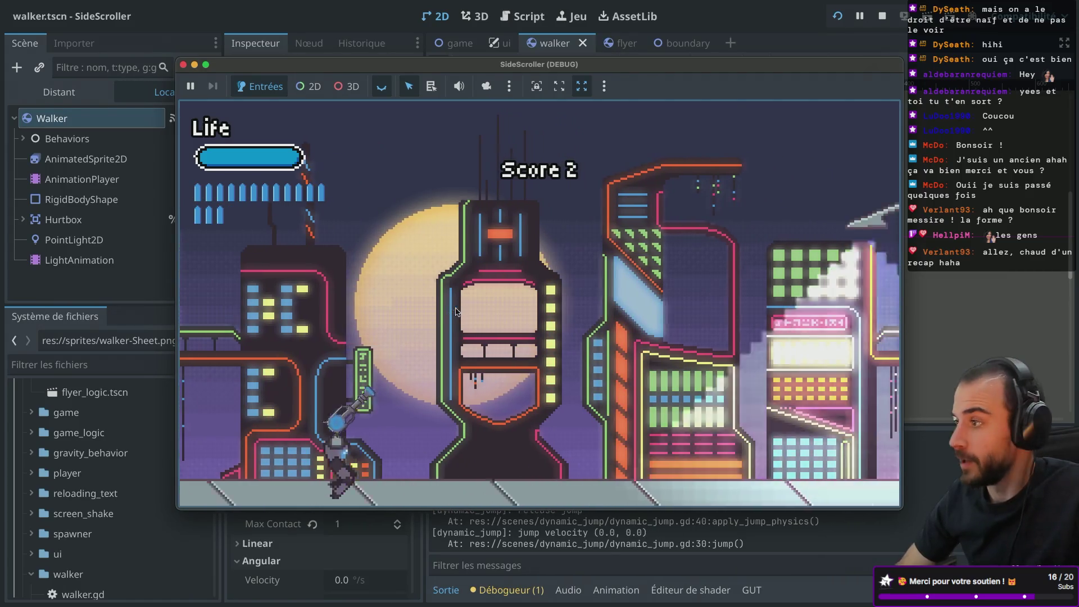
pyautogui.press('d')
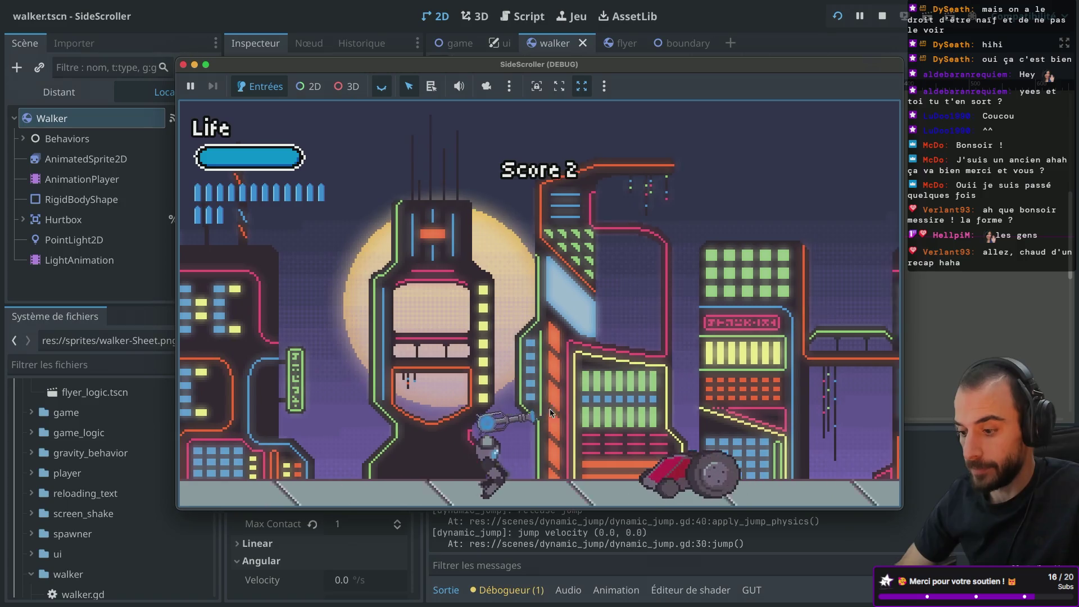
pyautogui.press('space')
pyautogui.click(448, 453)
pyautogui.click(448, 453)
pyautogui.press('a')
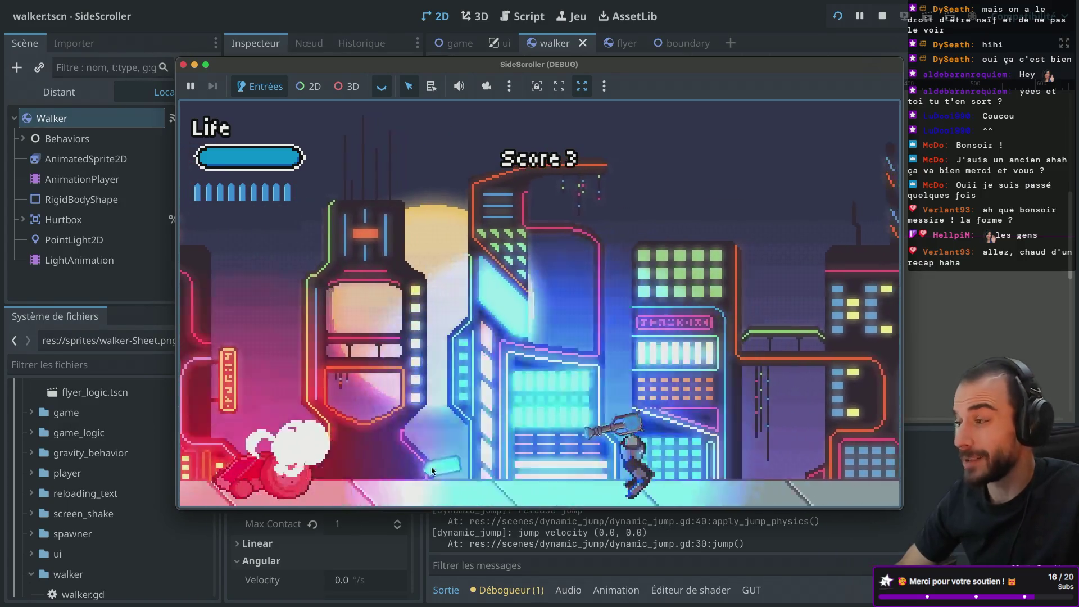
pyautogui.click(426, 365)
pyautogui.press('r')
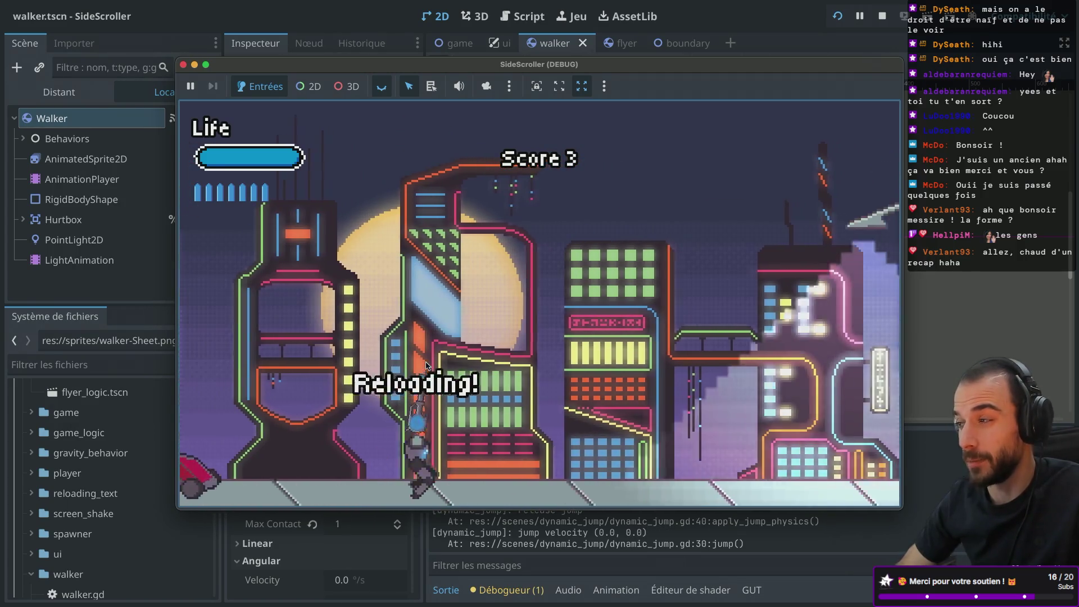
# - Keep advancing right, jumping and shooting red vehicles until the game ends
pyautogui.press('d')
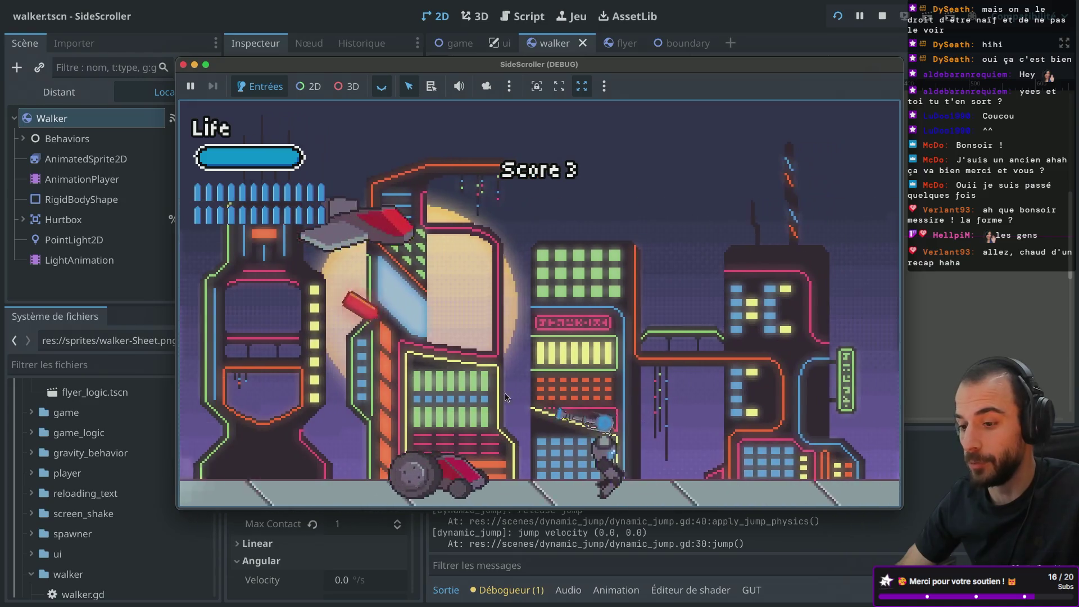
pyautogui.click(505, 397)
pyautogui.press('d')
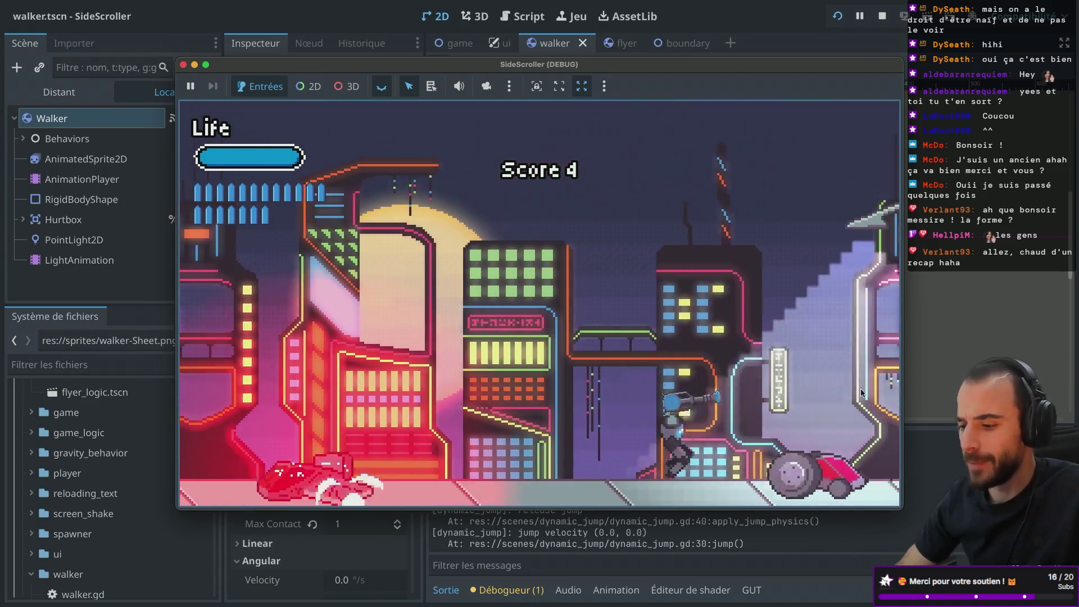
pyautogui.press('a')
pyautogui.click(787, 410)
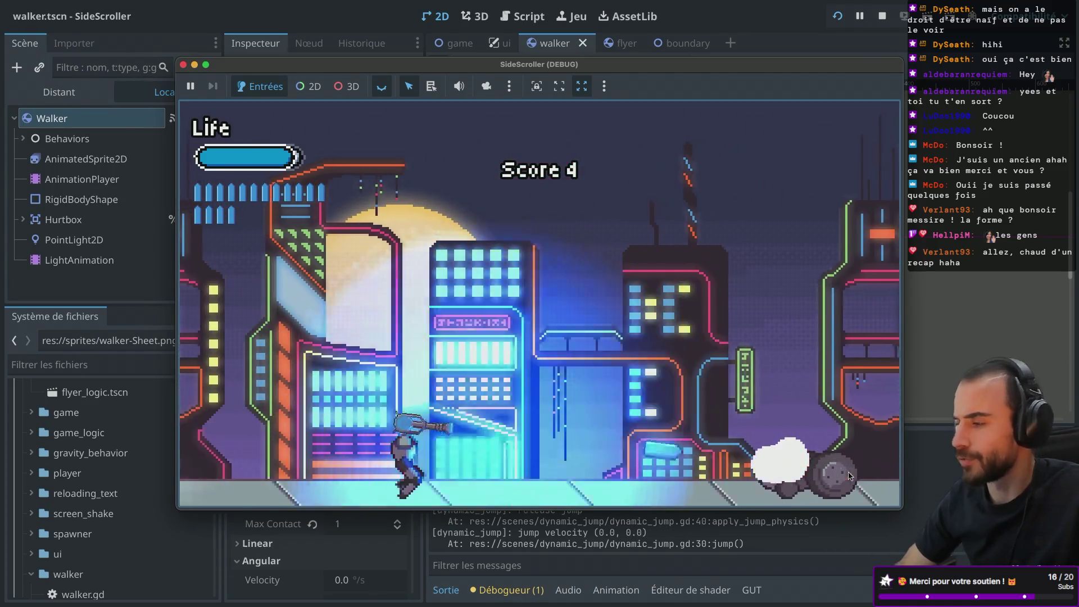
pyautogui.press('d')
pyautogui.click(416, 467)
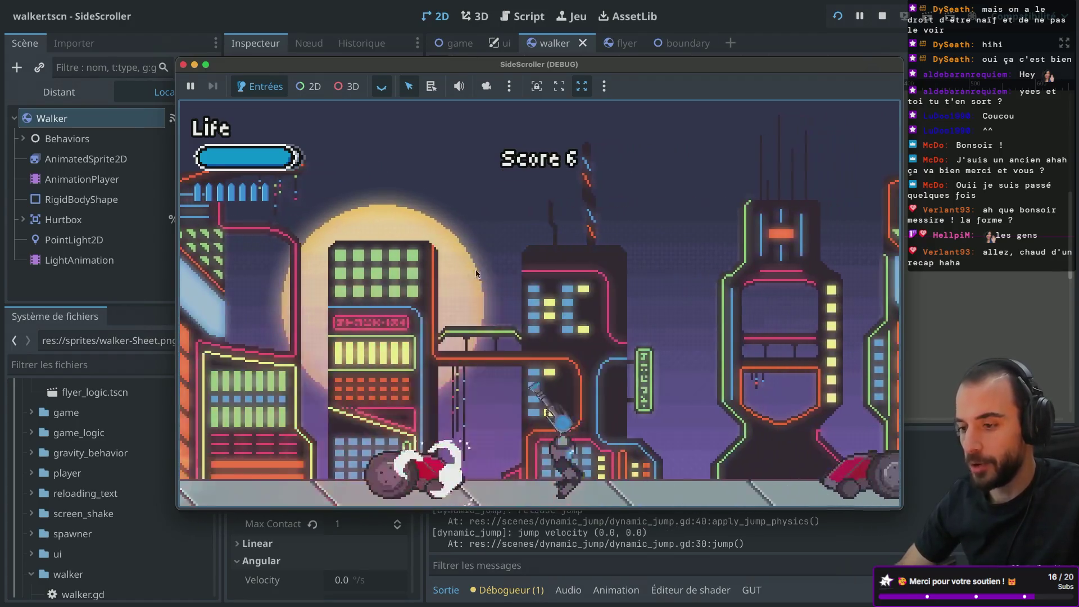
pyautogui.press('d')
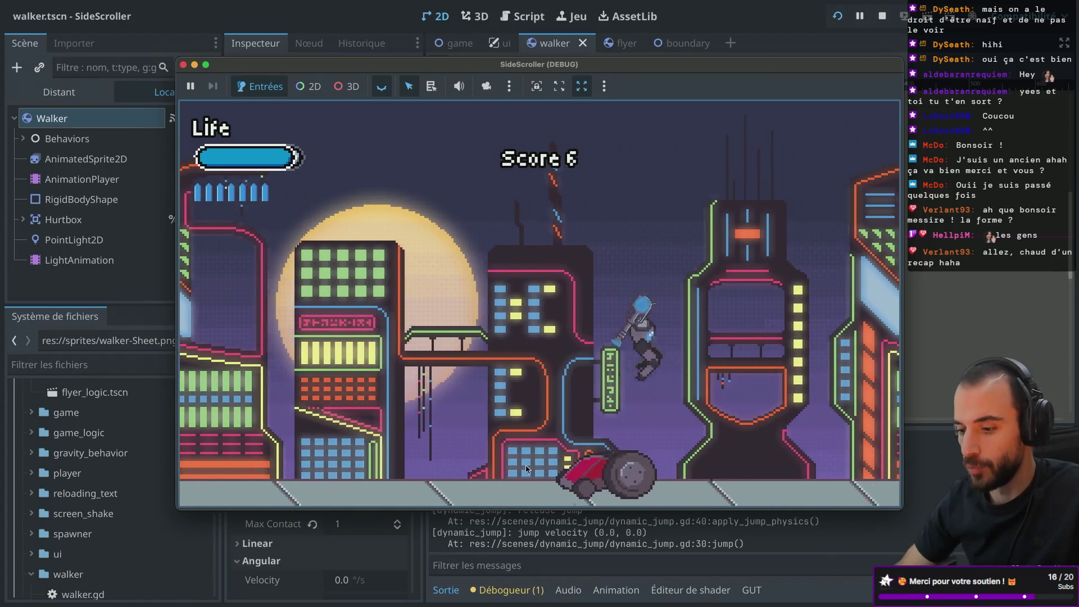
pyautogui.click(538, 453)
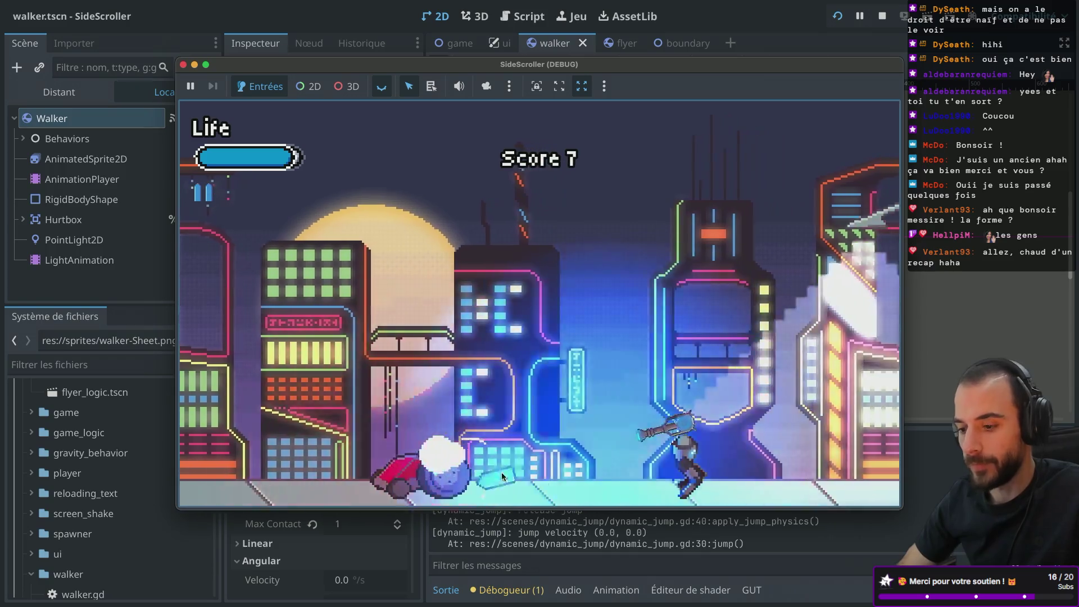
pyautogui.press('a')
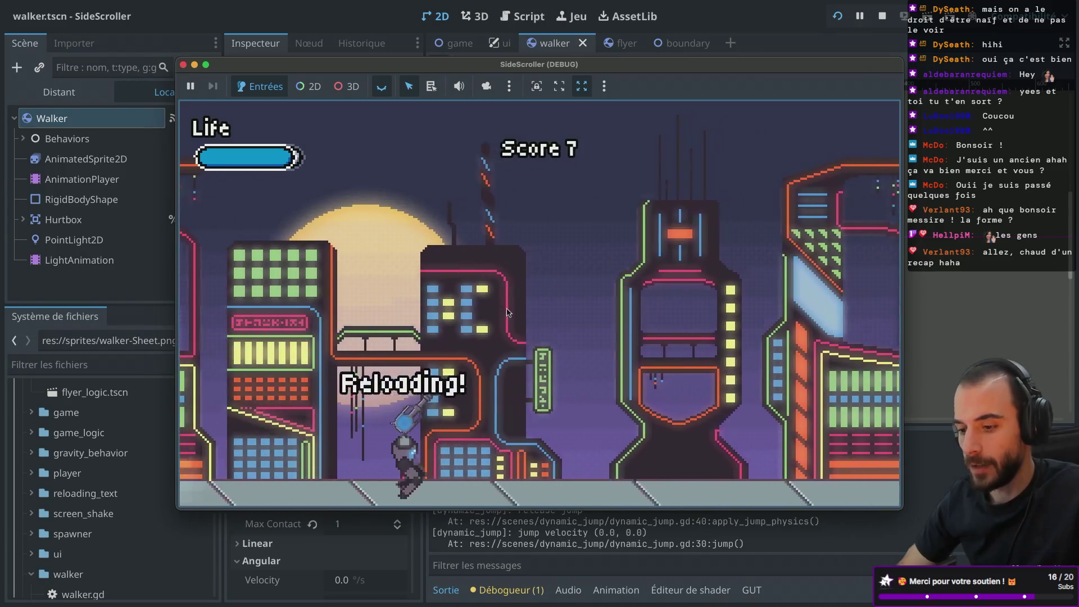
pyautogui.press('d')
pyautogui.click(539, 214)
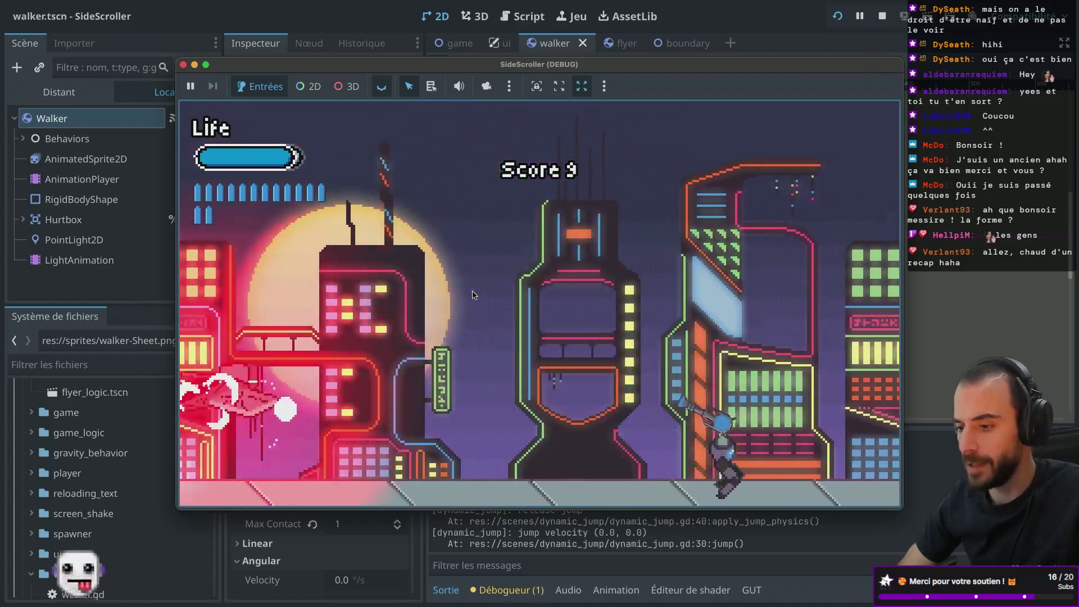
pyautogui.press('d')
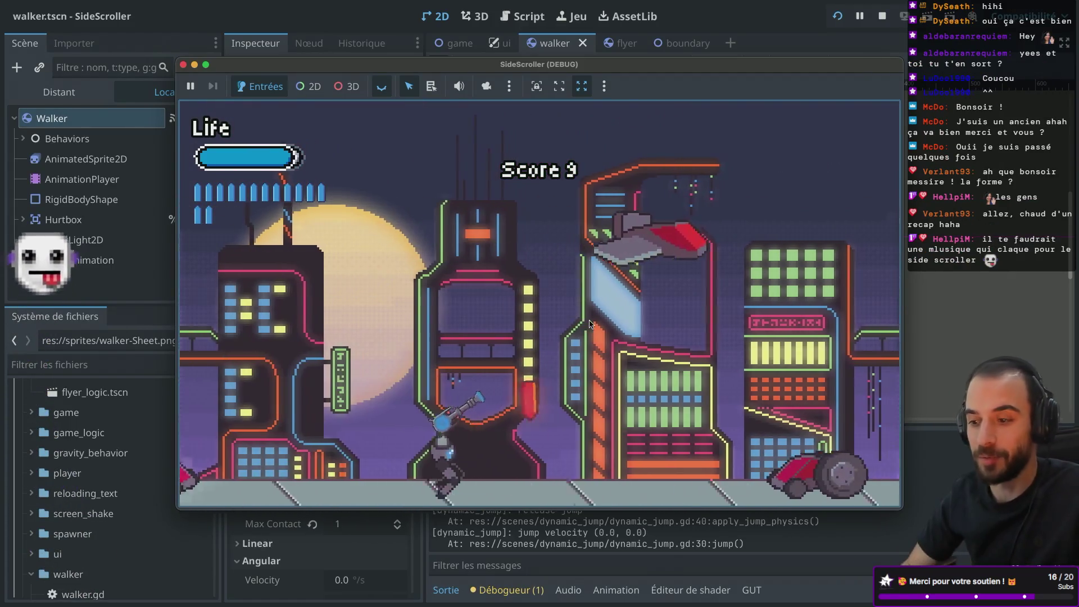
pyautogui.press('space')
pyautogui.press('d')
pyautogui.click(647, 269)
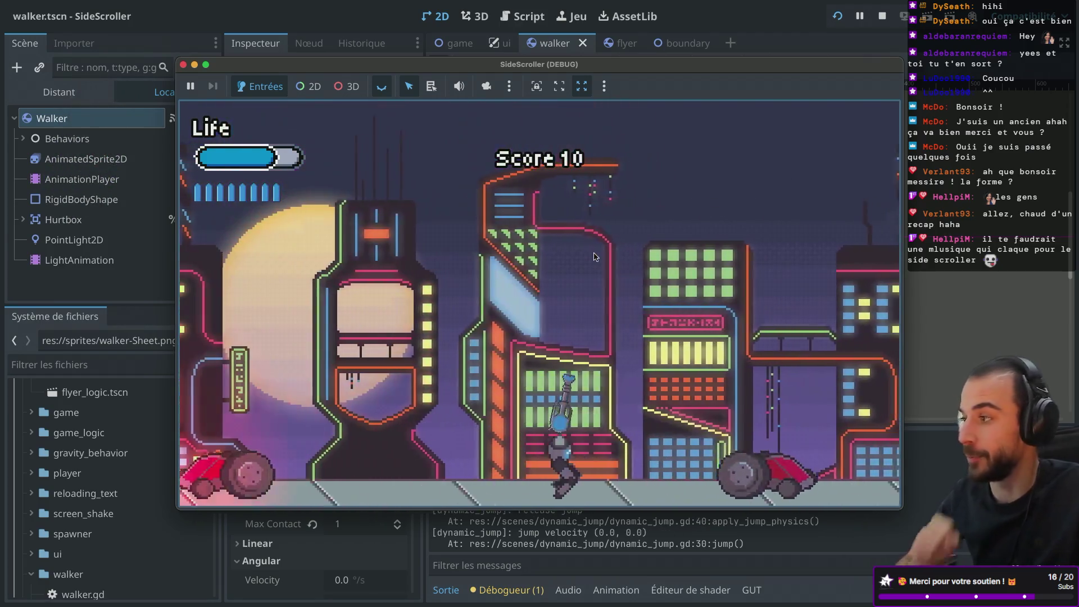
pyautogui.press('d')
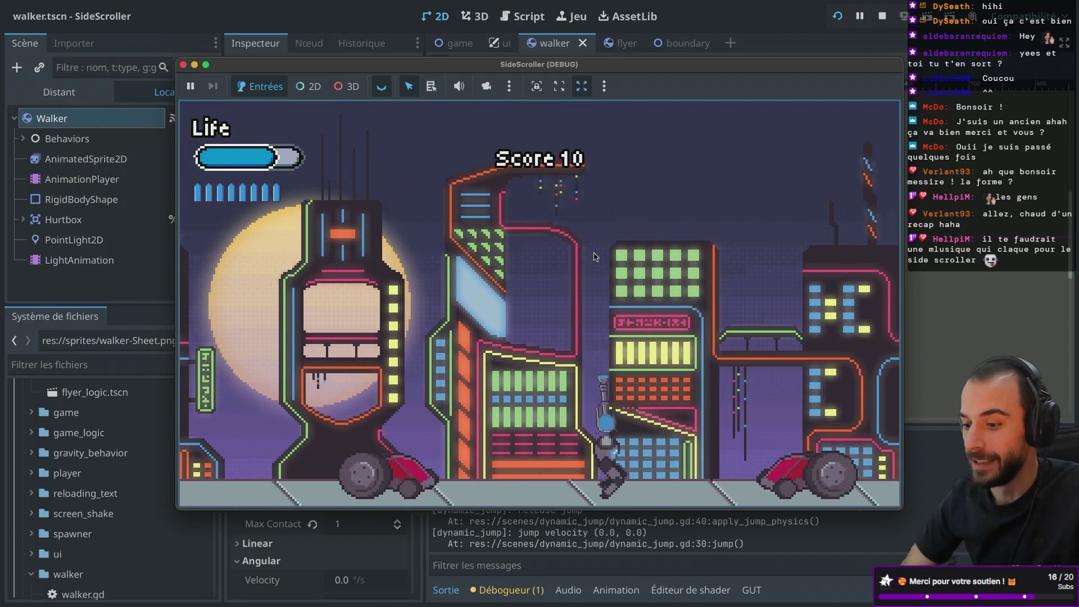
pyautogui.press('space')
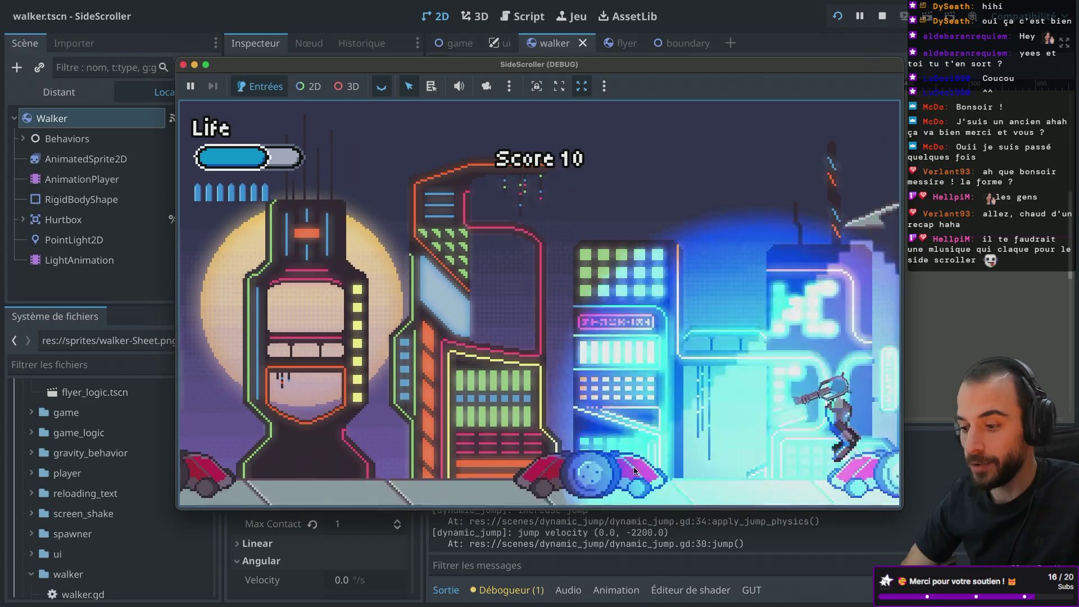
pyautogui.press('d')
pyautogui.click(660, 468)
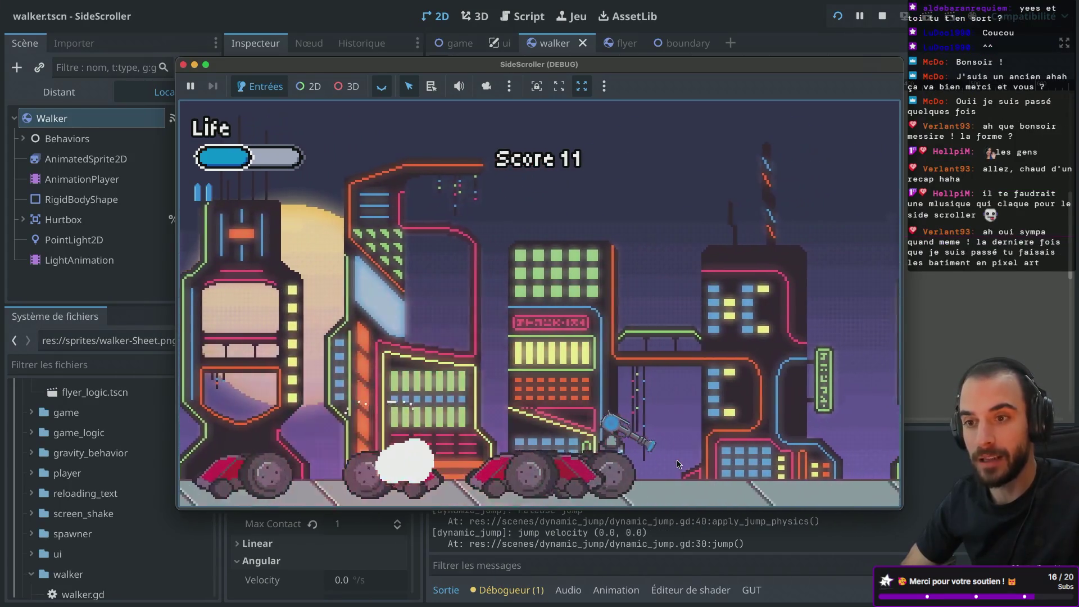
pyautogui.press('d')
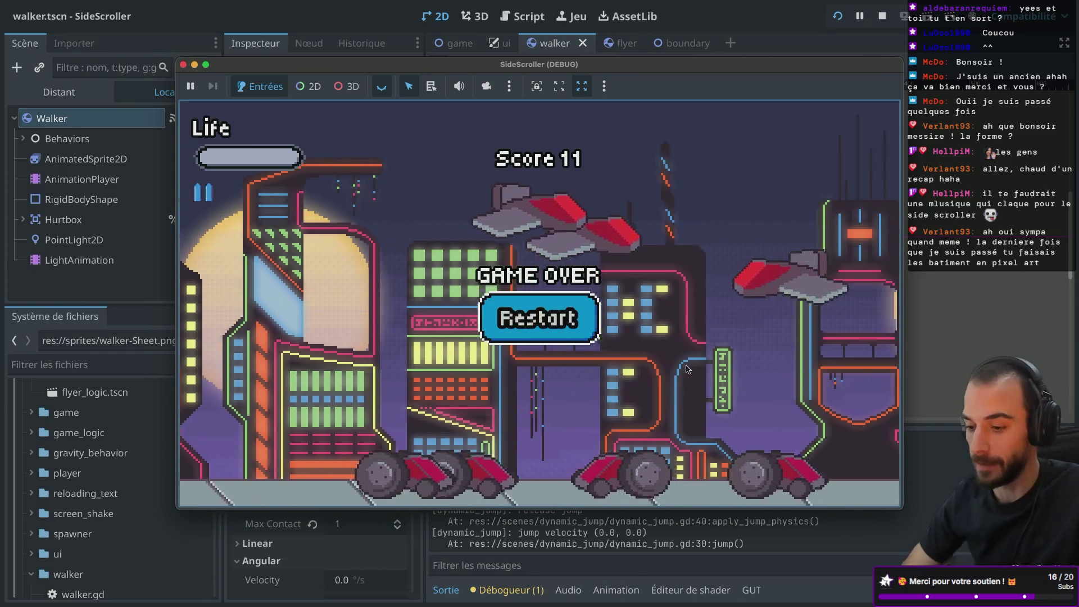
# - Restart the game and run right, shooting the red and blue wheeled enemies
pyautogui.click(540, 316)
pyautogui.press('d')
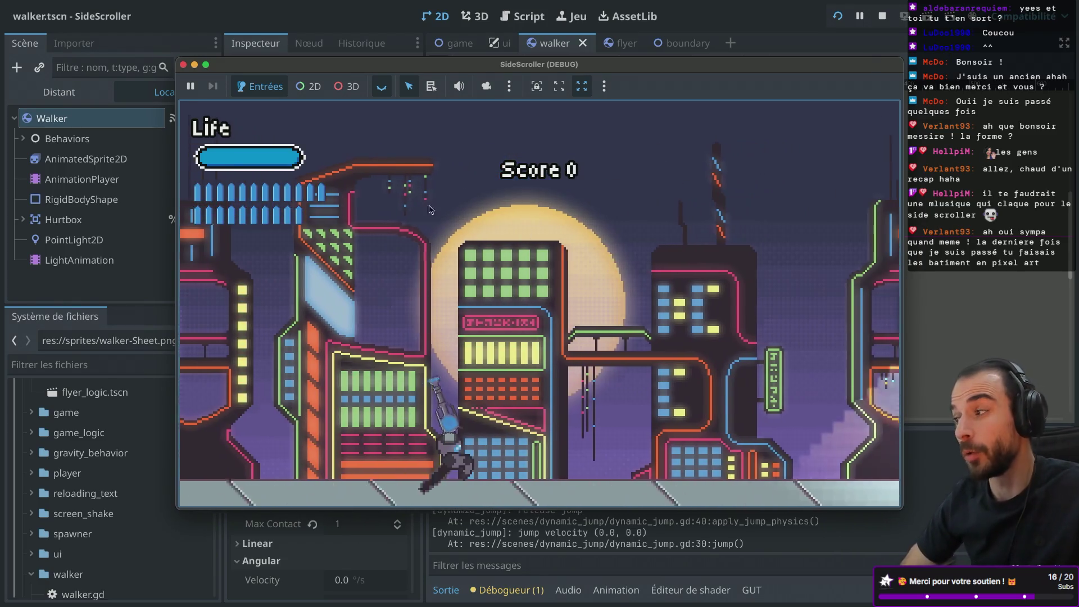
pyautogui.press('d')
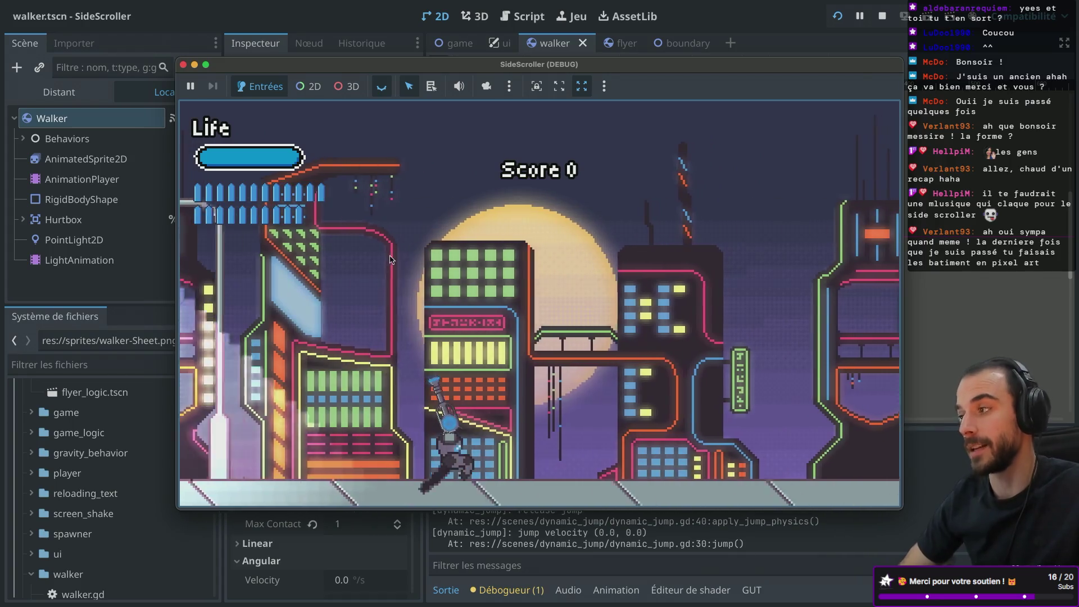
pyautogui.press('d')
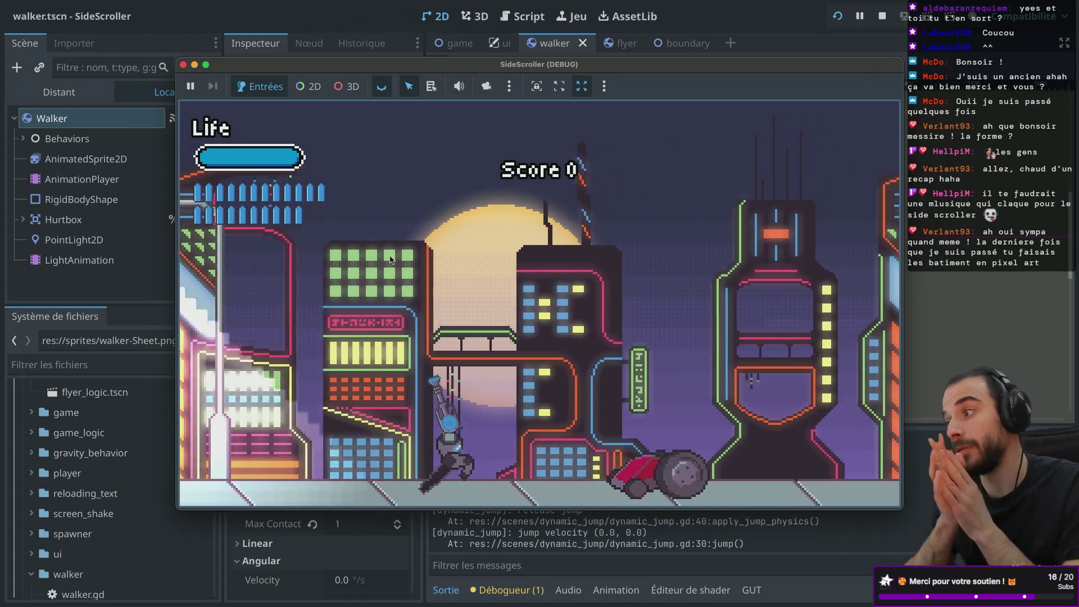
pyautogui.press('d')
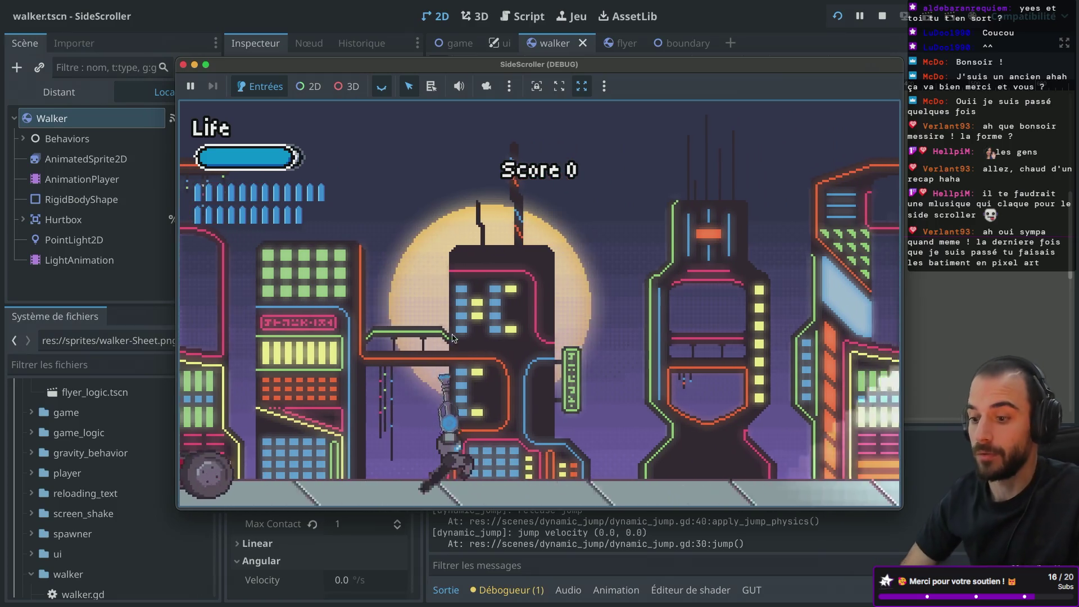
pyautogui.press('d')
pyautogui.click(390, 455)
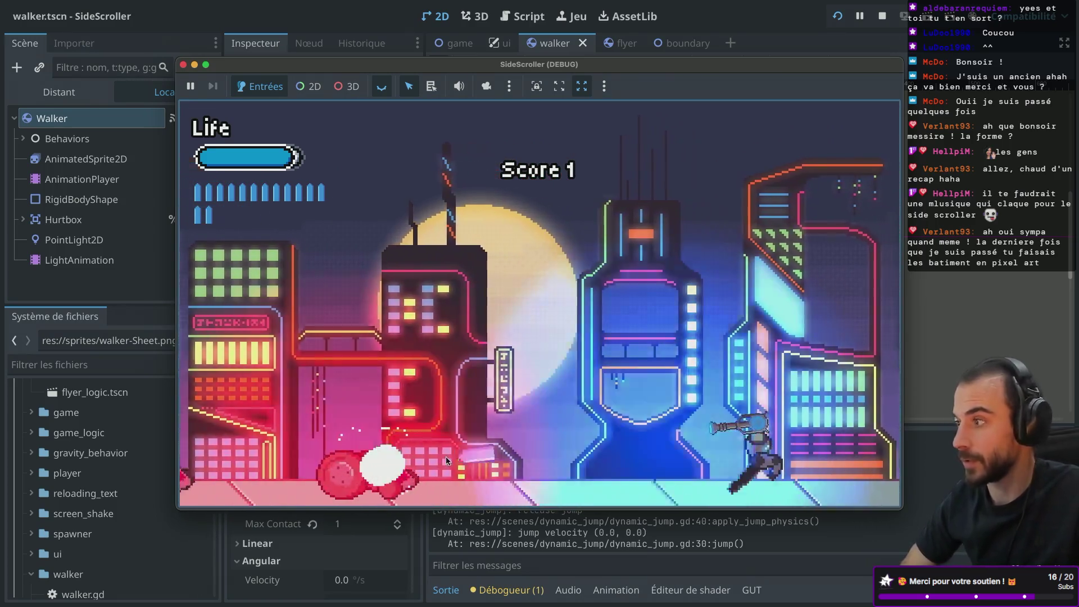
pyautogui.press('d')
pyautogui.click(429, 442)
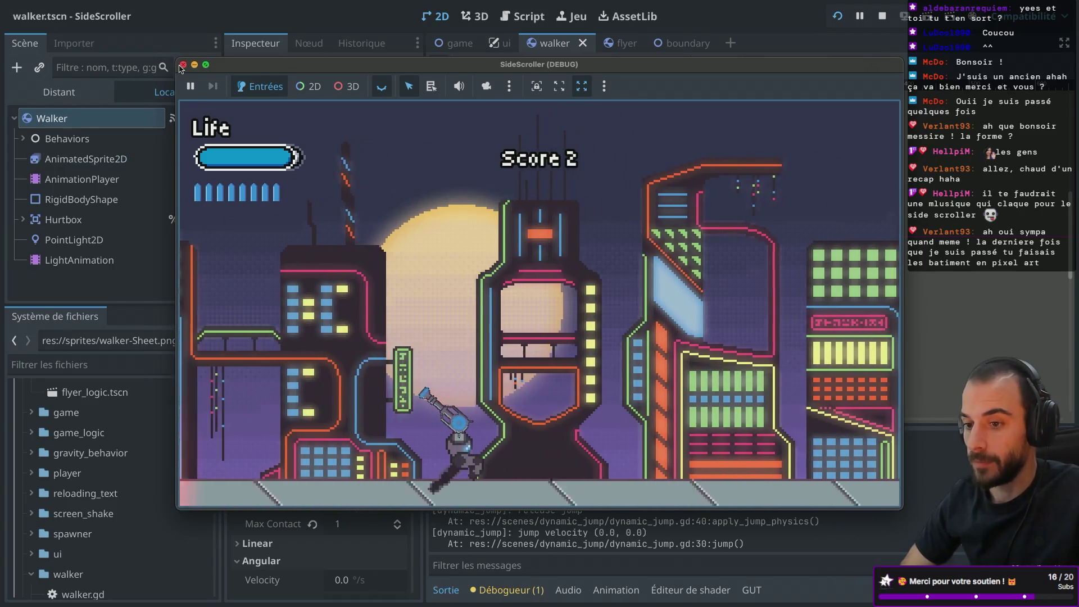
# - Stop the running game and take the editor out of fullscreen
pyautogui.click(183, 64)
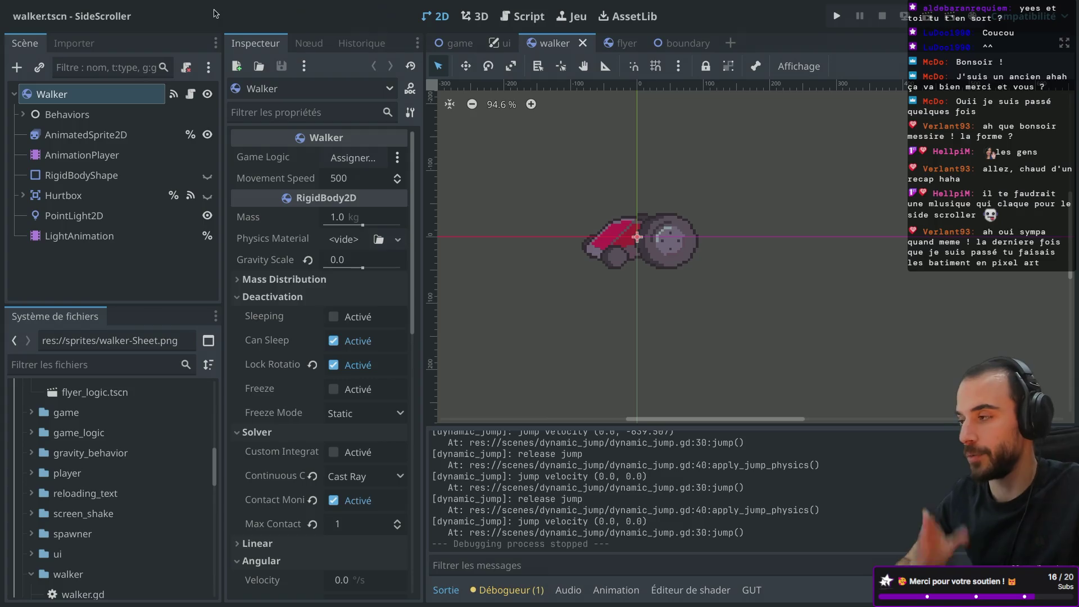
pyautogui.moveTo(106, 3)
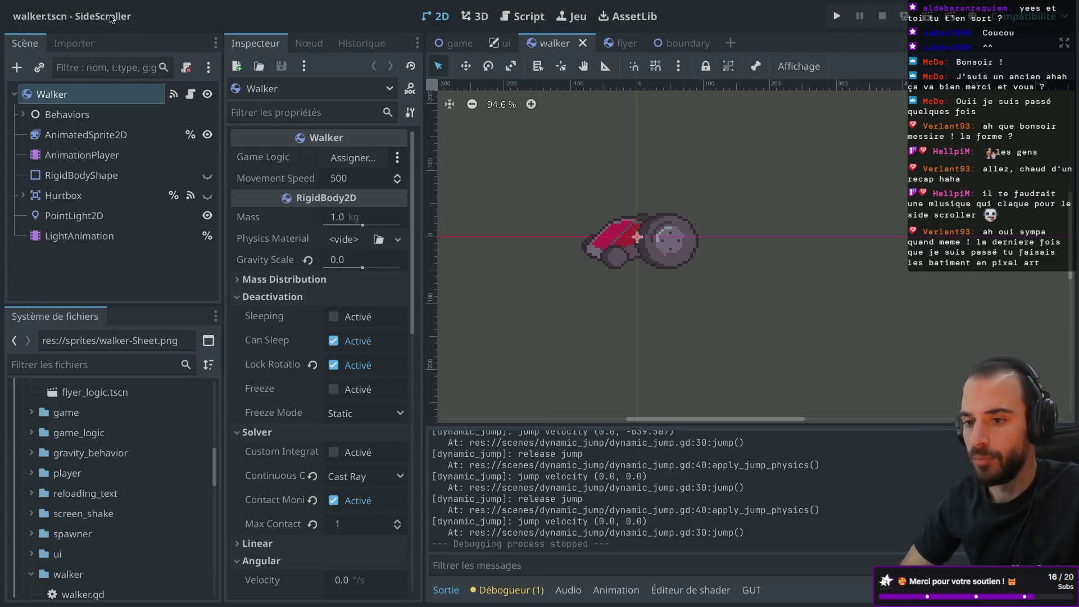
pyautogui.click(30, 20)
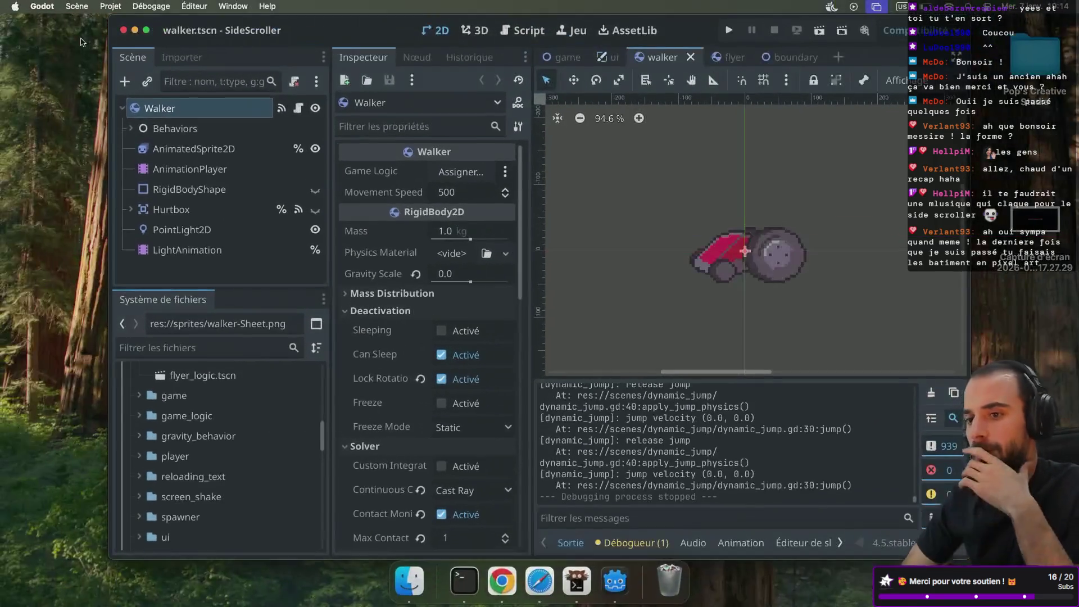
# - Close the SideScroller editor, relaunch Godot via Spotlight, and open the Sandbox project
pyautogui.click(125, 30)
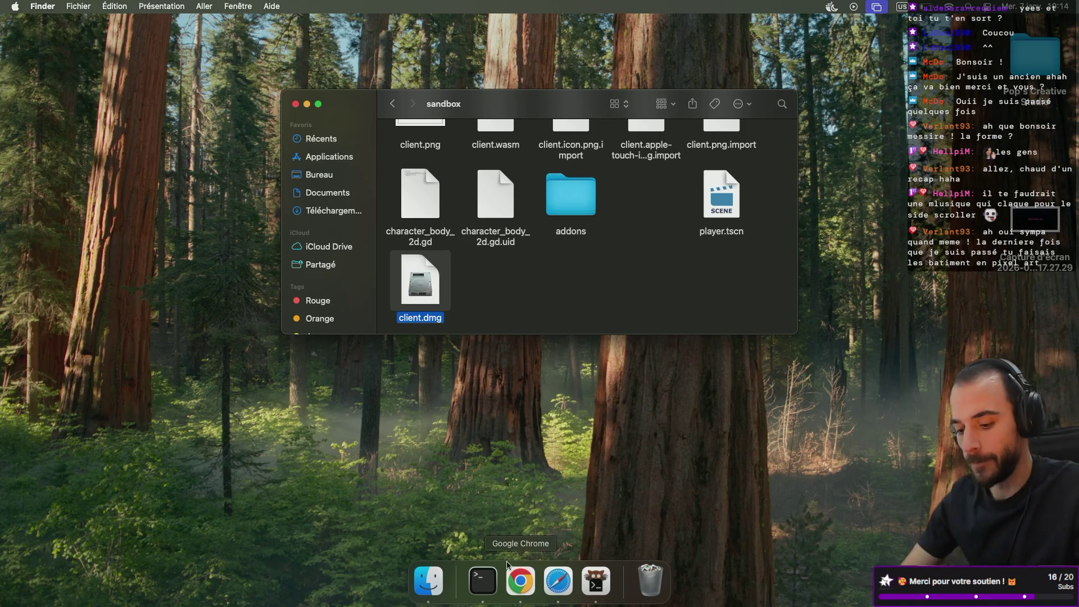
pyautogui.press('super+space')
pyautogui.write('g')
pyautogui.press('Return')
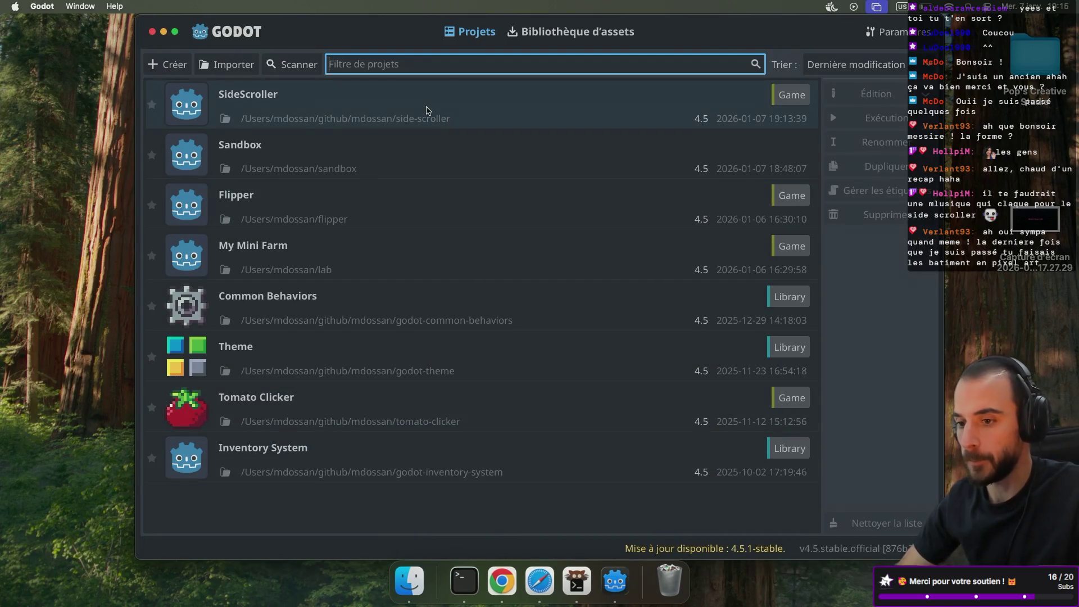
pyautogui.doubleClick(361, 163)
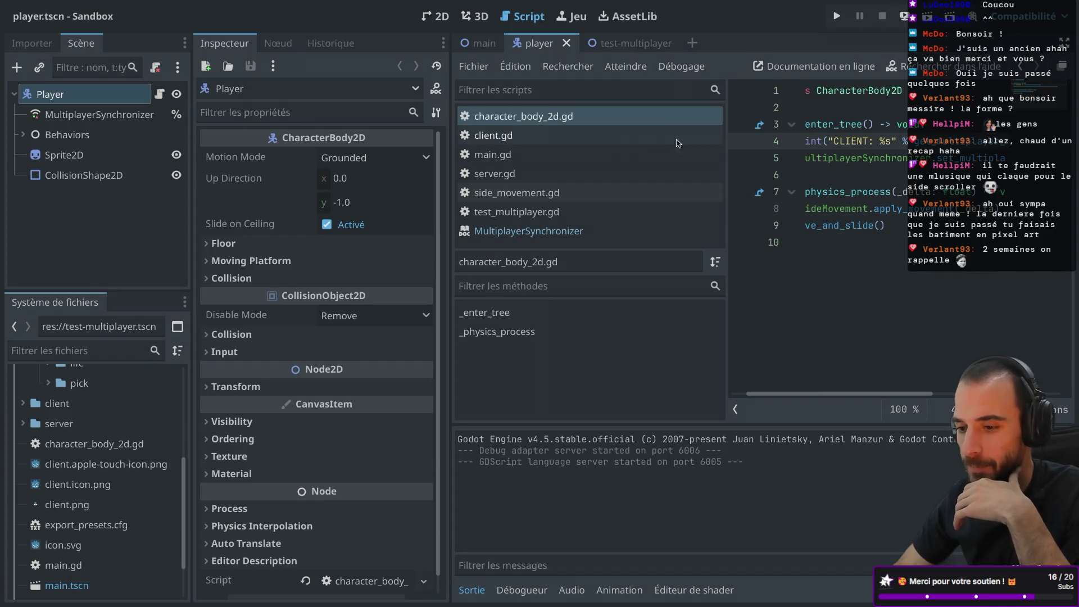
# - Widen the code view and toggle distraction-free mode to read character_body_2d.gd's _enter_tree authority setup
pyautogui.moveTo(727, 135); pyautogui.dragTo(556, 164)
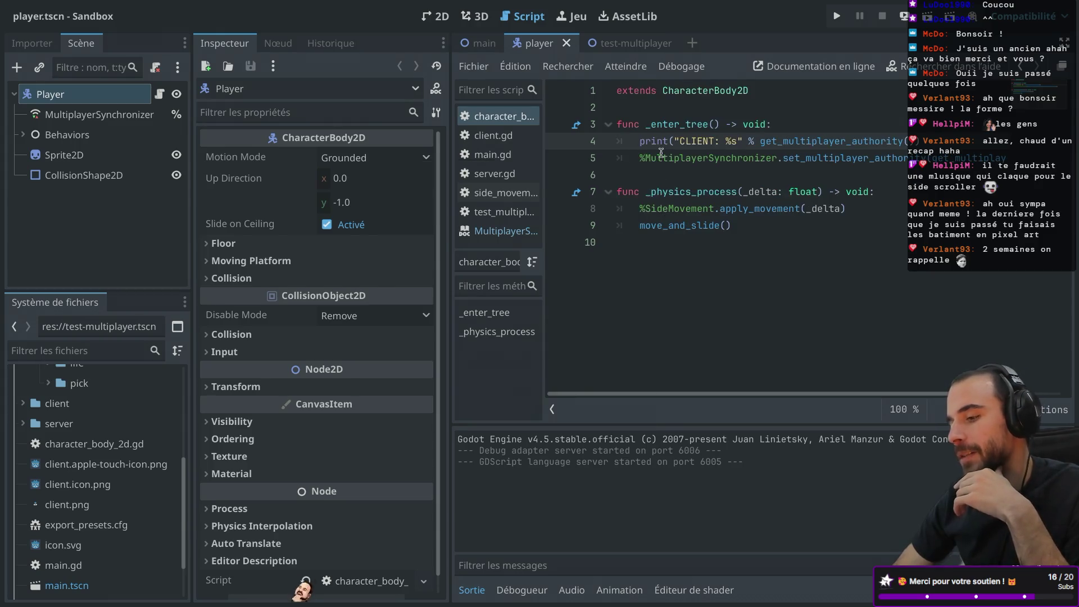
pyautogui.hotkey('ctrl', 'shift', 'F11')
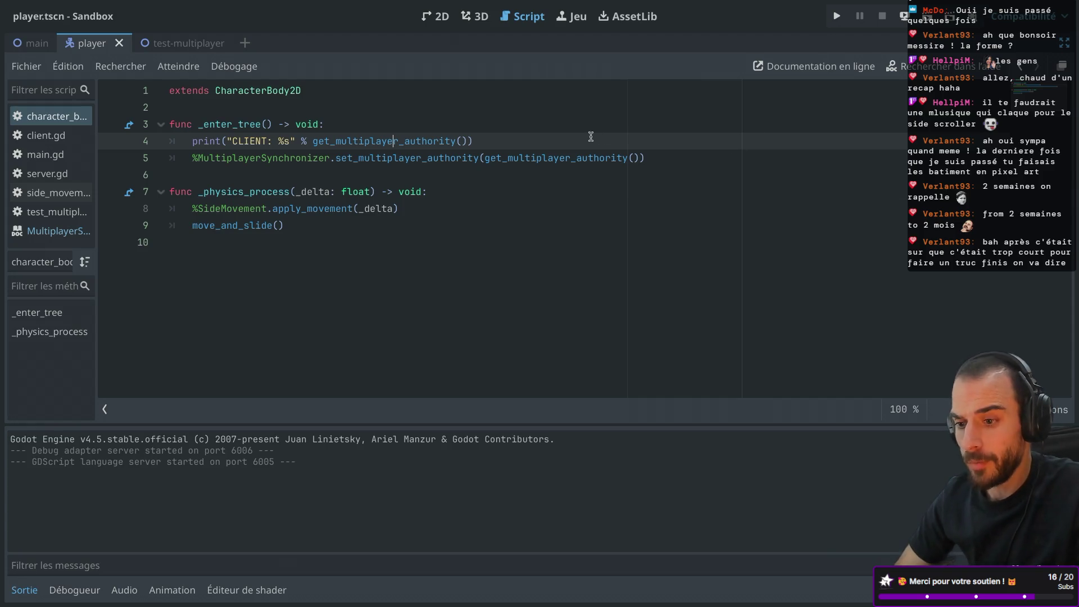
pyautogui.hotkey('ctrl', 'shift', 'F11')
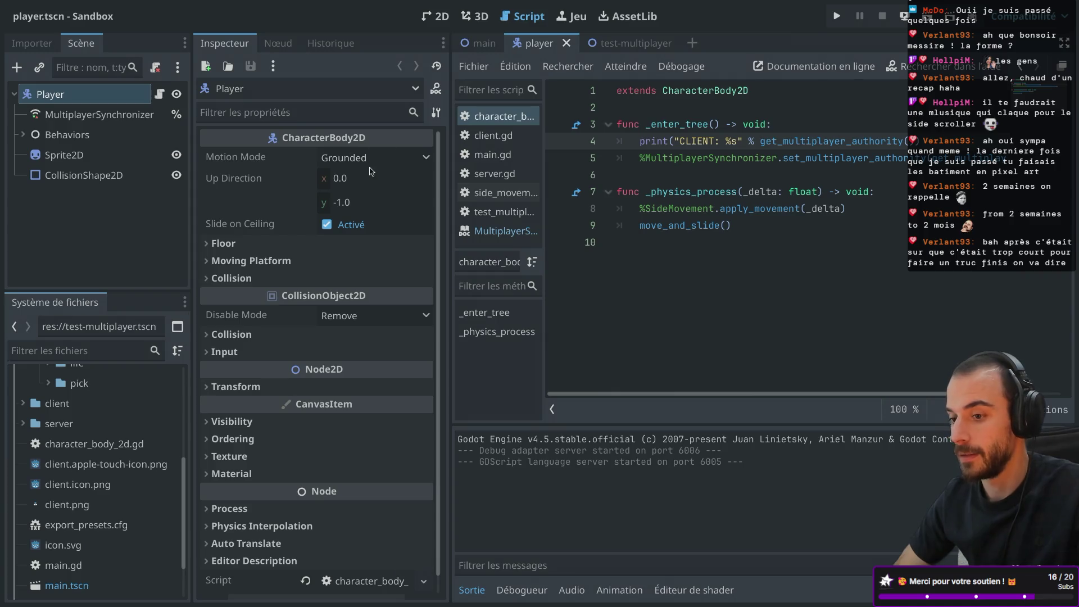
pyautogui.hotkey('ctrl', 'shift', 'F11')
pyautogui.hotkey('ctrl', 'shift', 'F11')
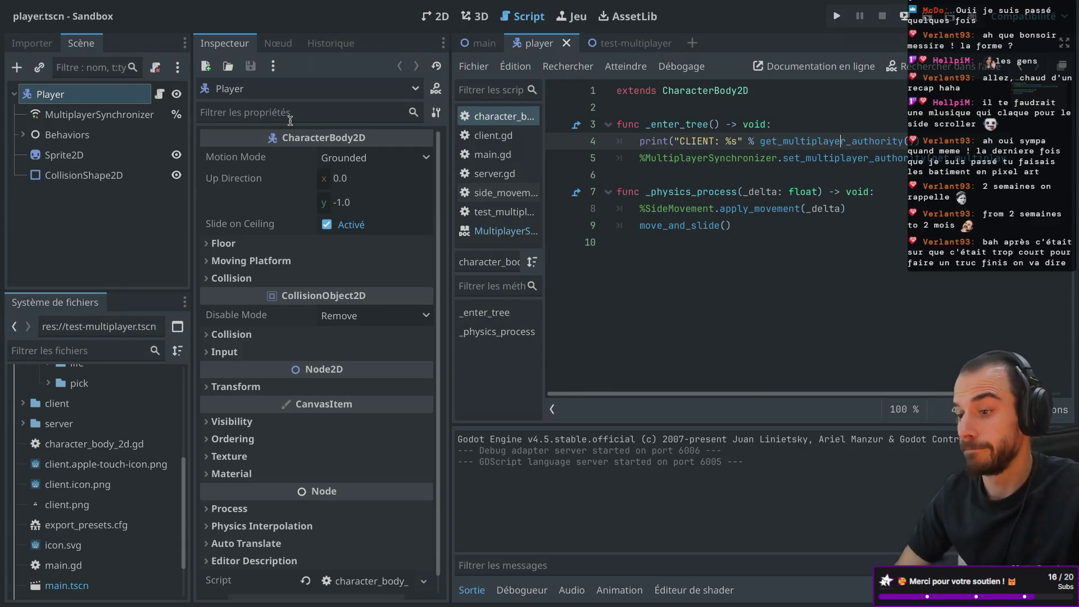
# - Reveal SideMovement under Behaviors, widen the scene panel, and open server.gd in distraction-free mode
pyautogui.click(22, 135)
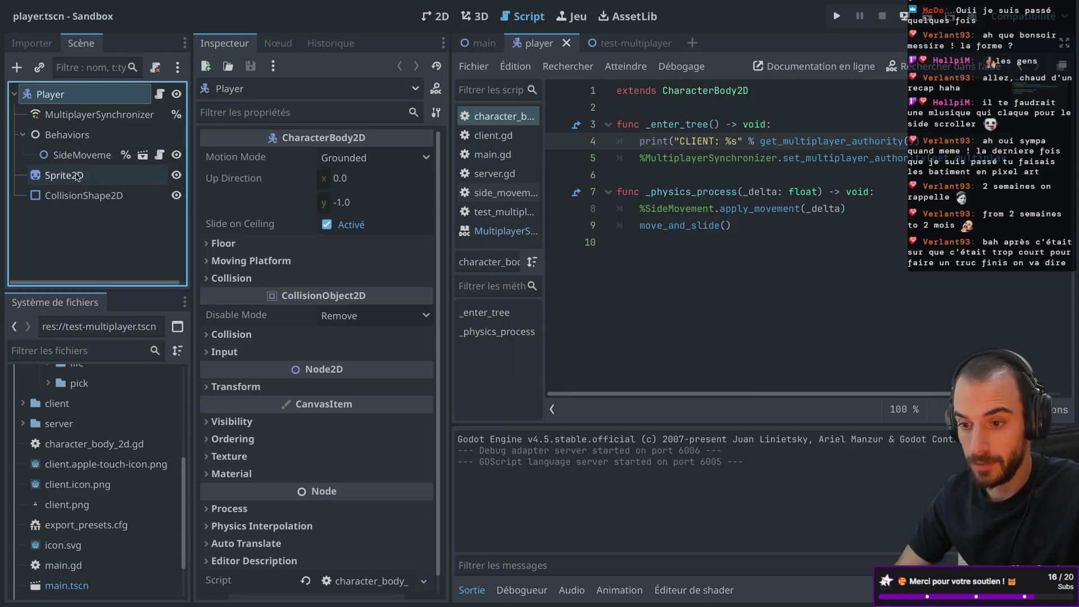
pyautogui.moveTo(191, 150); pyautogui.dragTo(242, 151)
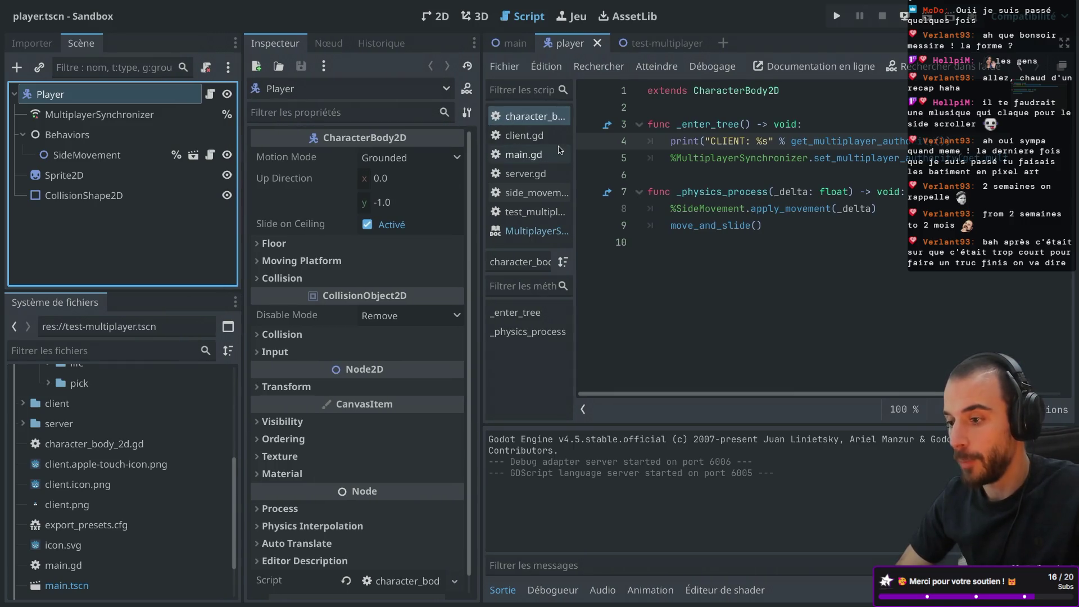
pyautogui.moveTo(682, 143)
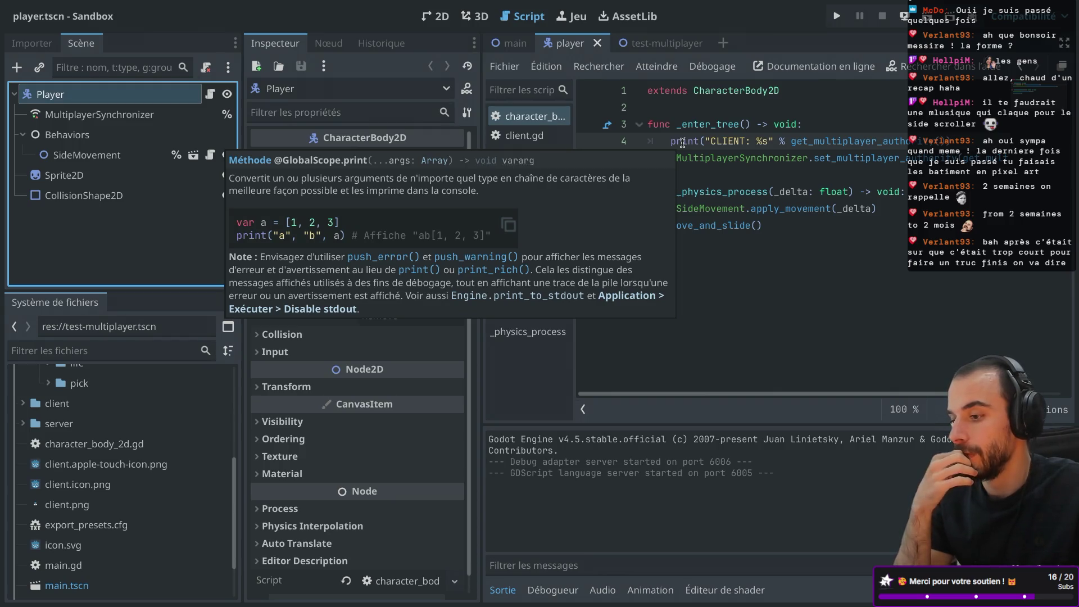
pyautogui.moveTo(706, 141); pyautogui.dragTo(773, 142)
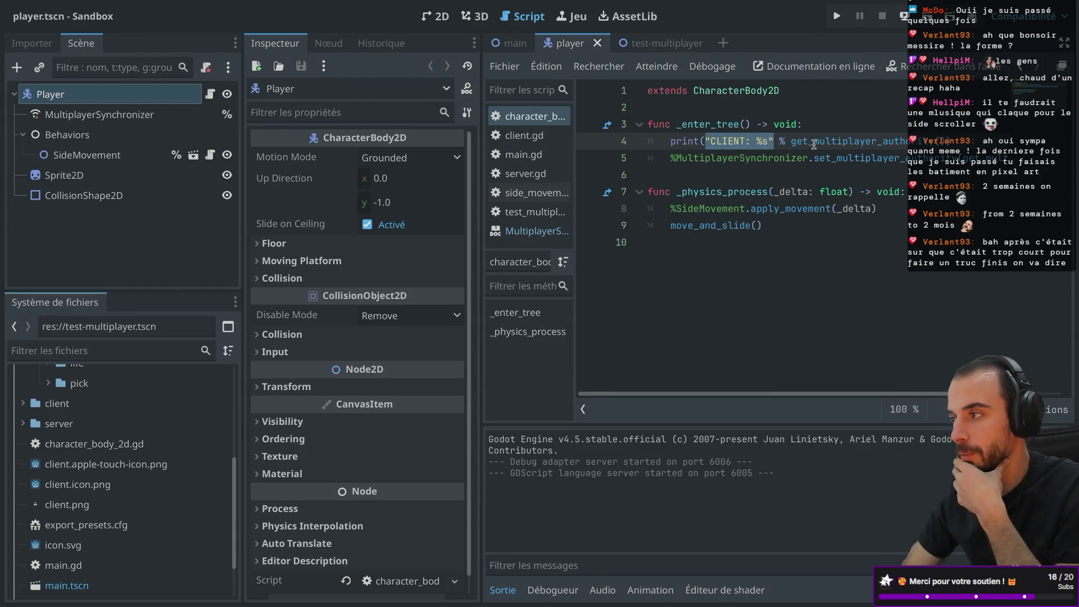
pyautogui.moveTo(815, 145)
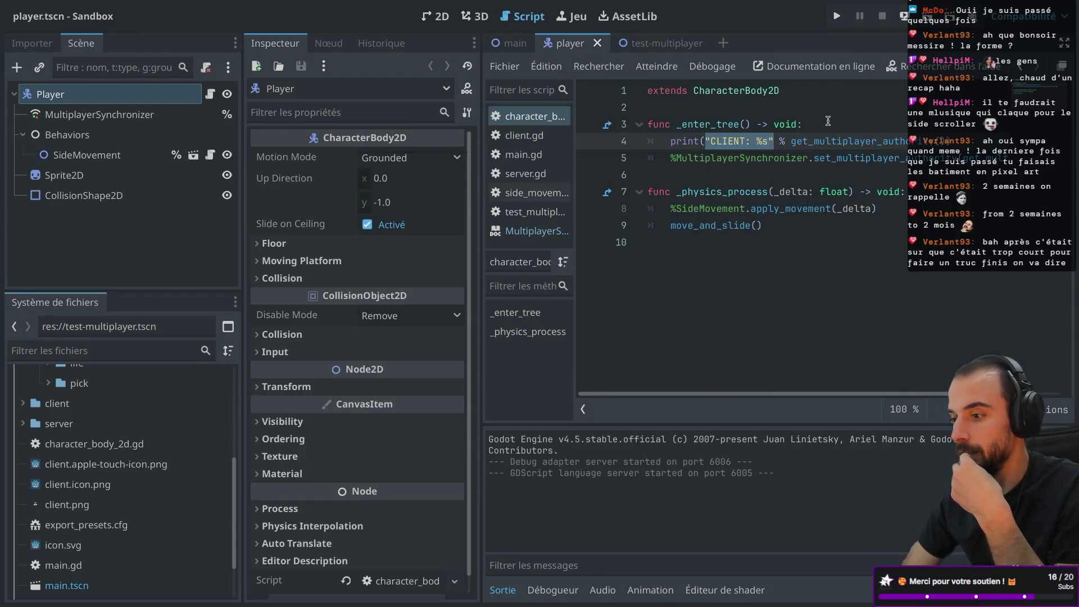
pyautogui.click(828, 121)
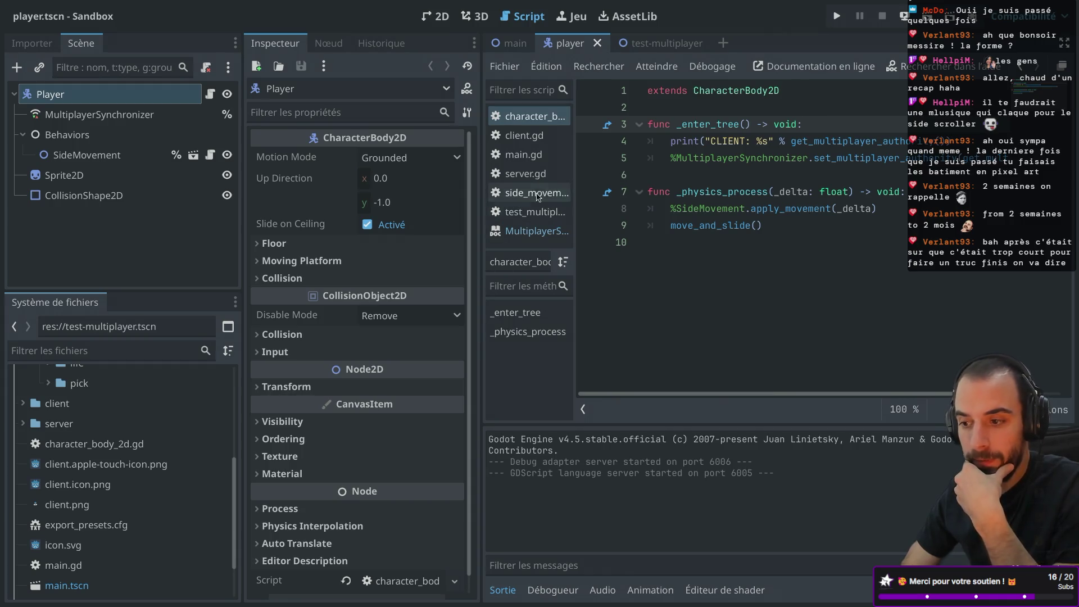
pyautogui.click(534, 174)
pyautogui.hotkey('ctrl', 'shift', 'F11')
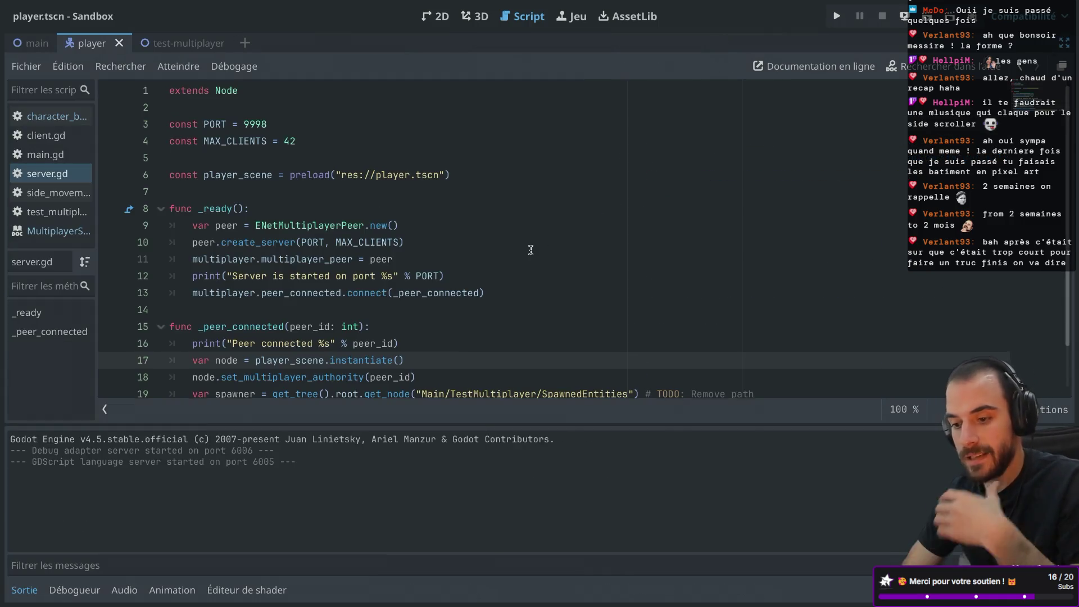
# - Inspect the set_multiplayer_authority docs on line 18 of server.gd, then switch to the debug windows
pyautogui.scroll(-1, 530, 250)
pyautogui.doubleClick(303, 325)
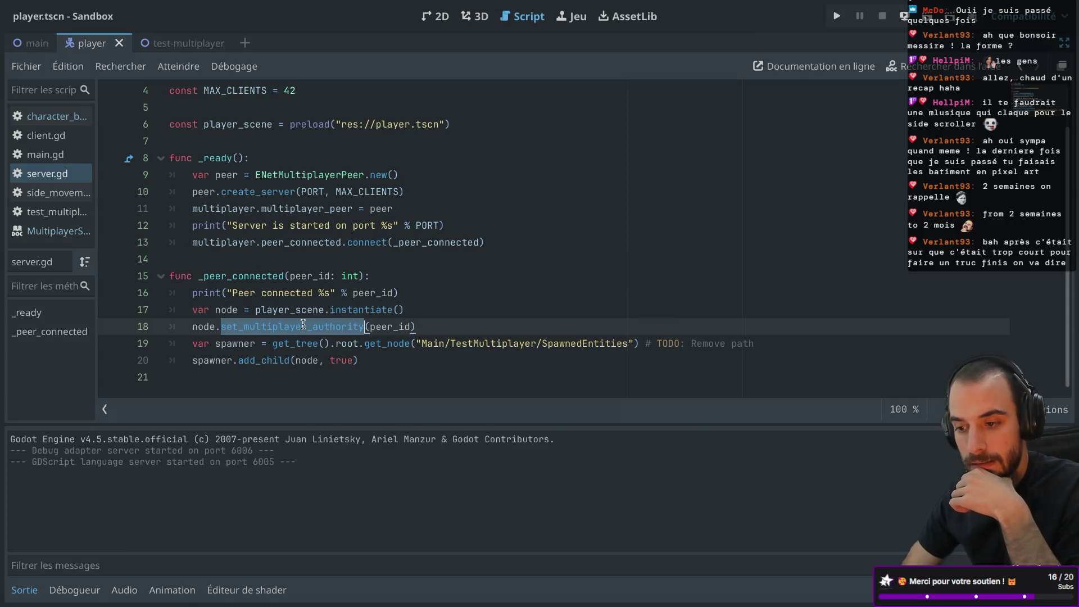
pyautogui.moveTo(303, 325)
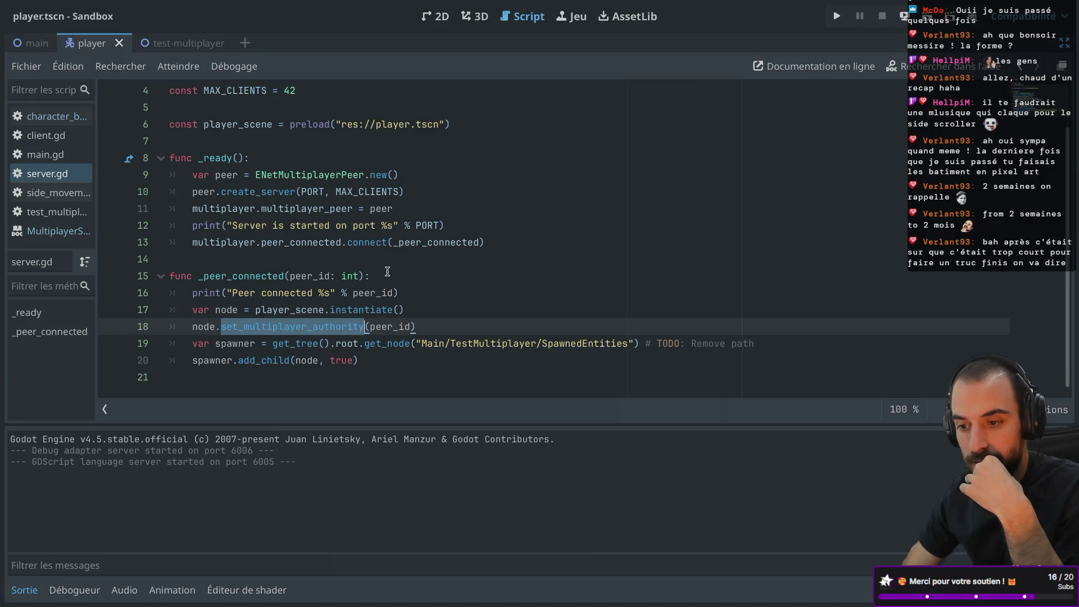
pyautogui.moveTo(841, 22)
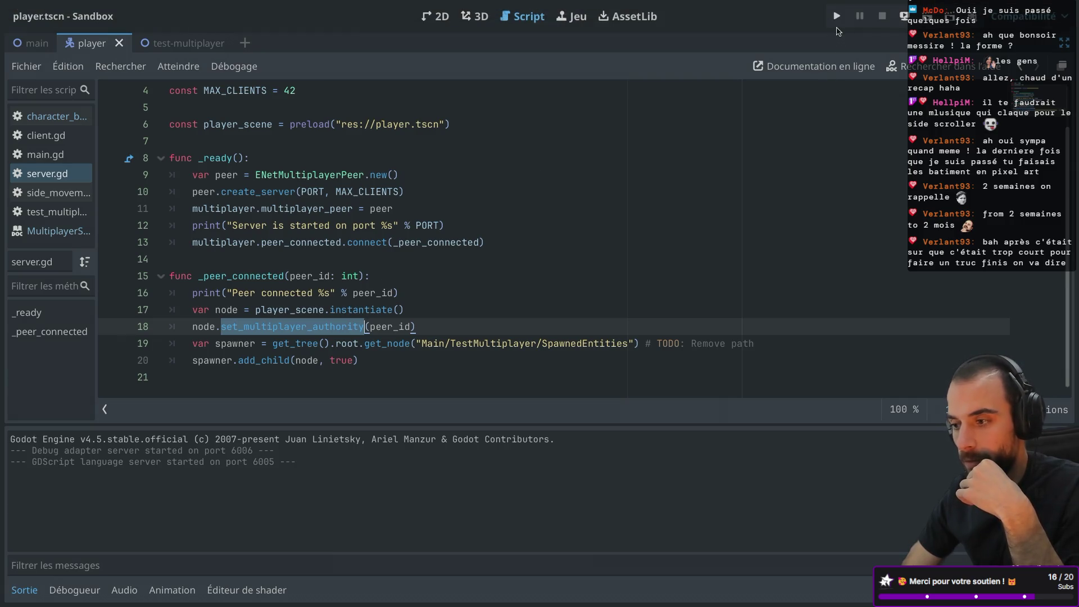
pyautogui.hotkey('ctrl', 'Left')
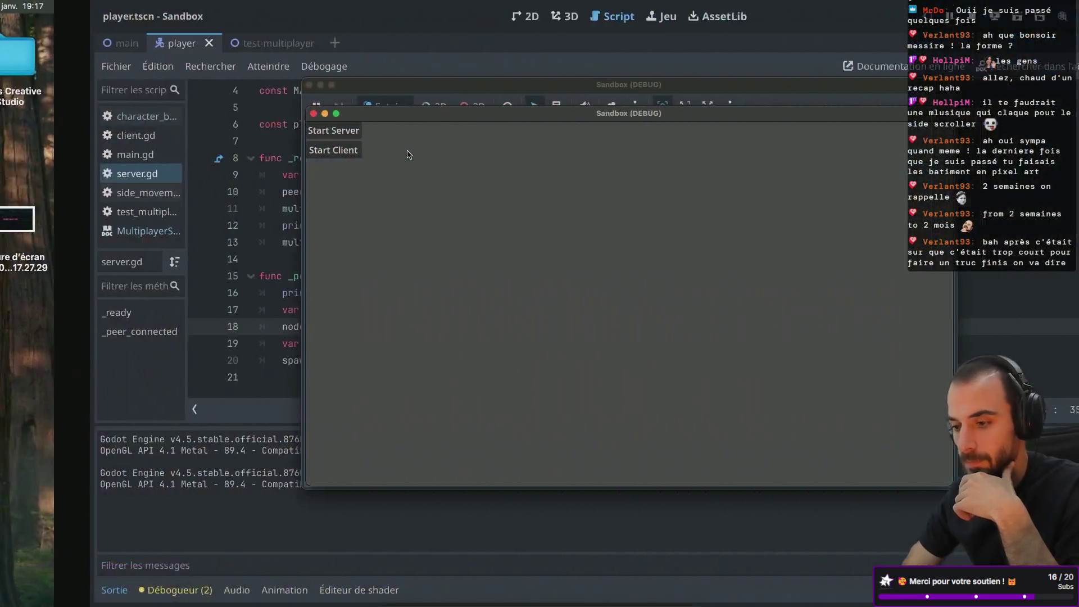
pyautogui.click(416, 134)
pyautogui.click(250, 152)
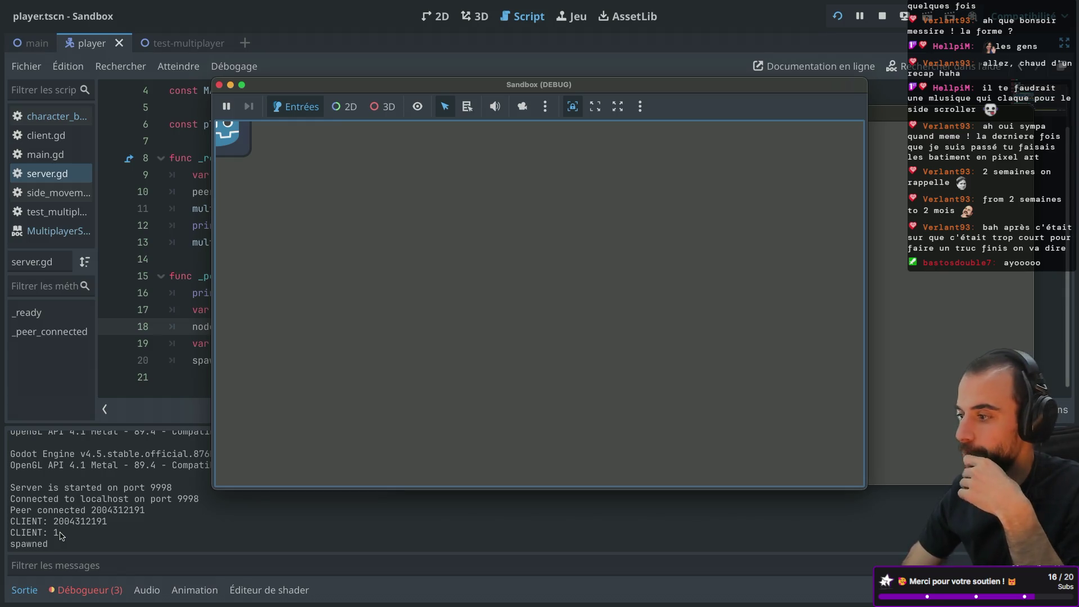
pyautogui.click(54, 541)
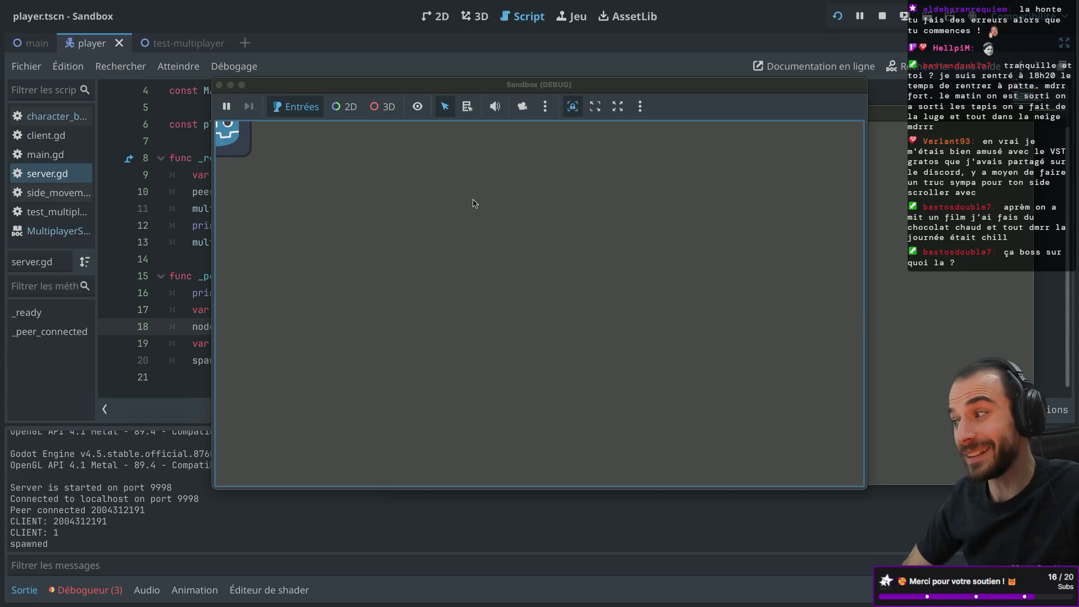
pyautogui.moveTo(581, 90); pyautogui.dragTo(487, 130)
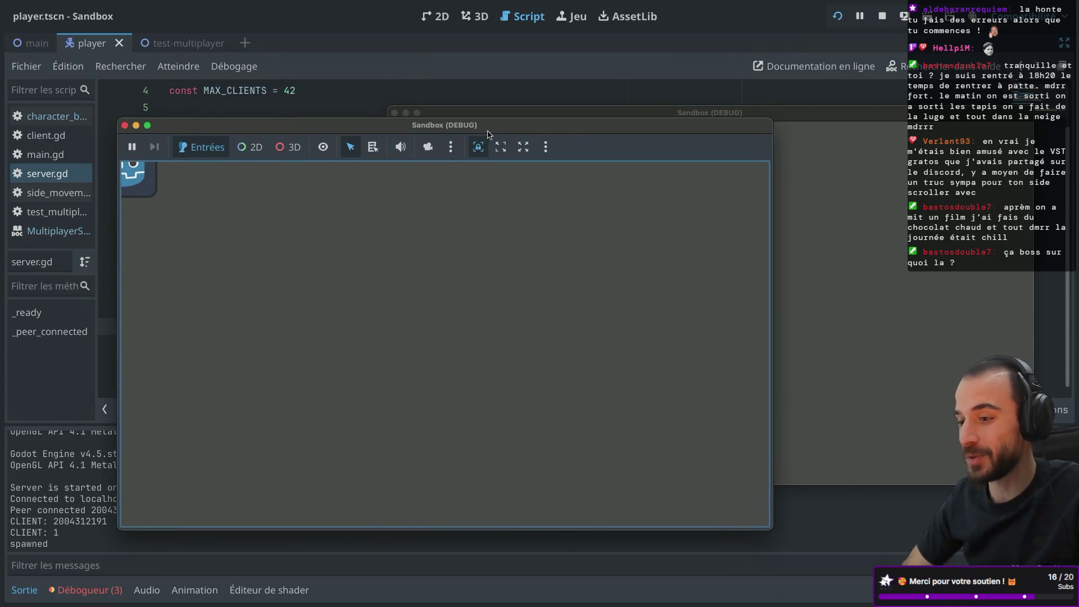
# - Move the player right, close both Sandbox (DEBUG) windows, and go to line 19 of server.gd
pyautogui.press('Right')
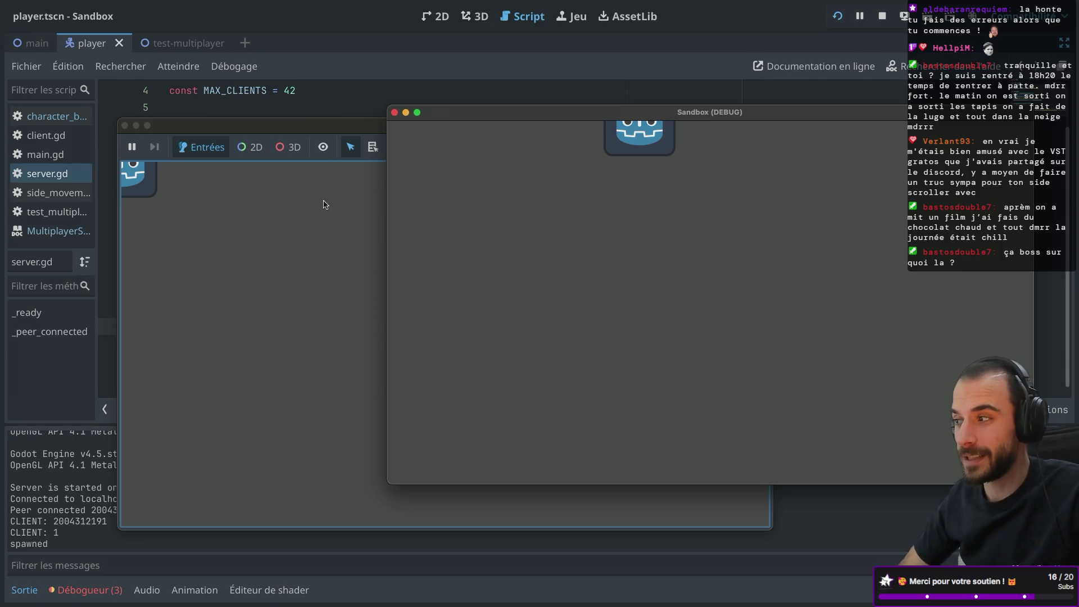
pyautogui.press('Right')
pyautogui.press('Right')
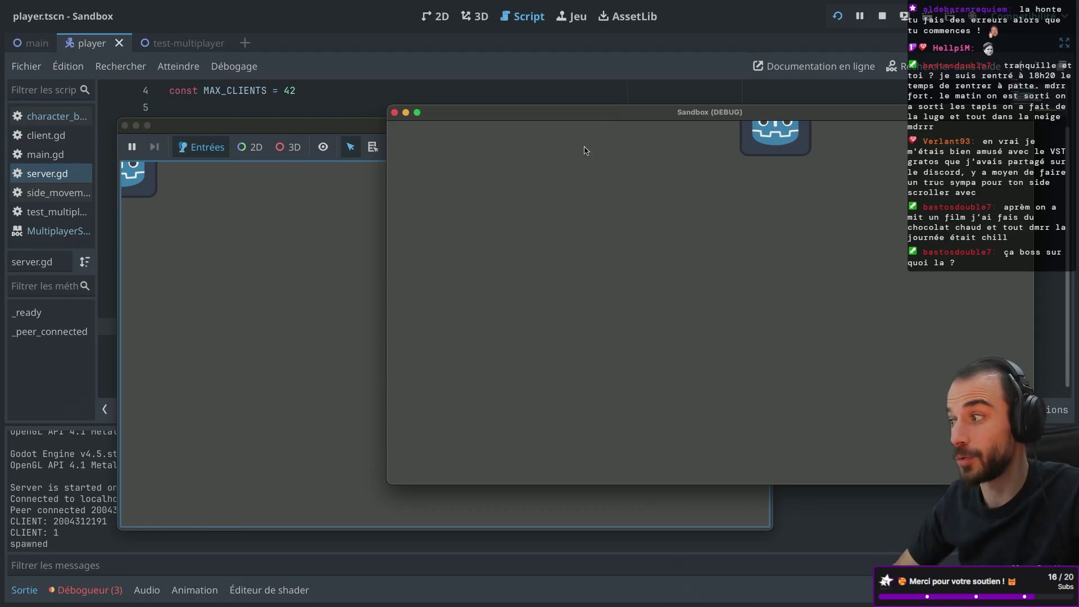
pyautogui.click(395, 113)
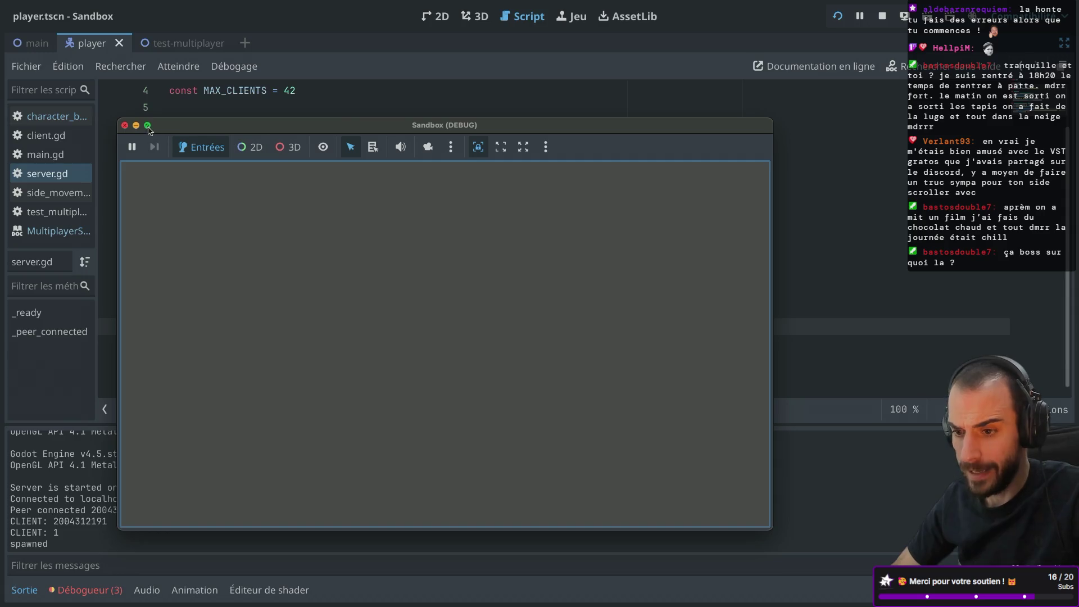
pyautogui.click(126, 126)
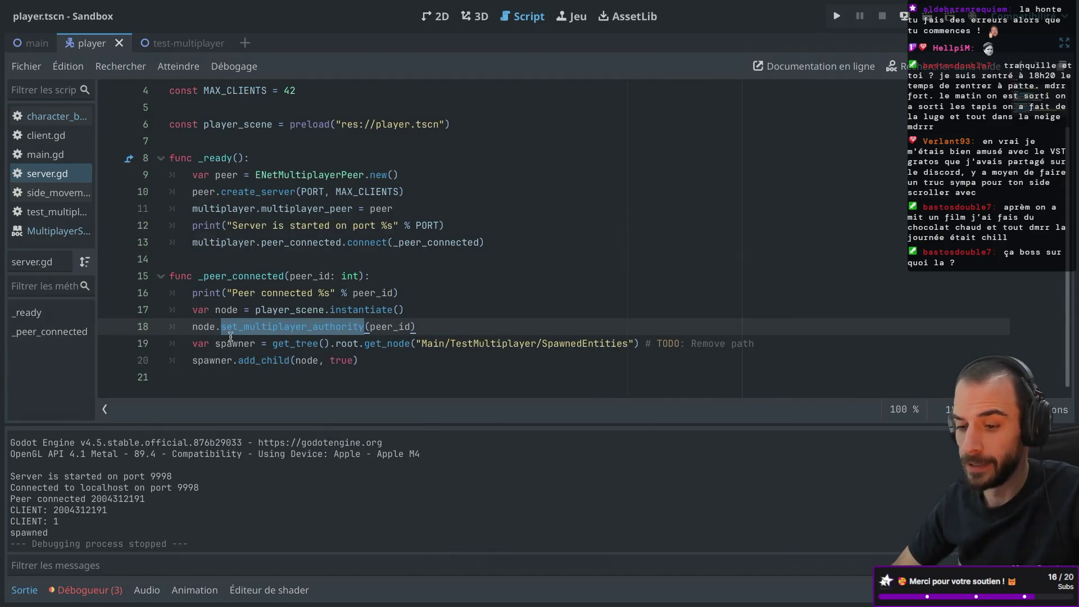
pyautogui.click(297, 341)
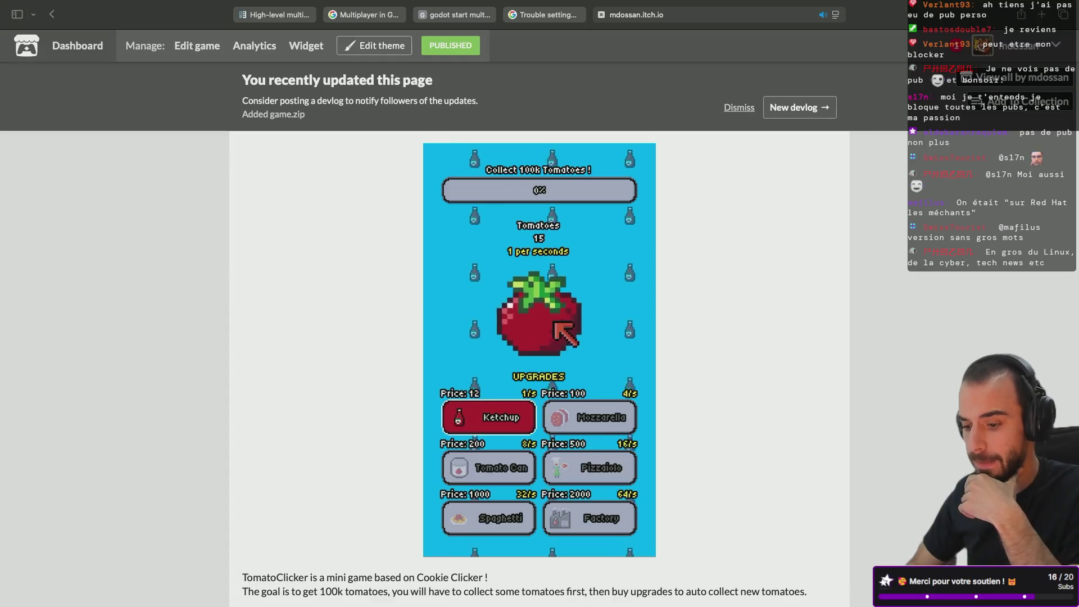
# - Buy the Ketchup upgrade in TomatoClicker and open Miami Flipper from the developer's profile
pyautogui.click(504, 416)
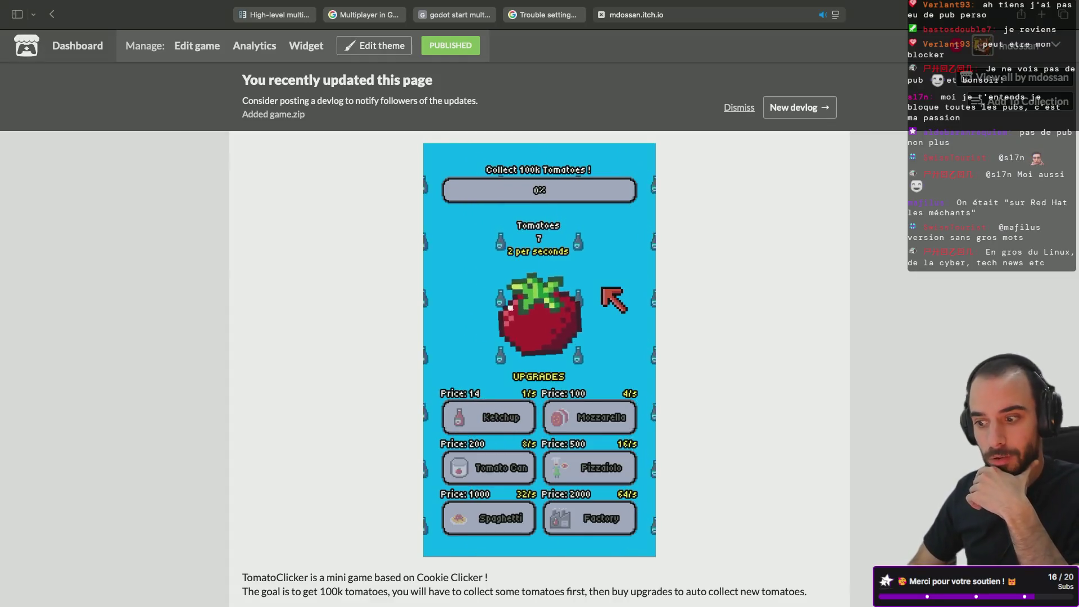
pyautogui.click(1022, 78)
pyautogui.click(796, 212)
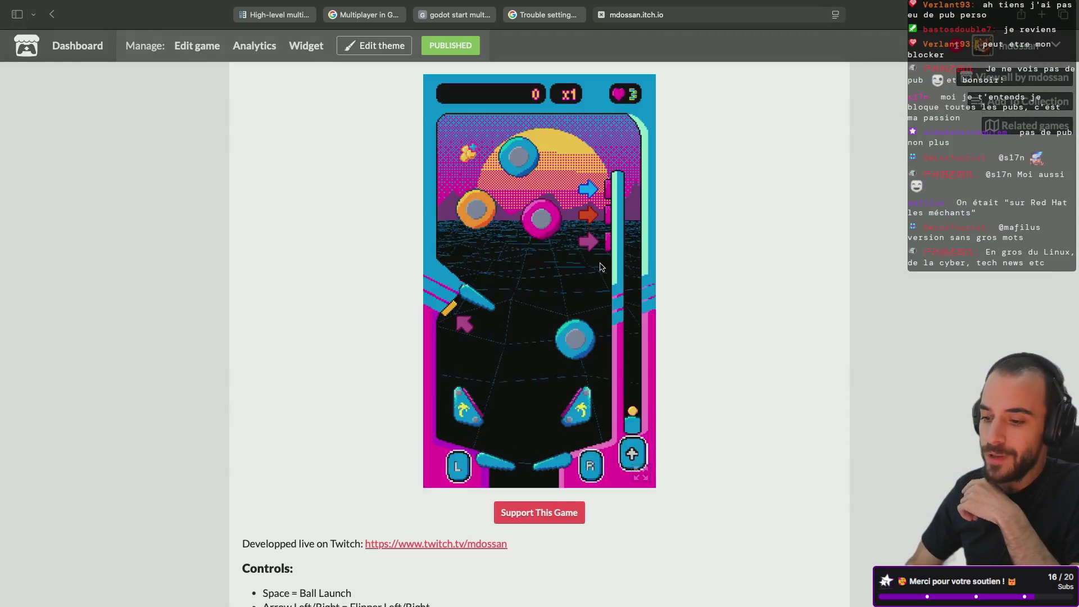
# - Play Miami Flipper with Space and arrow keys to 3200 points, then close the itch.io tab
pyautogui.press('Right')
pyautogui.press('space')
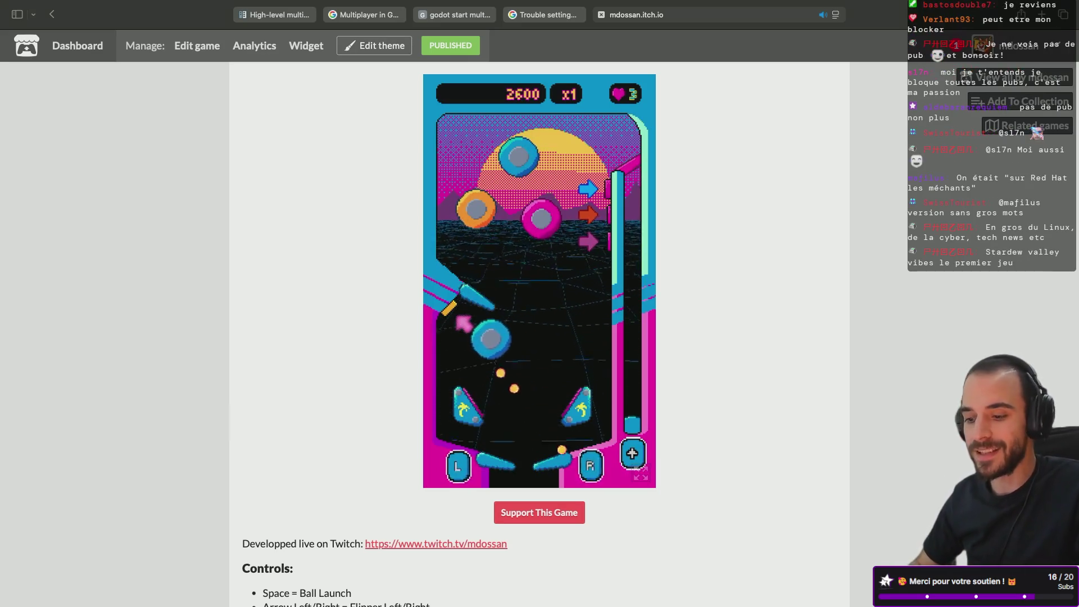
pyautogui.press('Right')
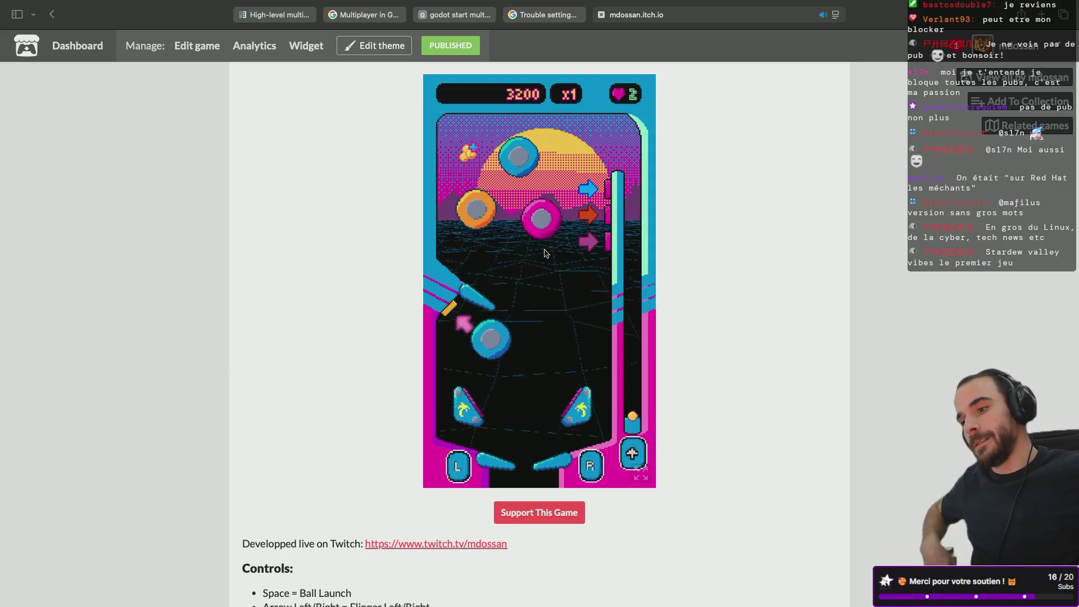
pyautogui.click(602, 14)
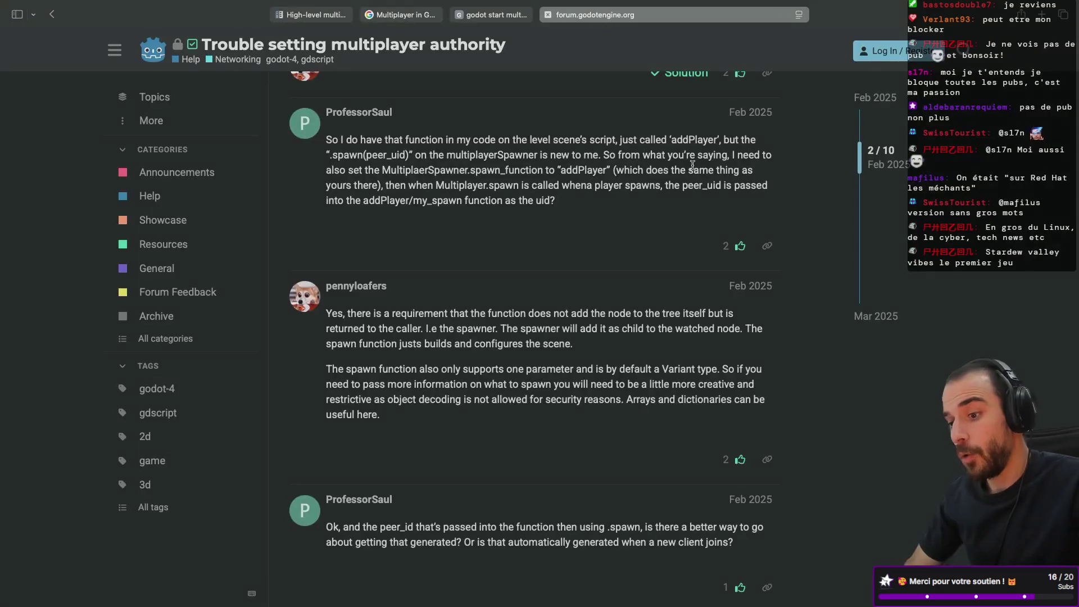
# - Glance at the server script in the Godot editor, then return to the forum thread
pyautogui.hotkey('ctrl', 'Left')
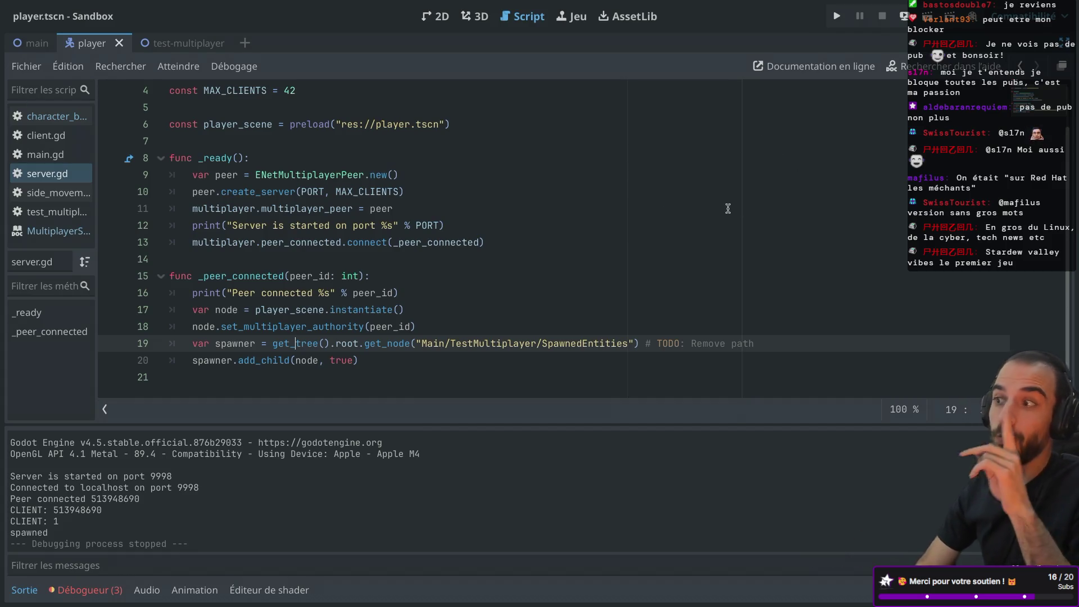
pyautogui.hotkey('ctrl', 'Right')
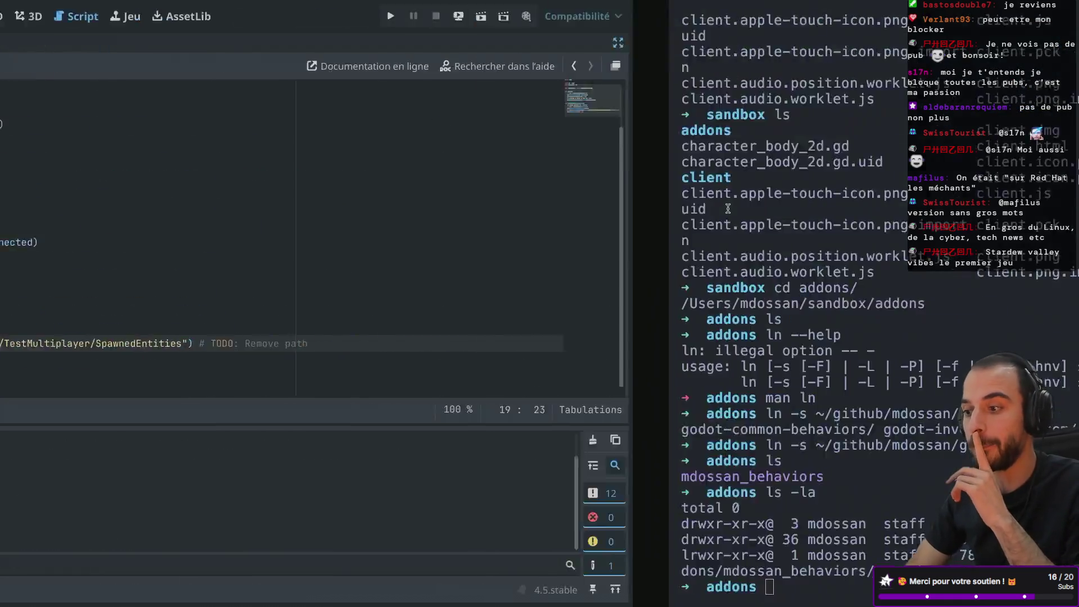
pyautogui.hotkey('ctrl', 'Right')
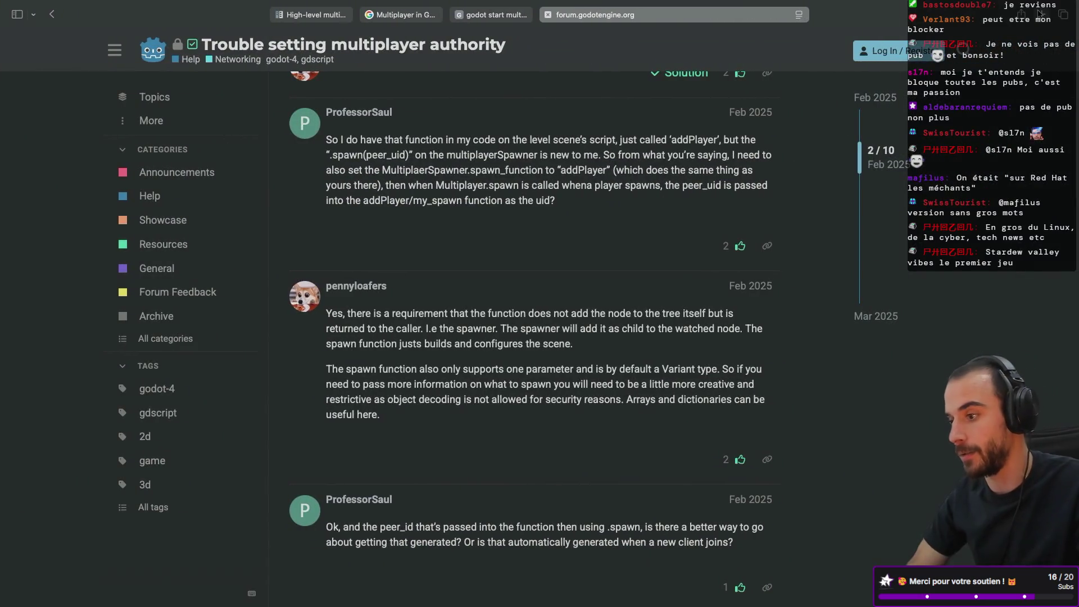
# - Load cupnooble.itch.io in a new tab and scroll through its asset packs
pyautogui.press('super+t')
pyautogui.write('cup')
pyautogui.press('Return')
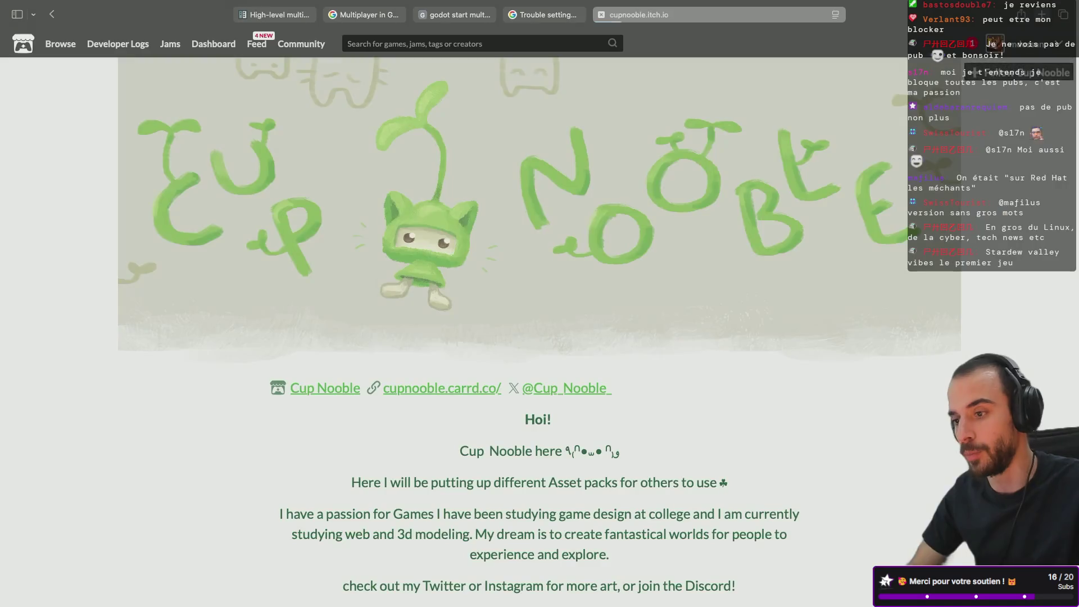
pyautogui.scroll(-6, 684, 271)
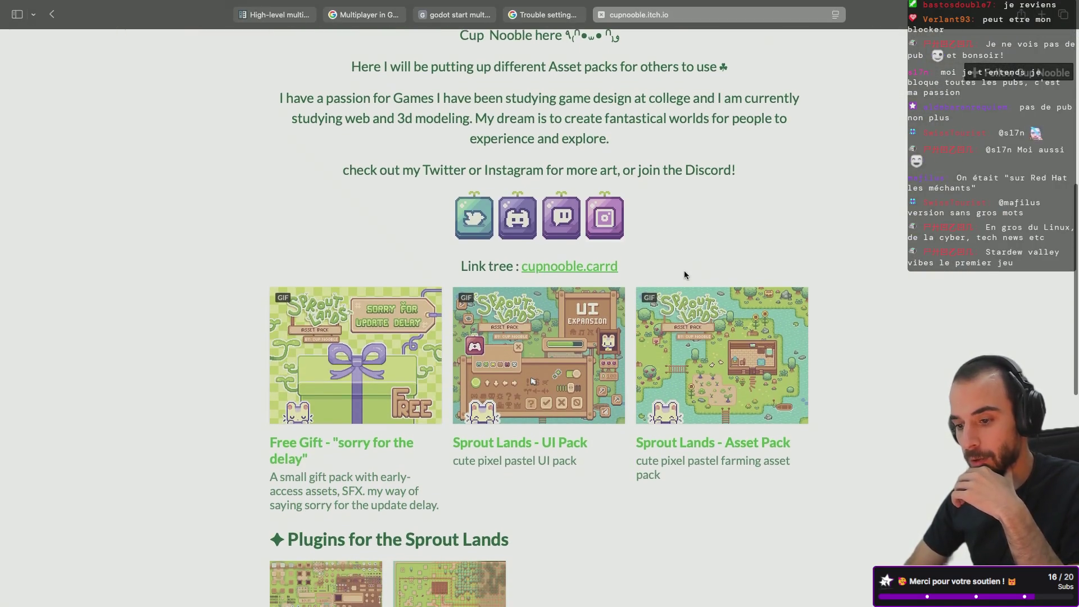
# - Open the Sprout Lands Asset Pack page, scroll its description, then close the Cup Nooble tab
pyautogui.scroll(-3, 683, 271)
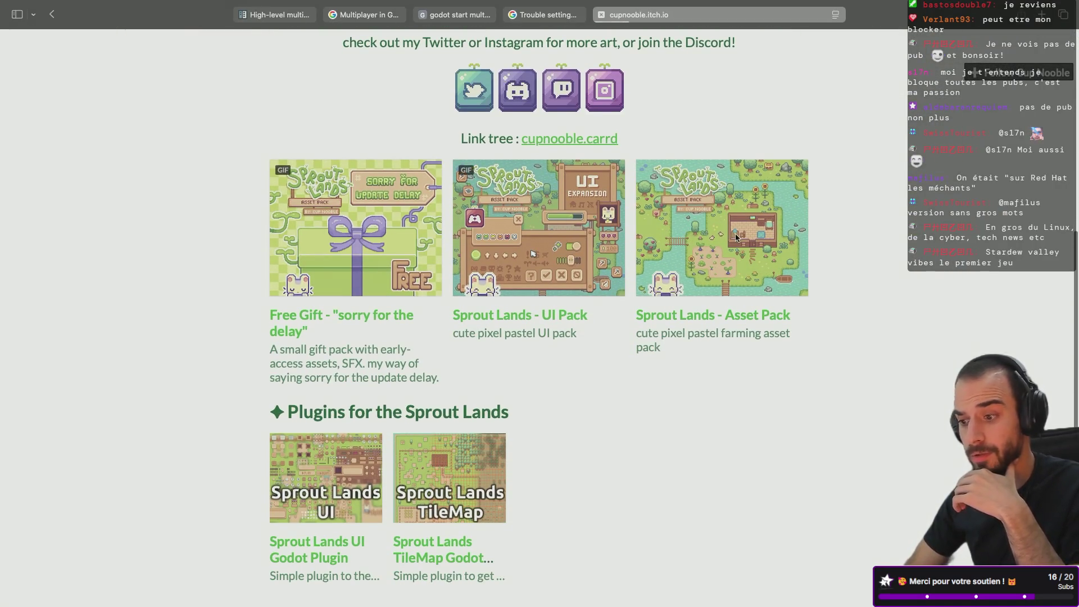
pyautogui.click(664, 242)
pyautogui.scroll(-10, 453, 405)
pyautogui.scroll(-9, 453, 405)
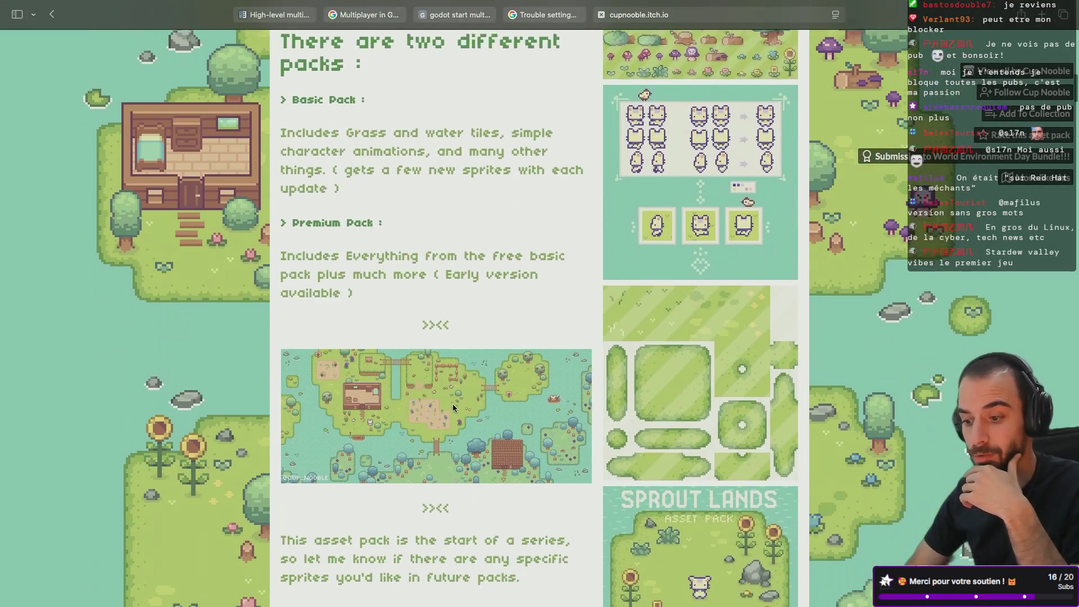
pyautogui.scroll(20, 453, 405)
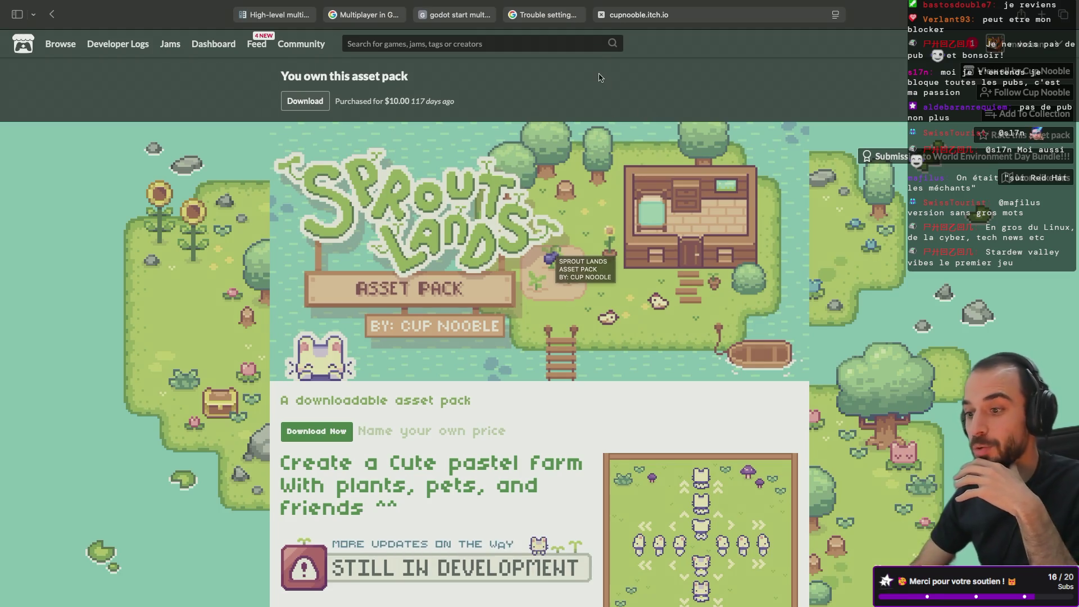
pyautogui.click(601, 16)
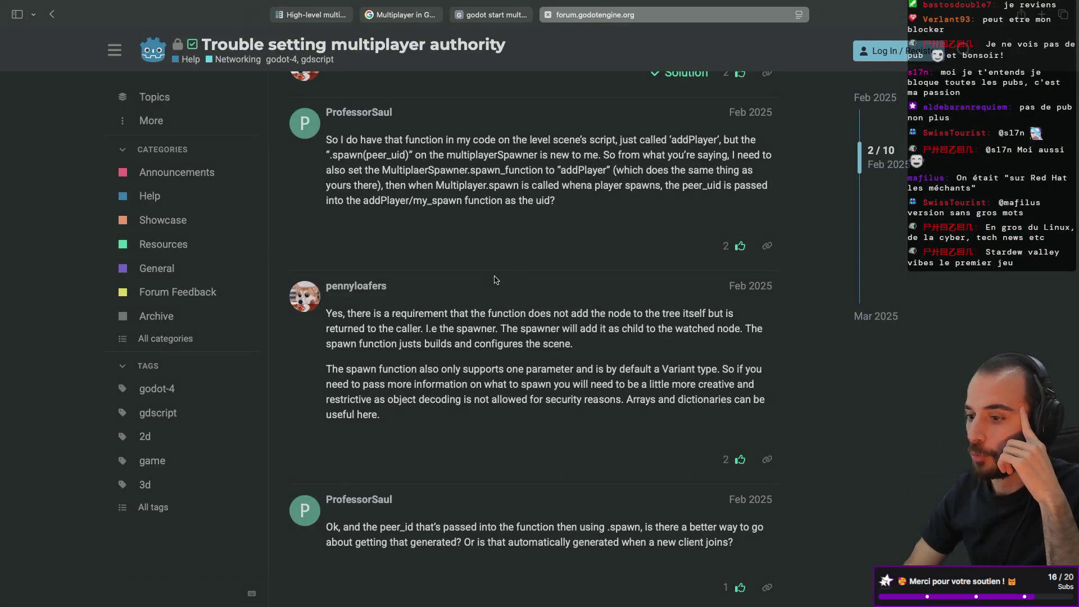
# - Close the forum thread tab to reveal GameDev.tv's result on running multiple Godot instances
pyautogui.click(548, 15)
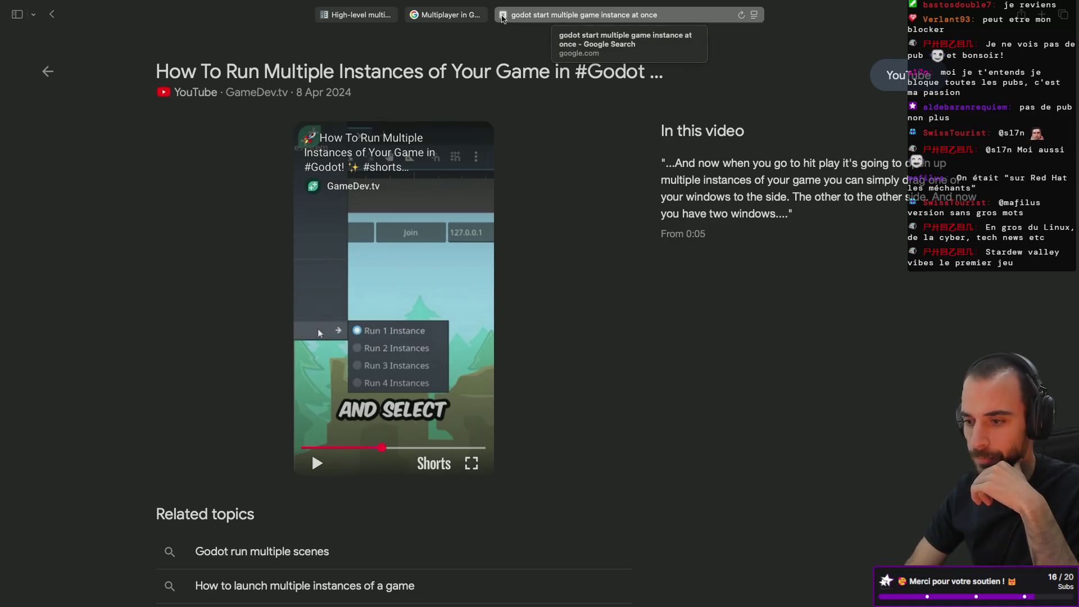
# - Close the Google search tab to show the docs' player_input.gd synchronizer example
pyautogui.click(503, 16)
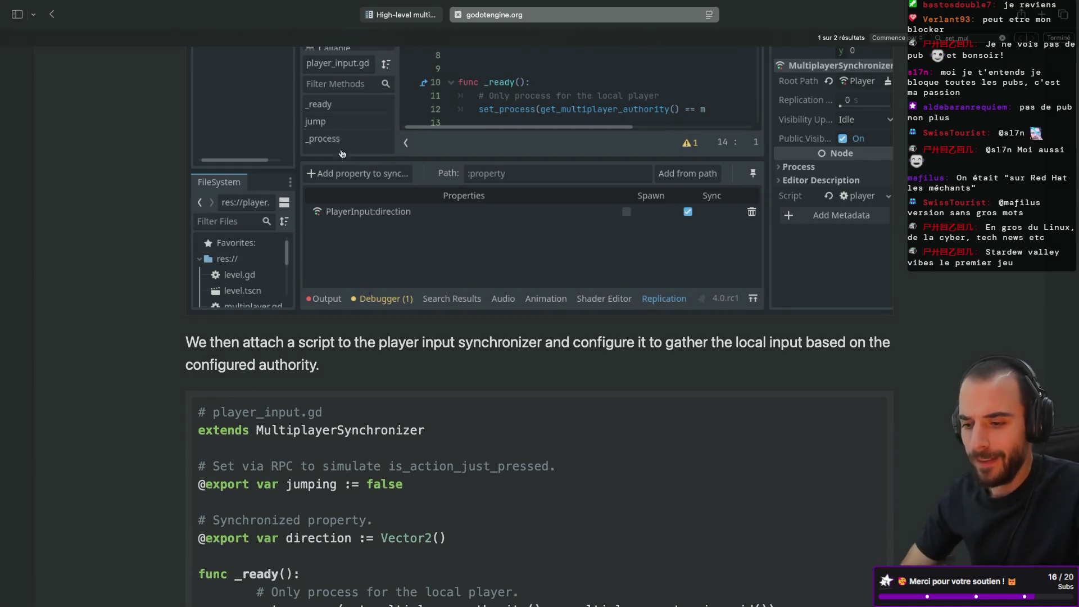
pyautogui.hotkey('ctrl', 'Left')
pyautogui.hotkey('ctrl', 'Left')
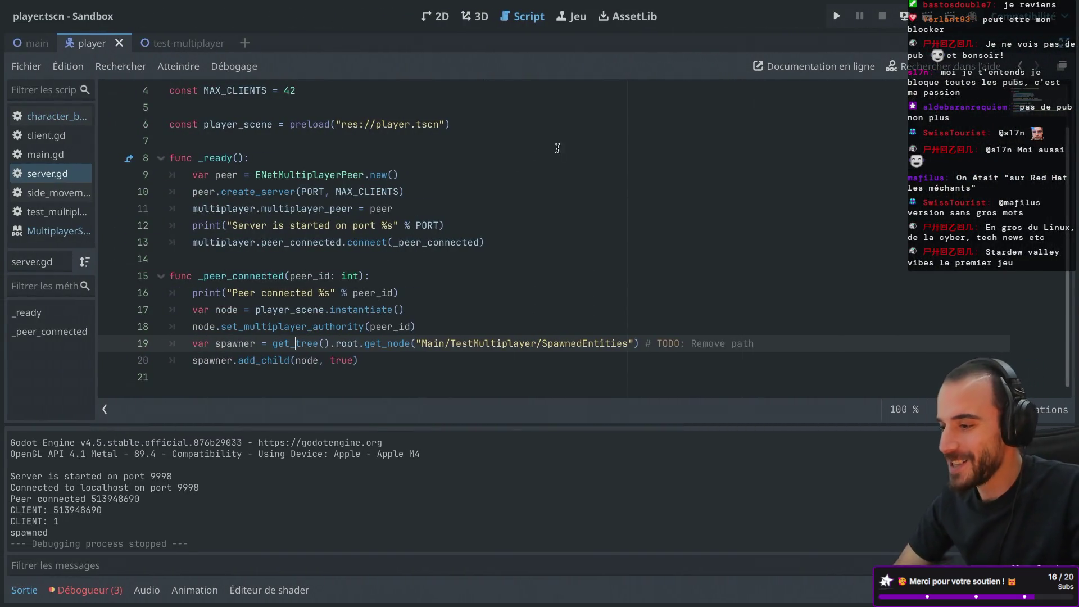
# - Run multiple Sandbox instances, start the server in one and connect the other as client
pyautogui.click(838, 16)
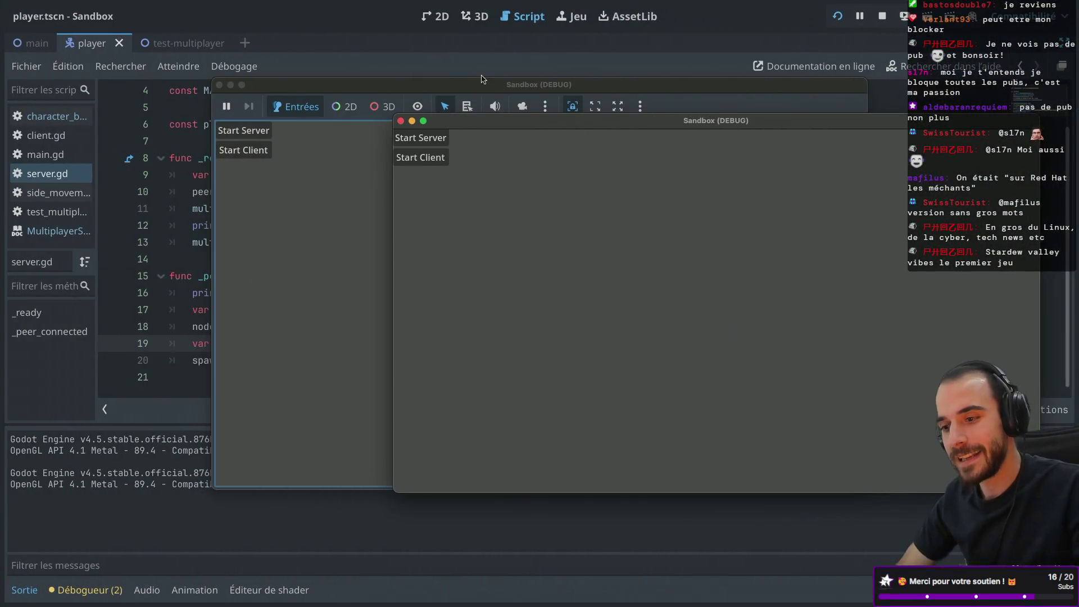
pyautogui.moveTo(483, 82); pyautogui.dragTo(374, 84)
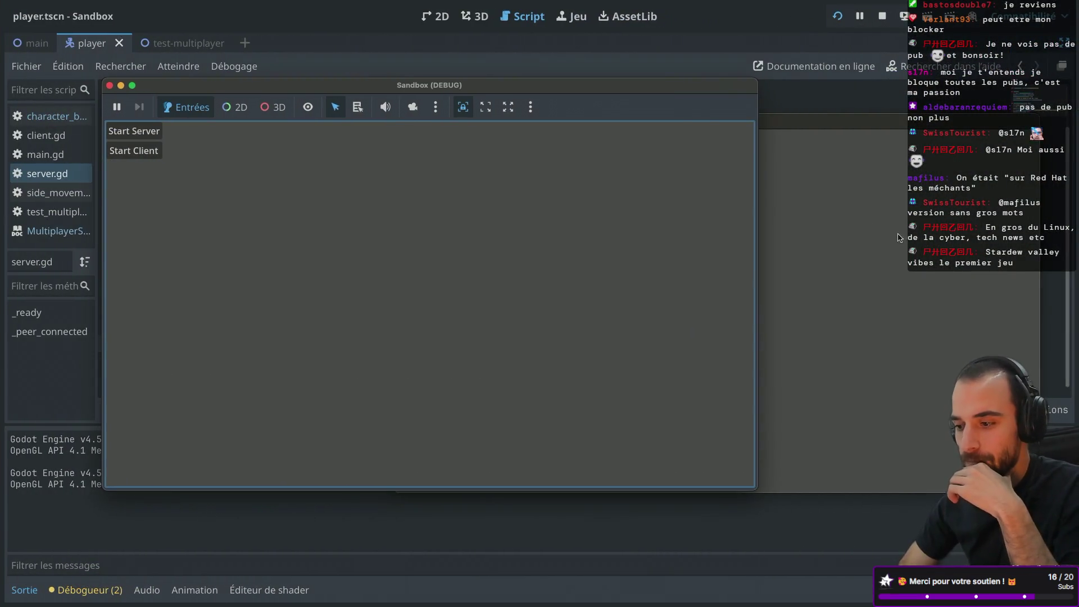
pyautogui.click(151, 134)
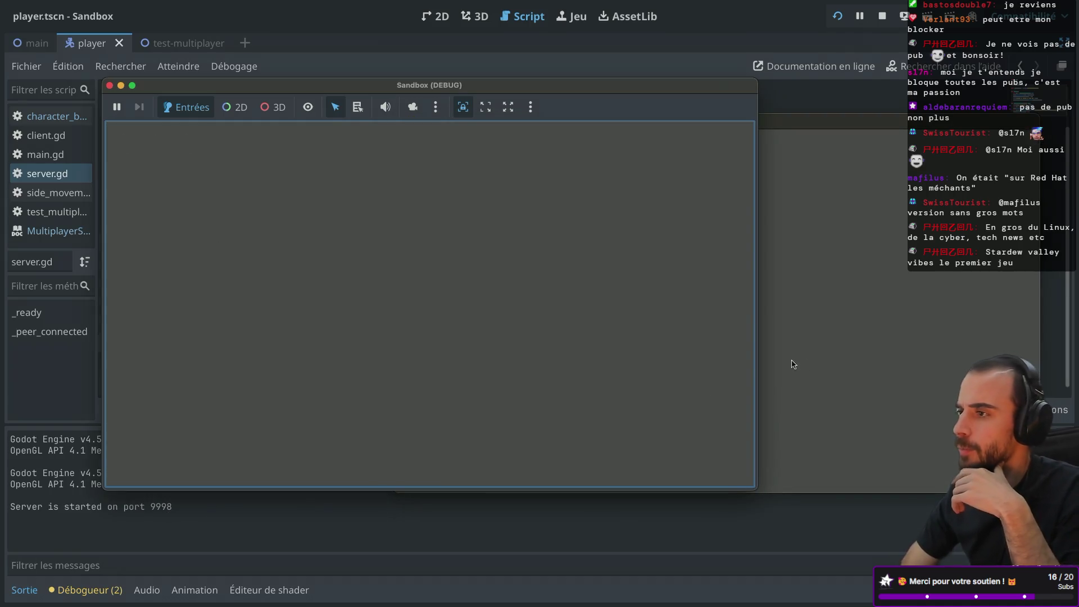
pyautogui.click(841, 319)
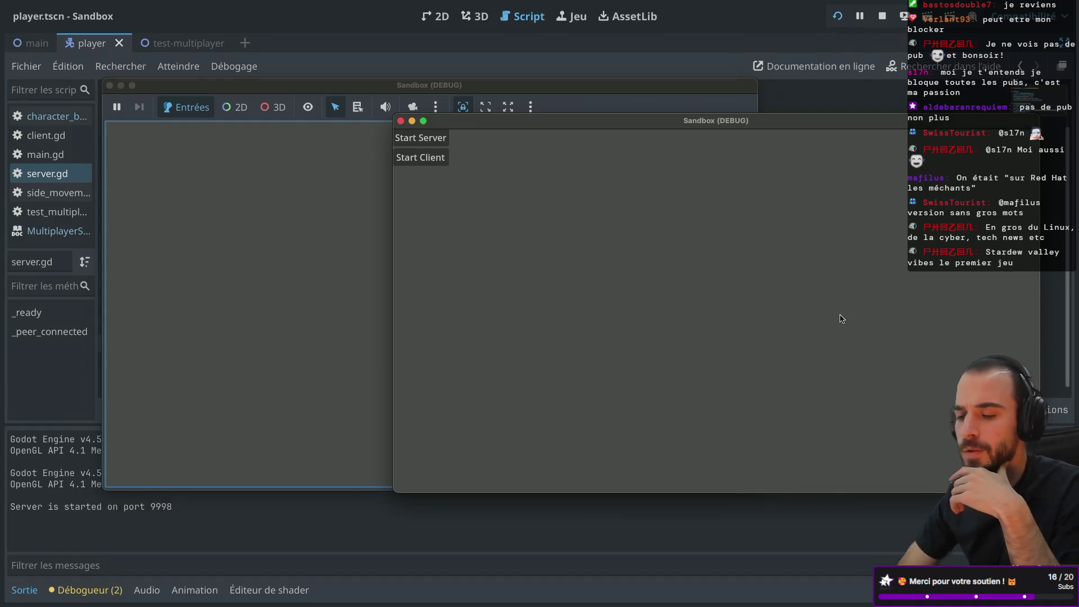
pyautogui.click(432, 158)
pyautogui.moveTo(570, 124); pyautogui.dragTo(571, 163)
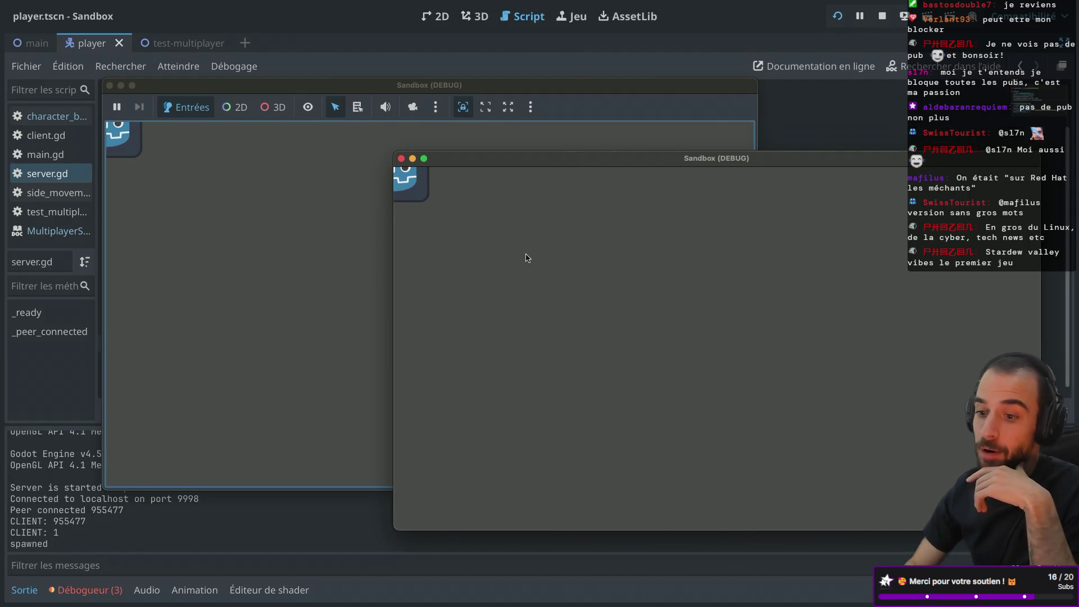
# - Move the player right and left in the client, then close both game windows
pyautogui.press('Right')
pyautogui.press('Right')
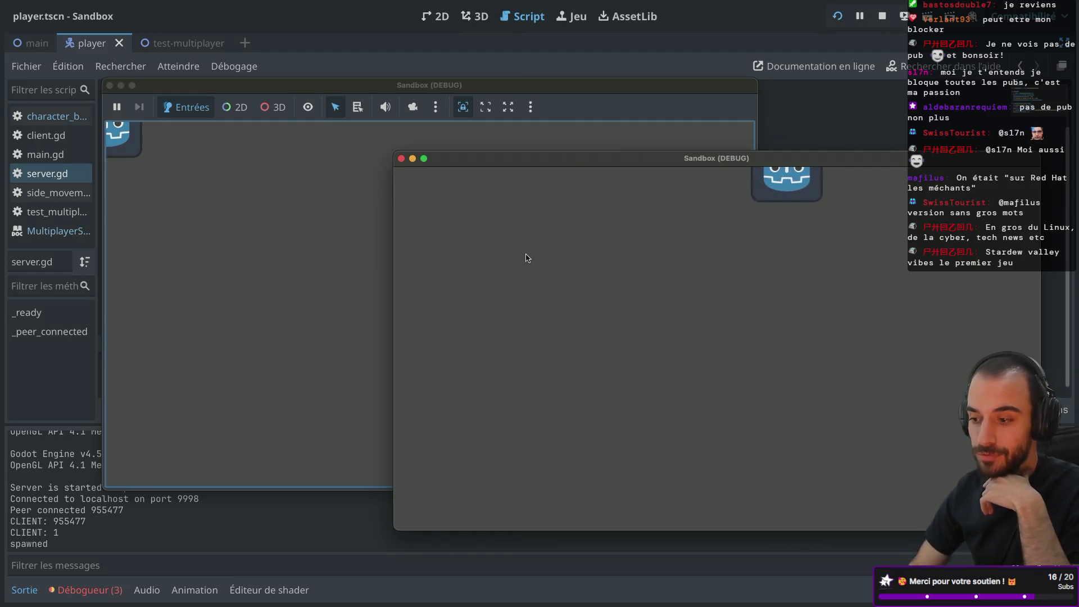
pyautogui.press('Left')
pyautogui.press('Left')
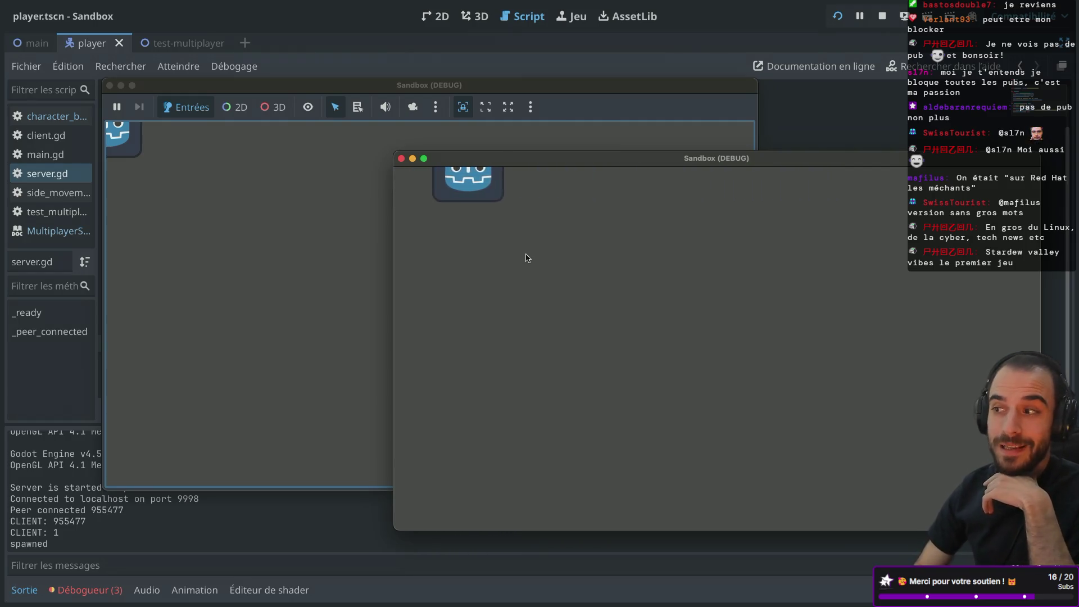
pyautogui.press('Right')
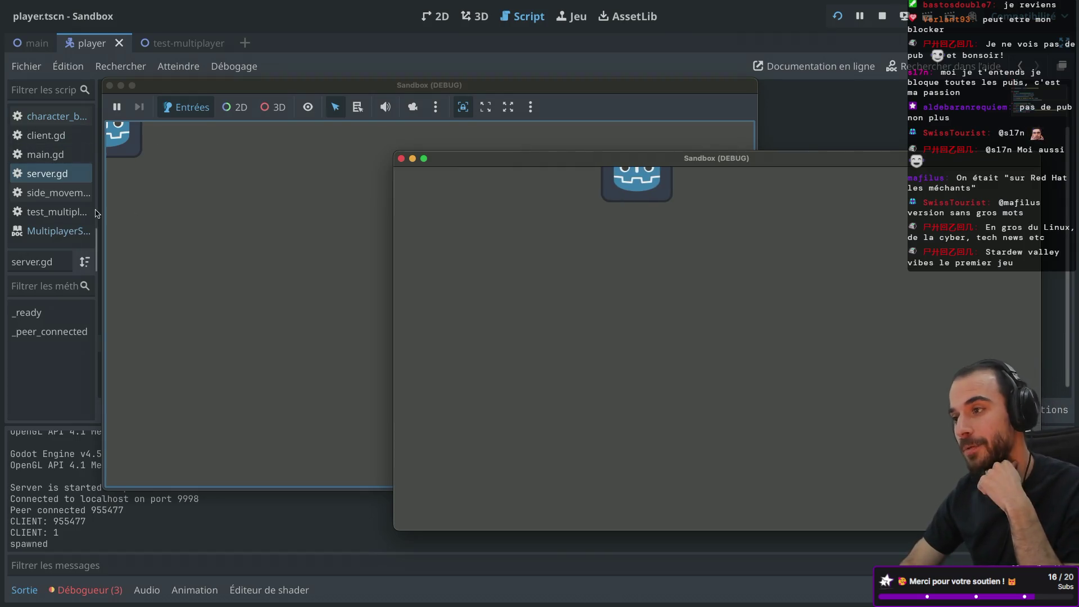
pyautogui.click(109, 86)
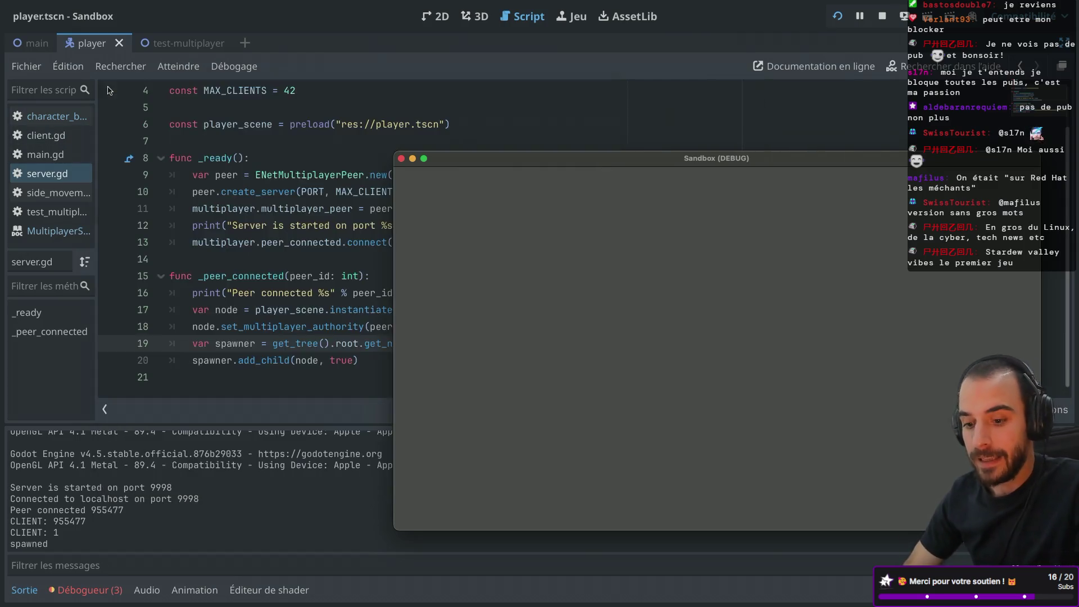
pyautogui.click(401, 159)
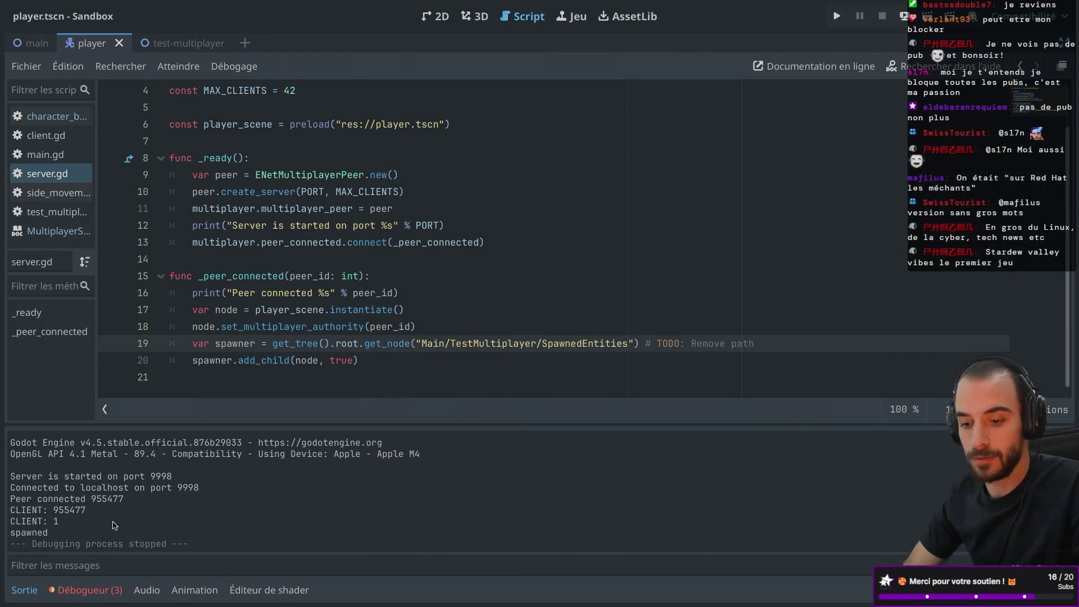
# - Show the errors from debug Session 2 in the debugger
pyautogui.click(88, 590)
pyautogui.click(90, 387)
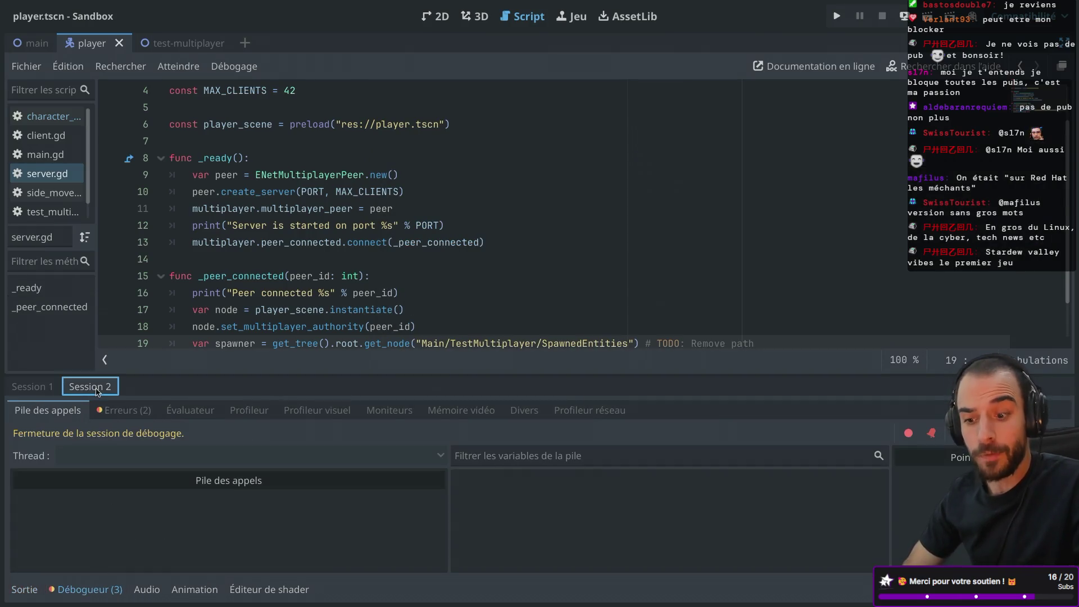
pyautogui.click(124, 410)
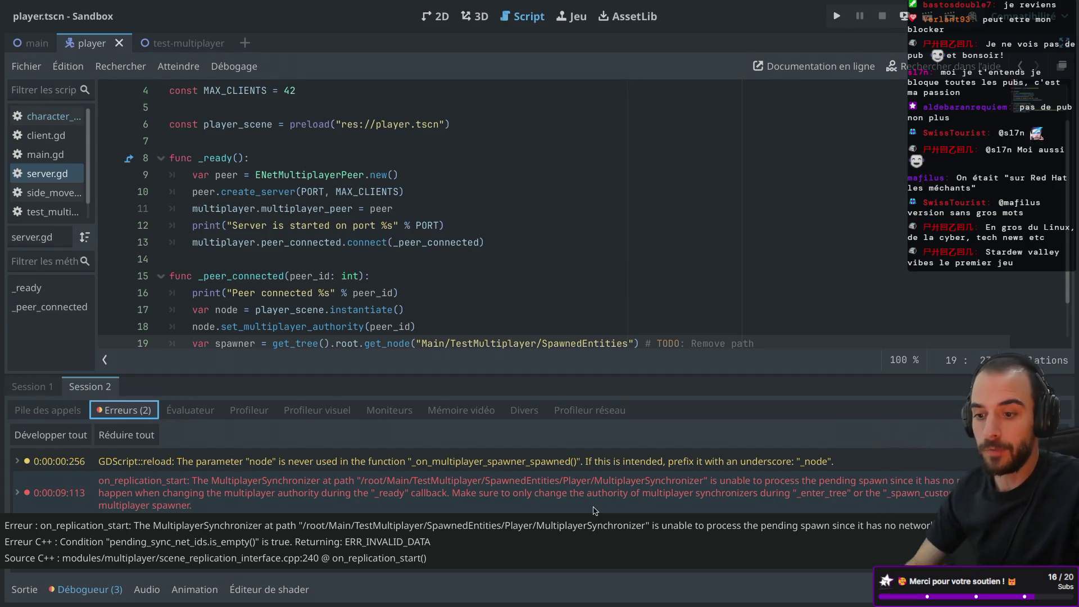
# - Toggle distraction-free mode and collapse the debugger to give server.gd more room
pyautogui.click(548, 274)
pyautogui.hotkey('ctrl', 'shift', 'F11')
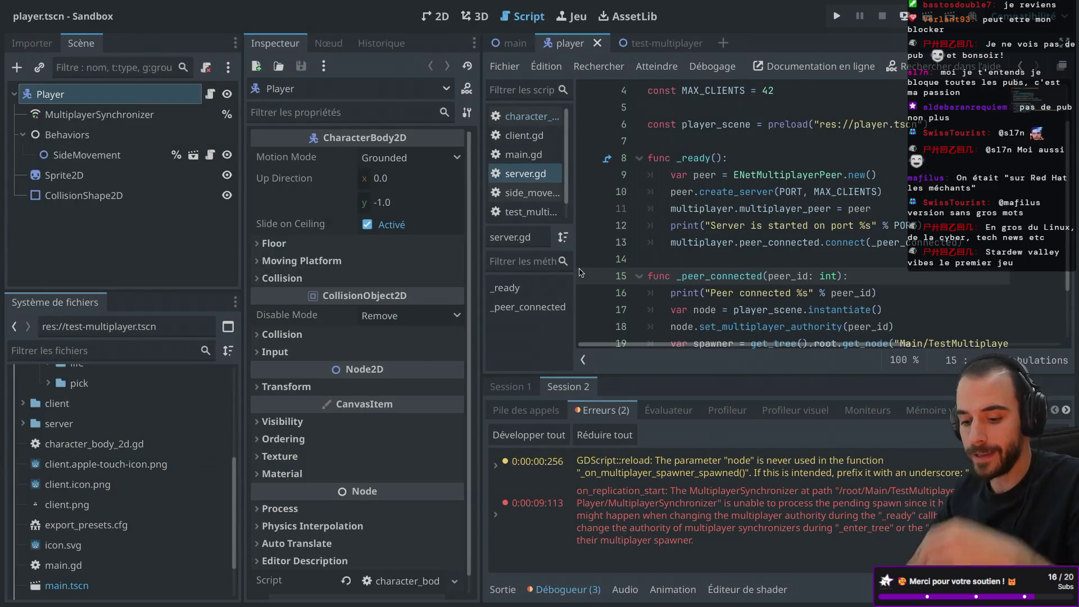
pyautogui.hotkey('ctrl', 'shift', 'F11')
pyautogui.click(85, 590)
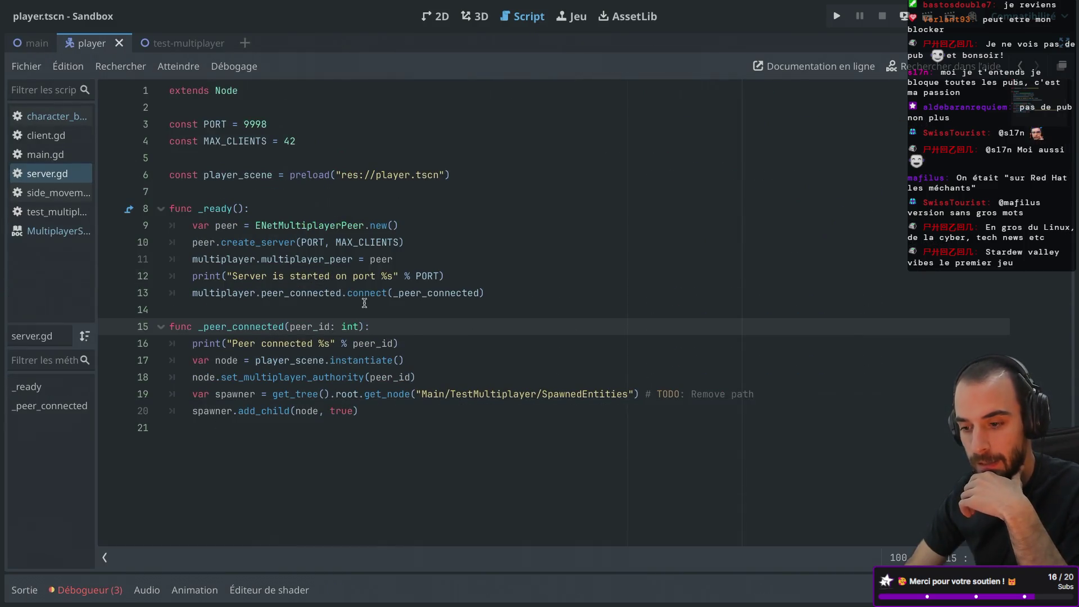
# - Highlight the set_multiplayer_authority call and _peer_connected, and zoom the code to 150 %
pyautogui.moveTo(193, 376); pyautogui.dragTo(407, 376)
pyautogui.moveTo(199, 327); pyautogui.dragTo(319, 332)
pyautogui.click(900, 558)
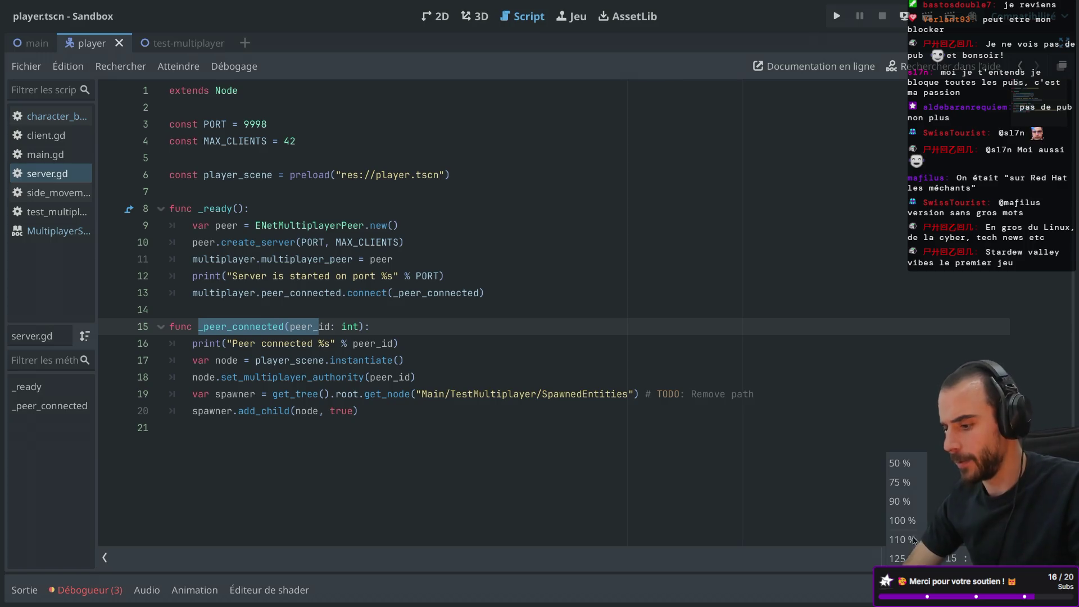
pyautogui.click(899, 578)
pyautogui.scroll(-1, 641, 391)
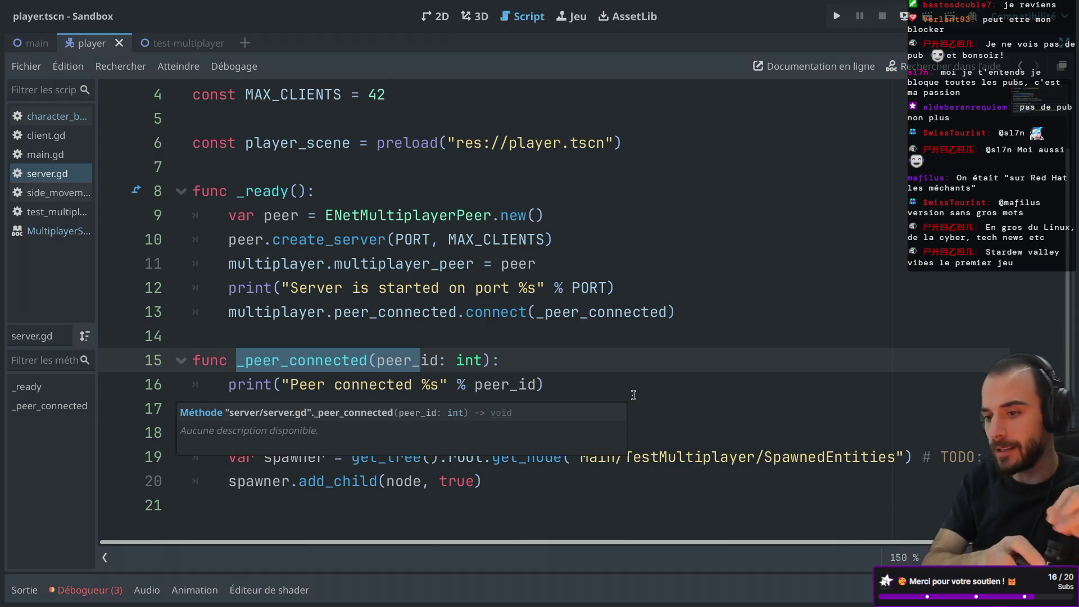
pyautogui.click(112, 6)
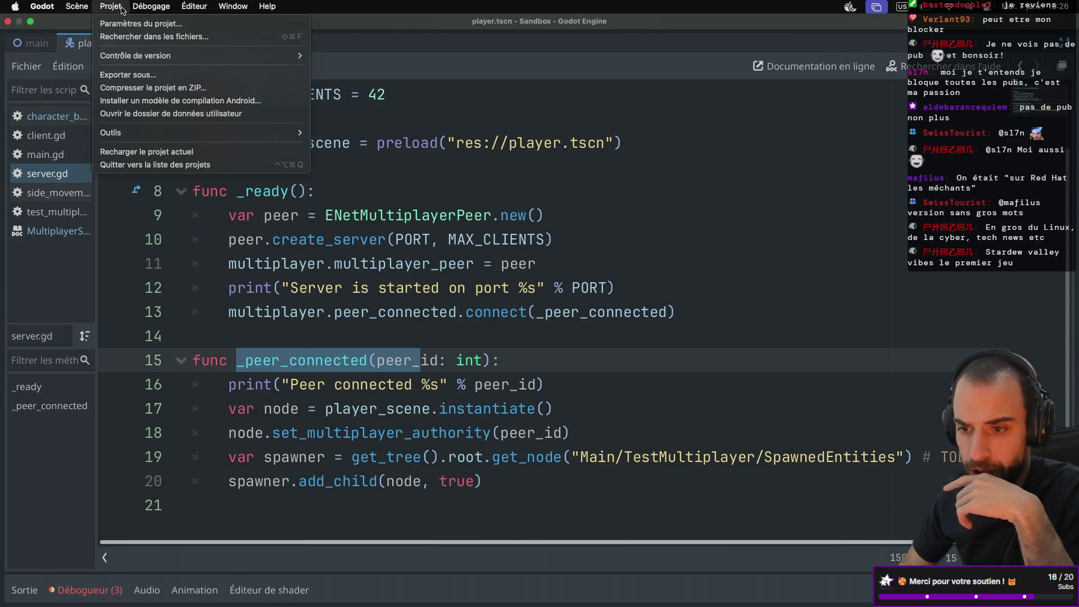
# - Add a 'jump' input action bound to Space in the Project Settings input map
pyautogui.click(130, 22)
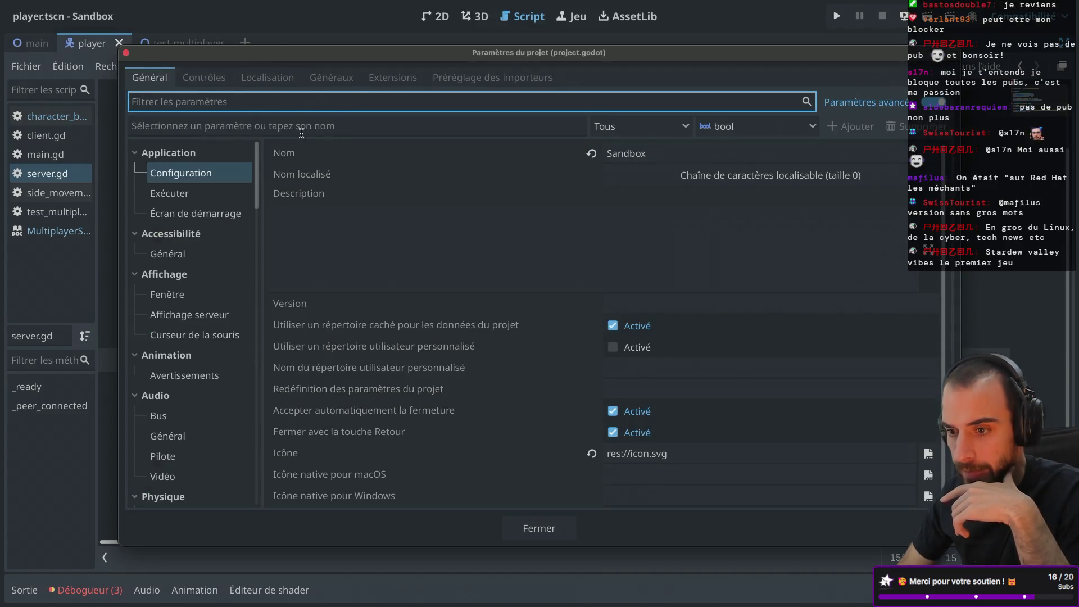
pyautogui.click(214, 80)
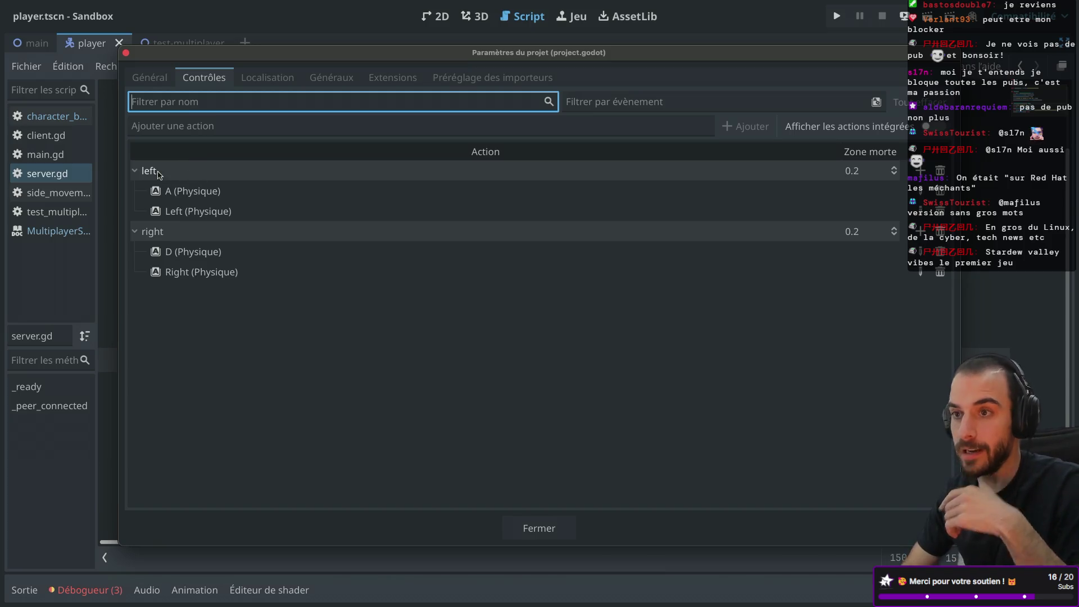
pyautogui.click(310, 123)
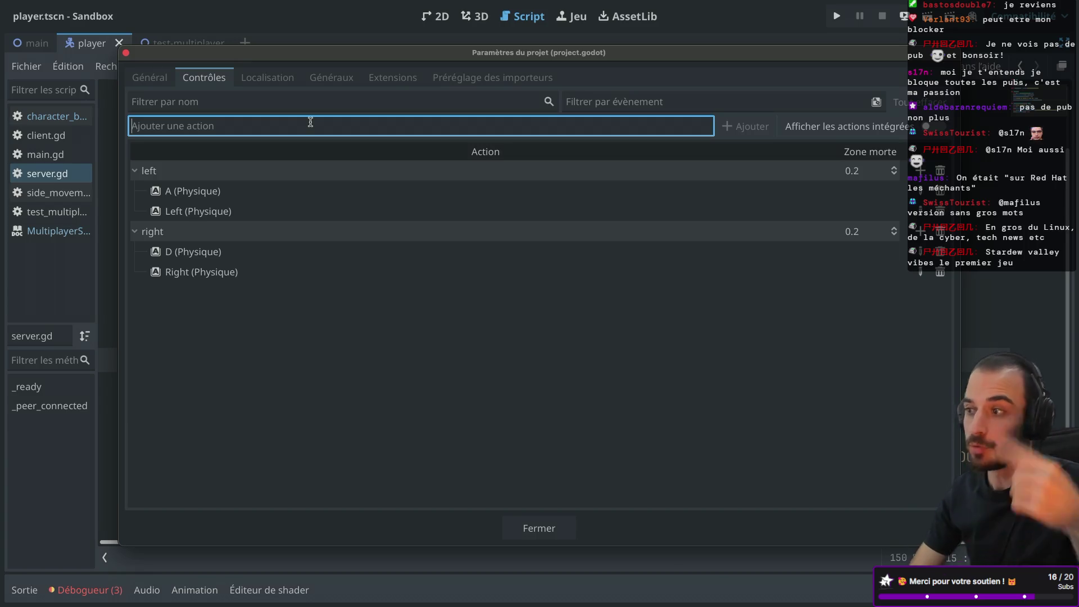
pyautogui.write('jump')
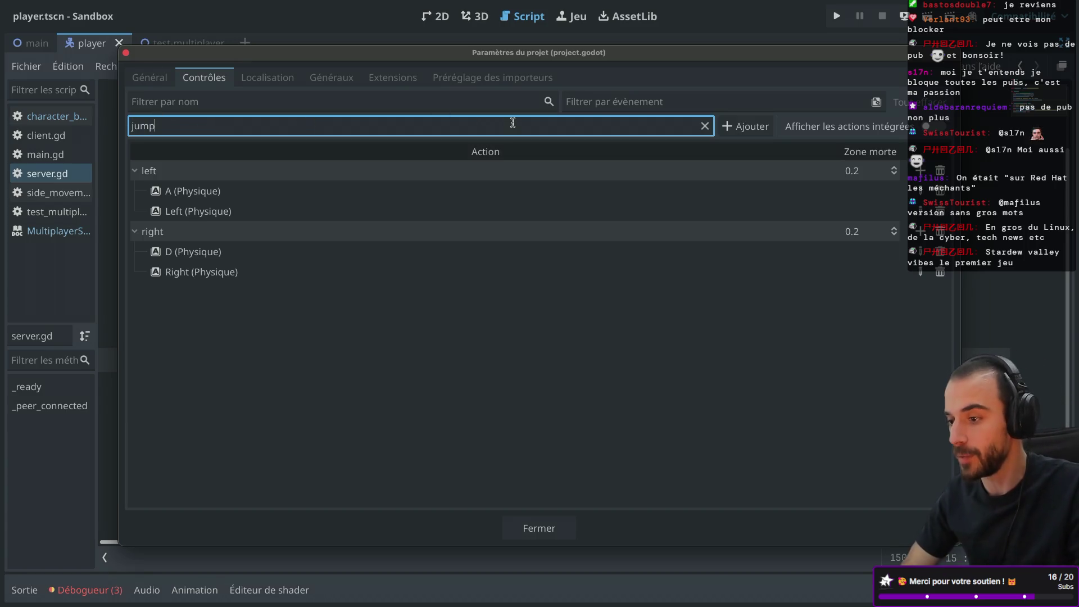
pyautogui.click(745, 126)
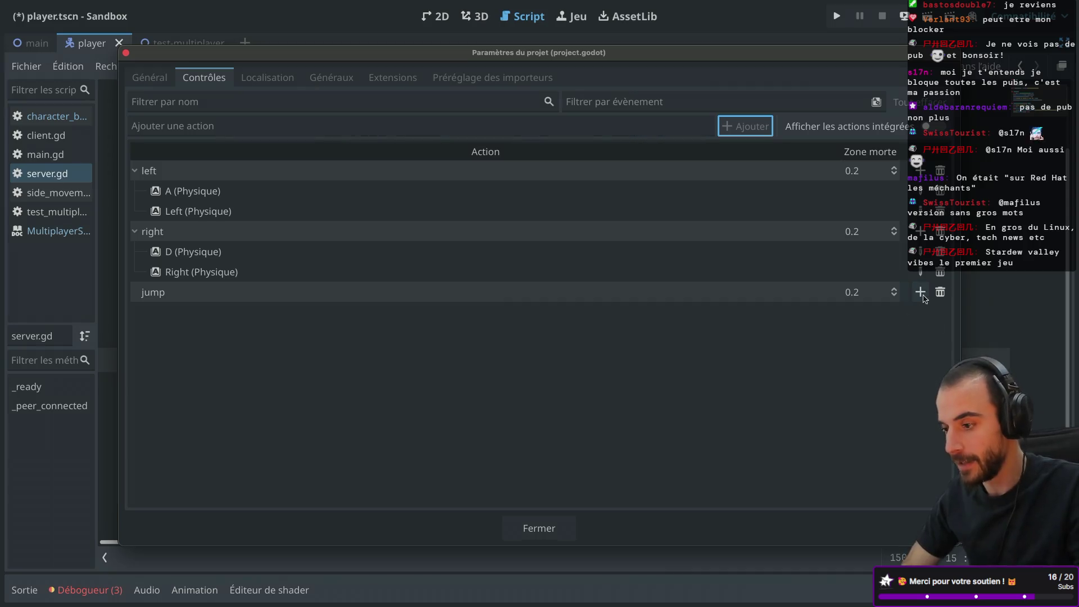
pyautogui.click(920, 292)
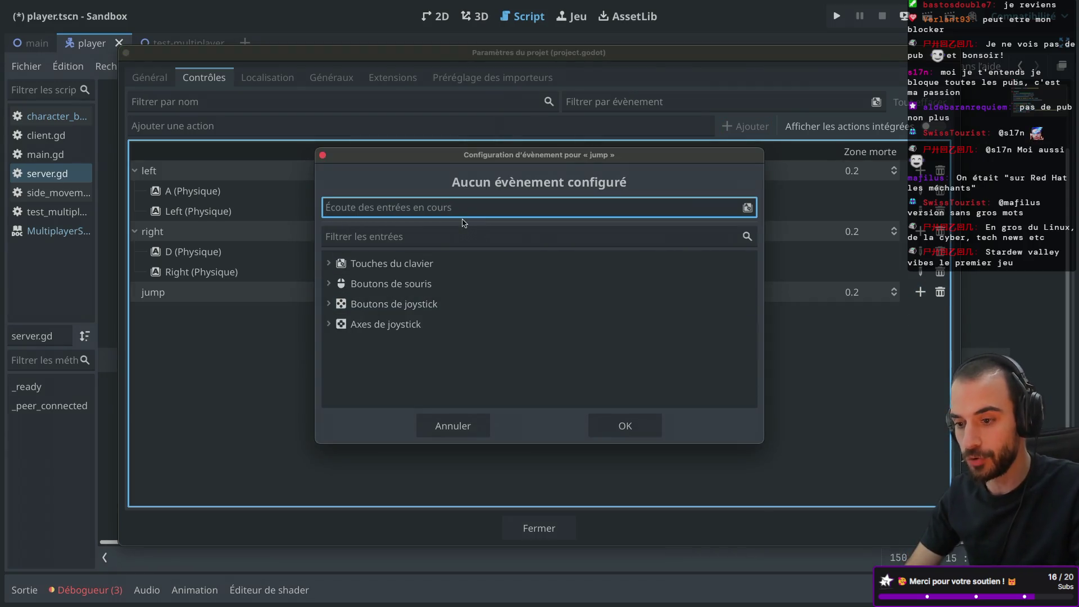
pyautogui.press('space')
pyautogui.click(612, 435)
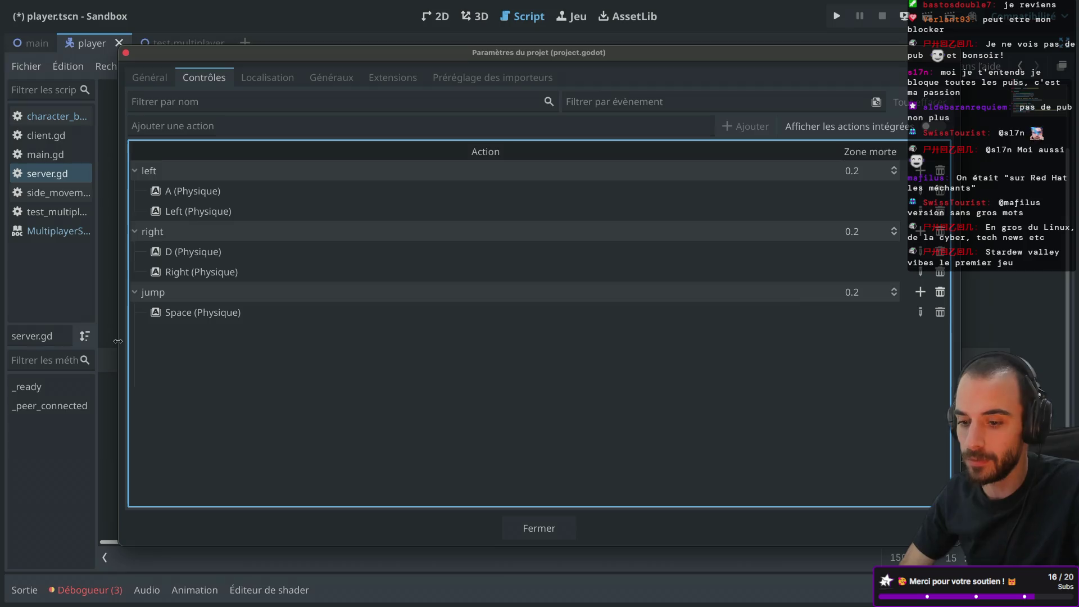
pyautogui.click(523, 522)
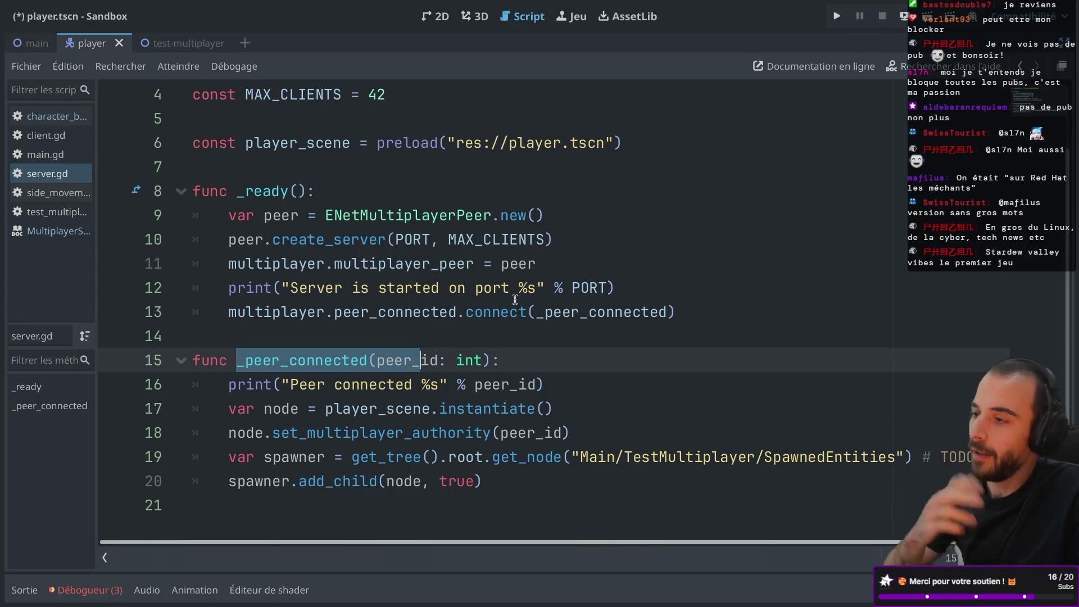
# - Reopen the Session 2 error list and read the MultiplayerSynchronizer on_replication_start error
pyautogui.moveTo(469, 359)
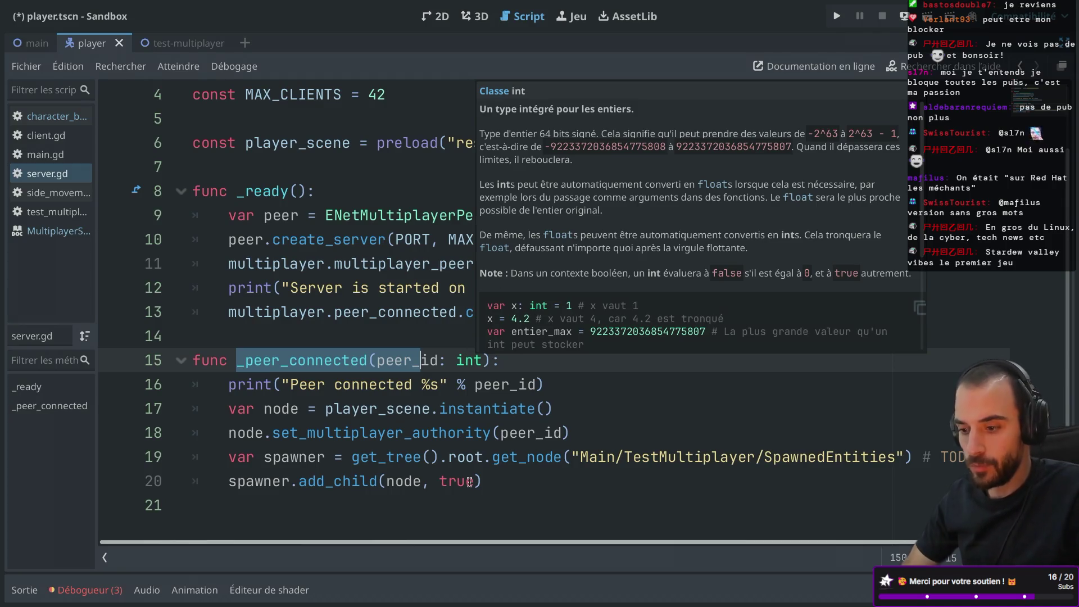
pyautogui.click(523, 490)
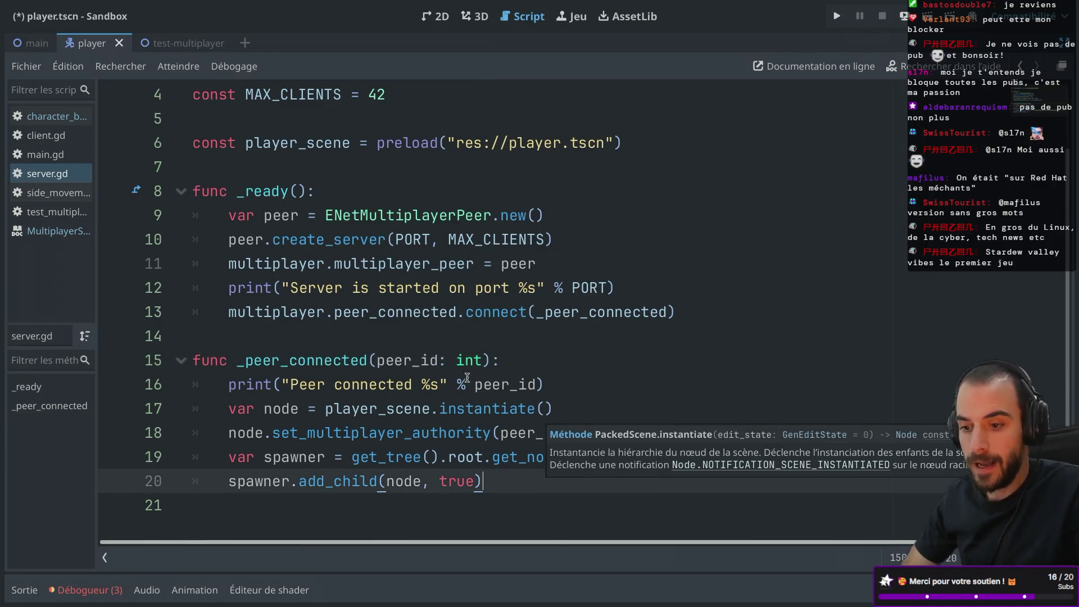
pyautogui.click(85, 589)
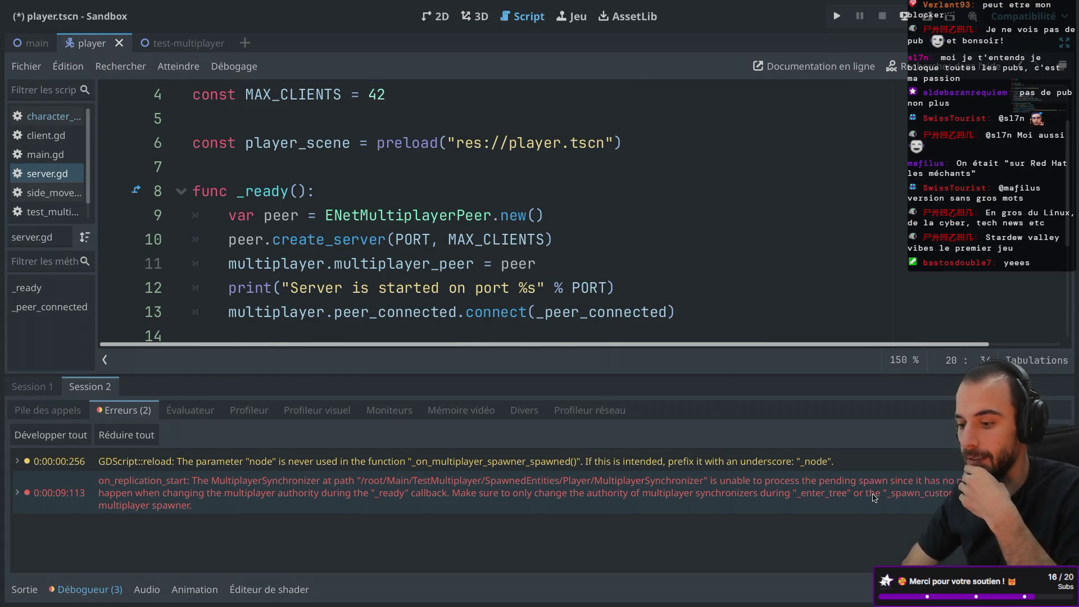
pyautogui.moveTo(875, 498)
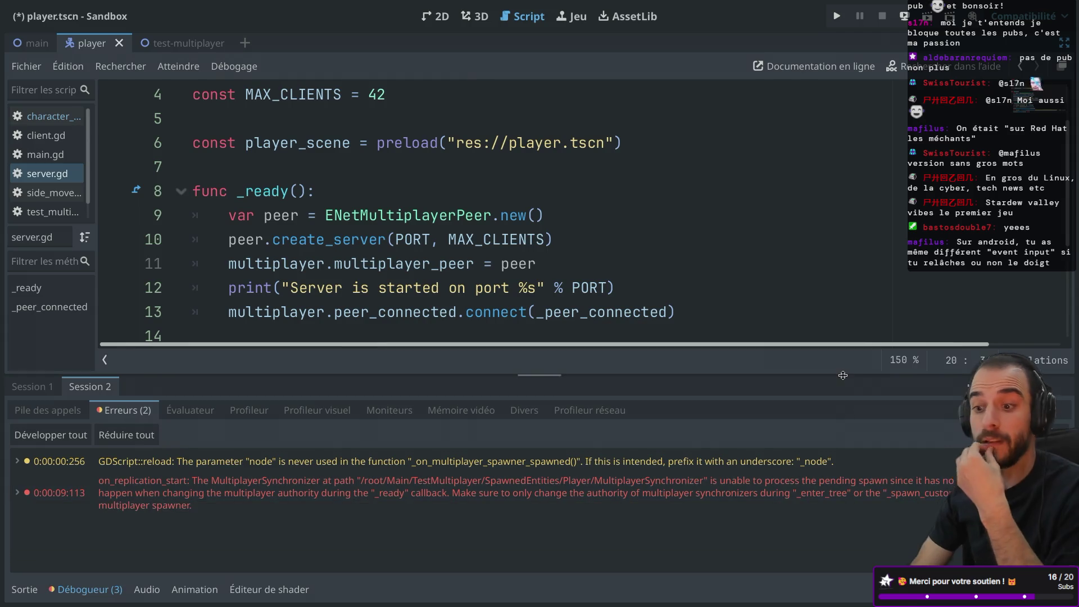
pyautogui.scroll(-2, 515, 271)
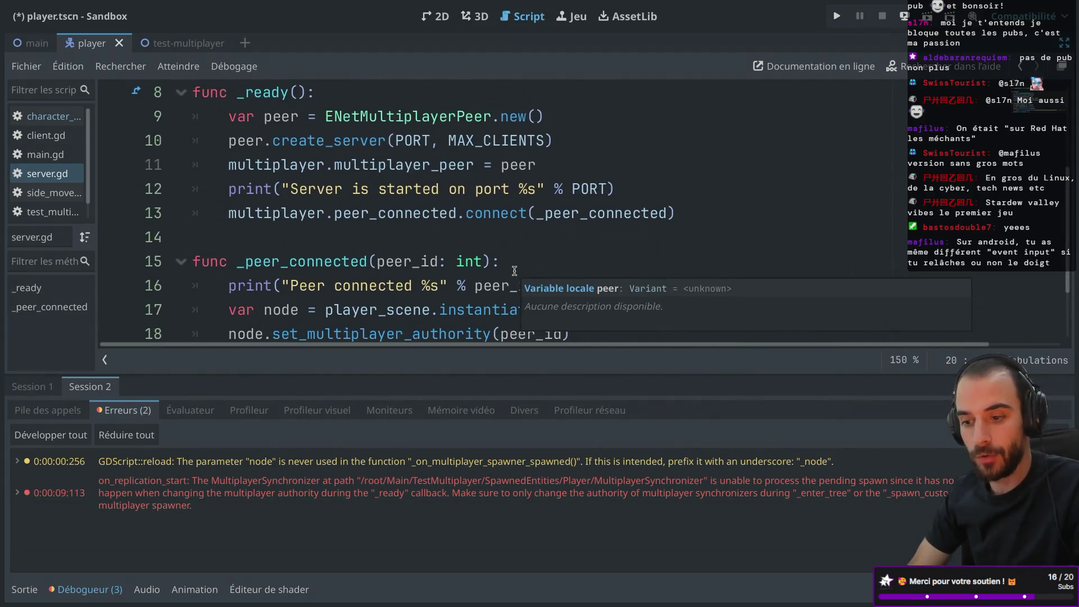
# - Open side_movement.gd from addons/mdossan_behaviors/2D/side_movement in the script editor
pyautogui.hotkey('ctrl', 'shift', 'F11')
pyautogui.scroll(10, 117, 411)
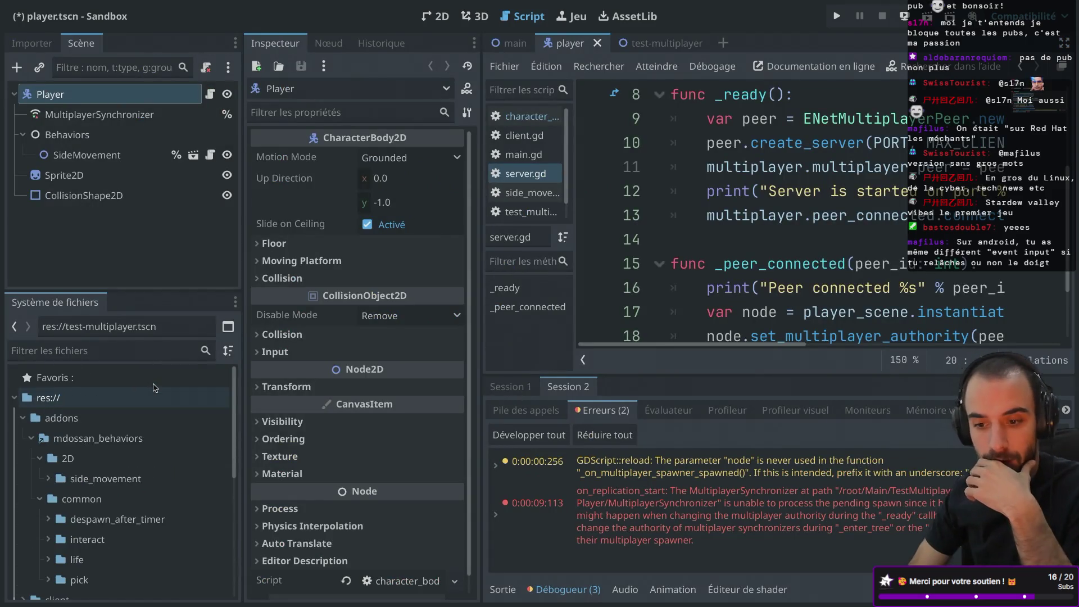
pyautogui.click(50, 479)
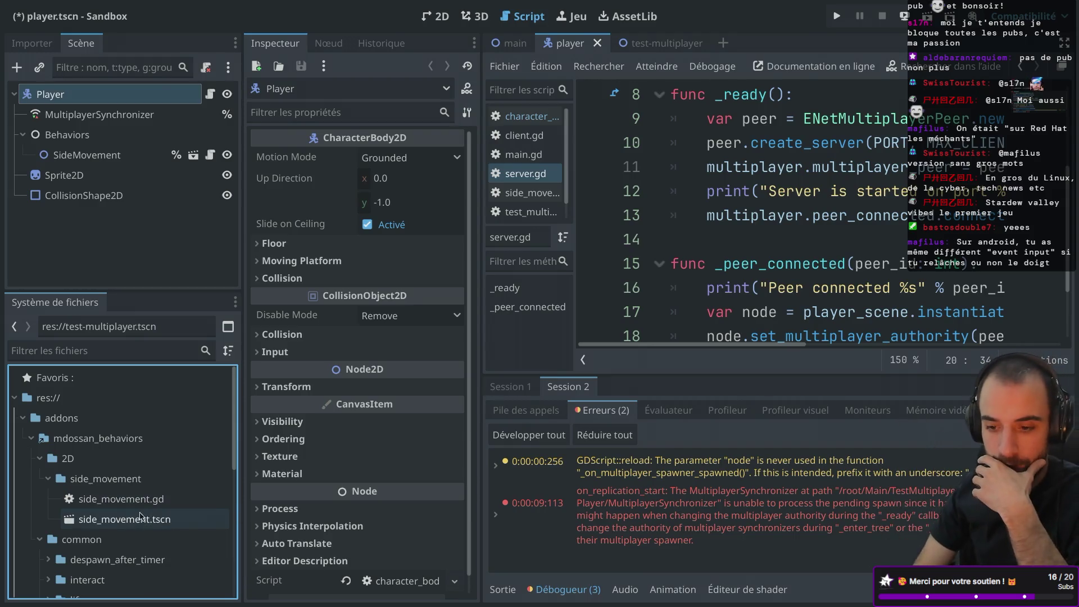
pyautogui.doubleClick(145, 506)
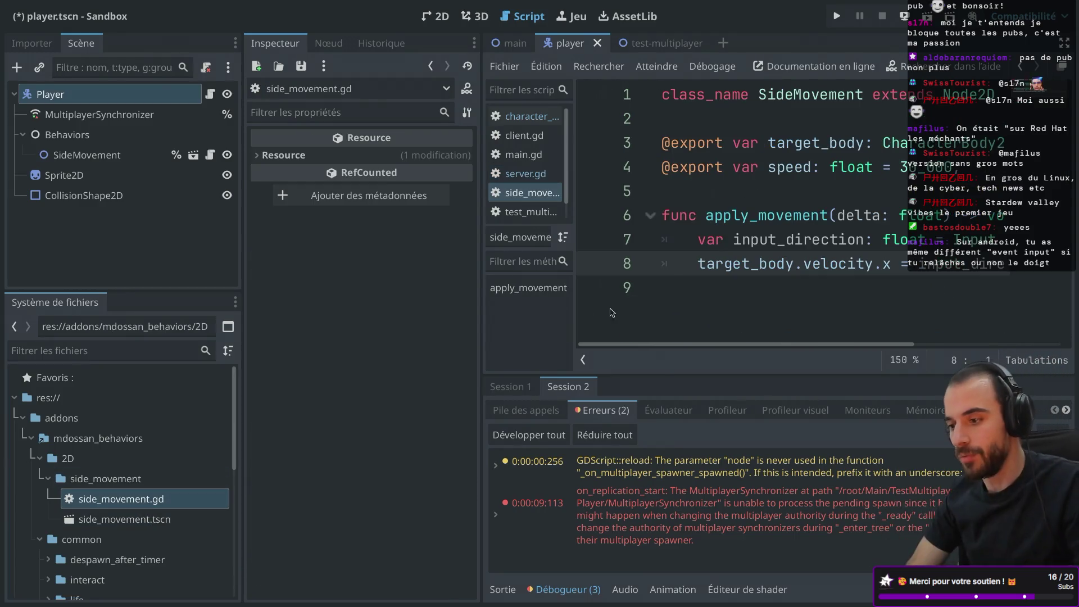
# - Toggle distraction-free mode and close the player scene, leaving main.tscn active
pyautogui.hotkey('ctrl', 'shift', 'F11')
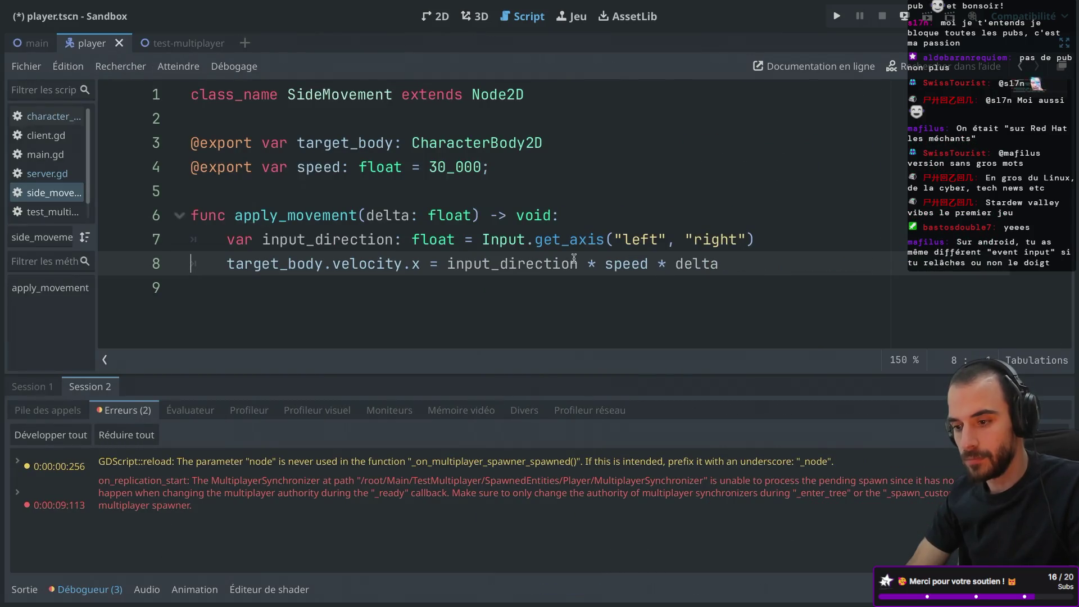
pyautogui.hotkey('ctrl', 'shift', 'F11')
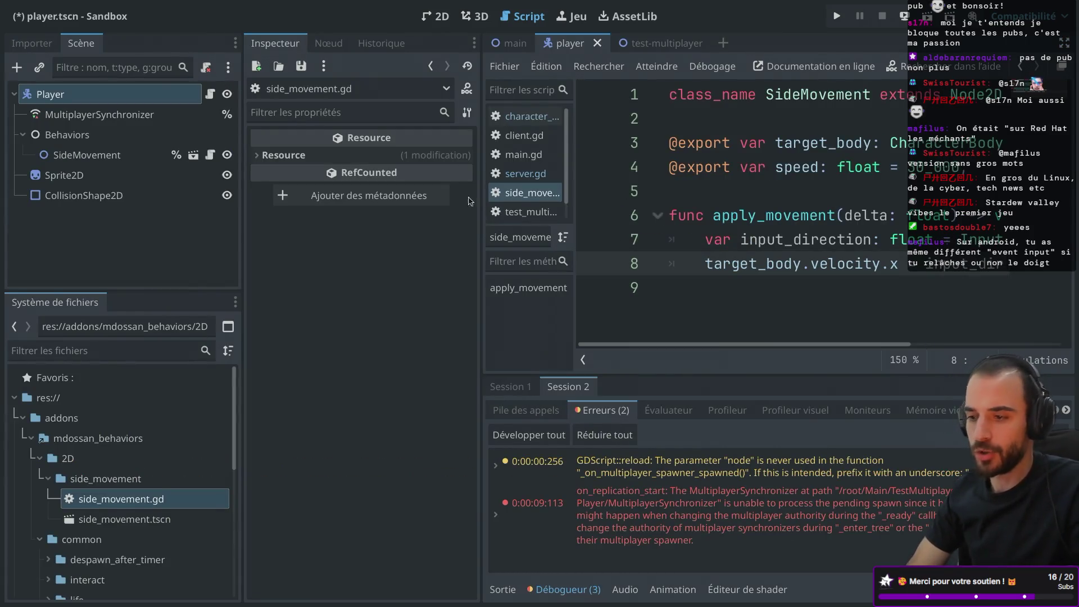
pyautogui.click(598, 44)
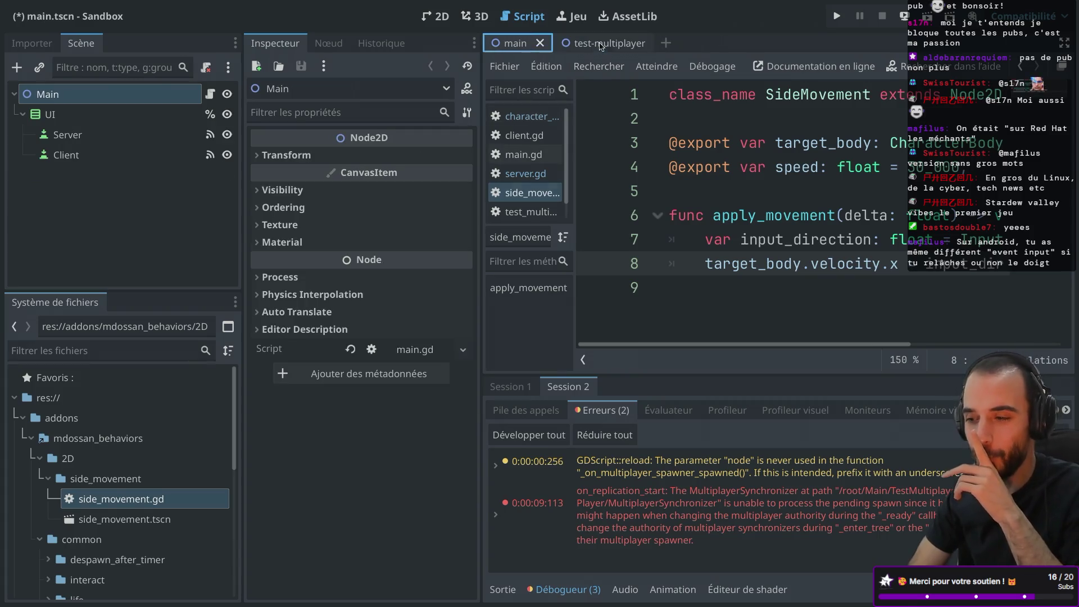
# - Close the test-multiplayer scene and resize the Scene dock and script list to widen the code area
pyautogui.click(625, 45)
pyautogui.click(641, 43)
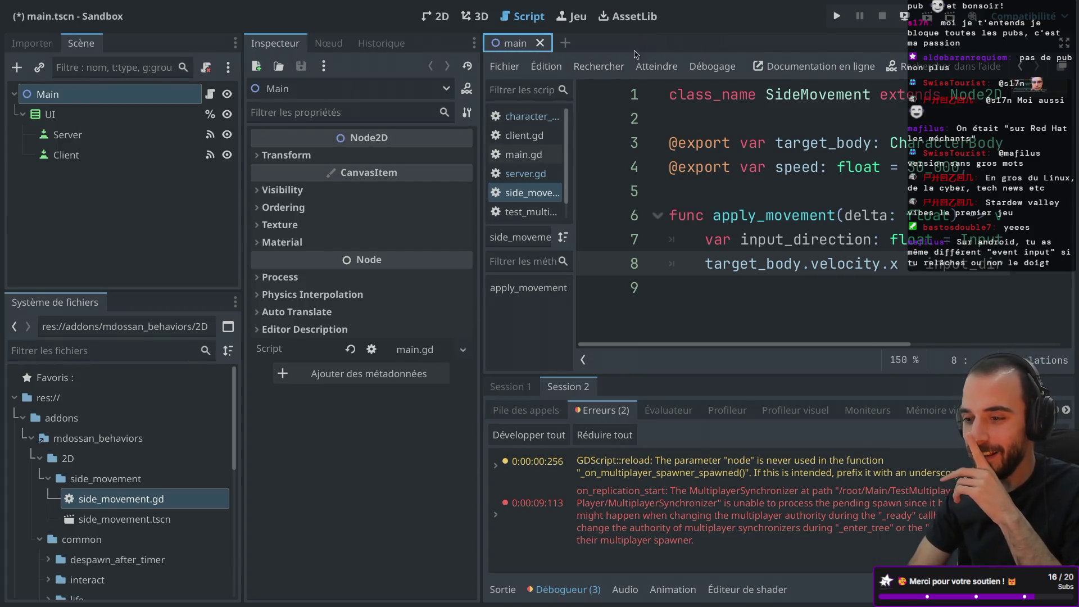
pyautogui.moveTo(242, 162); pyautogui.dragTo(159, 162)
pyautogui.moveTo(420, 136); pyautogui.dragTo(349, 134)
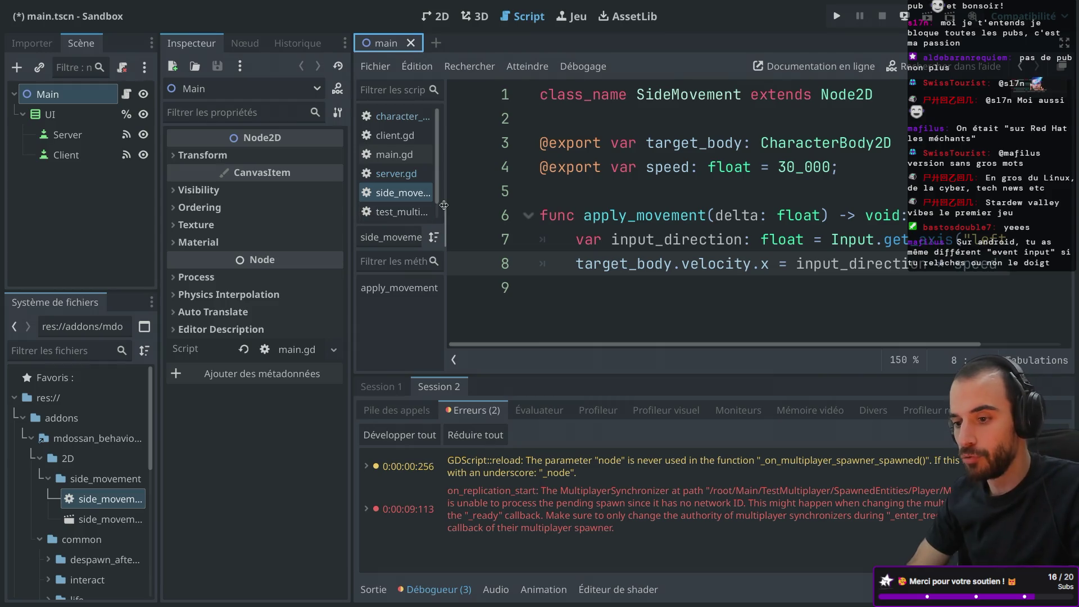
pyautogui.moveTo(445, 204); pyautogui.dragTo(536, 206)
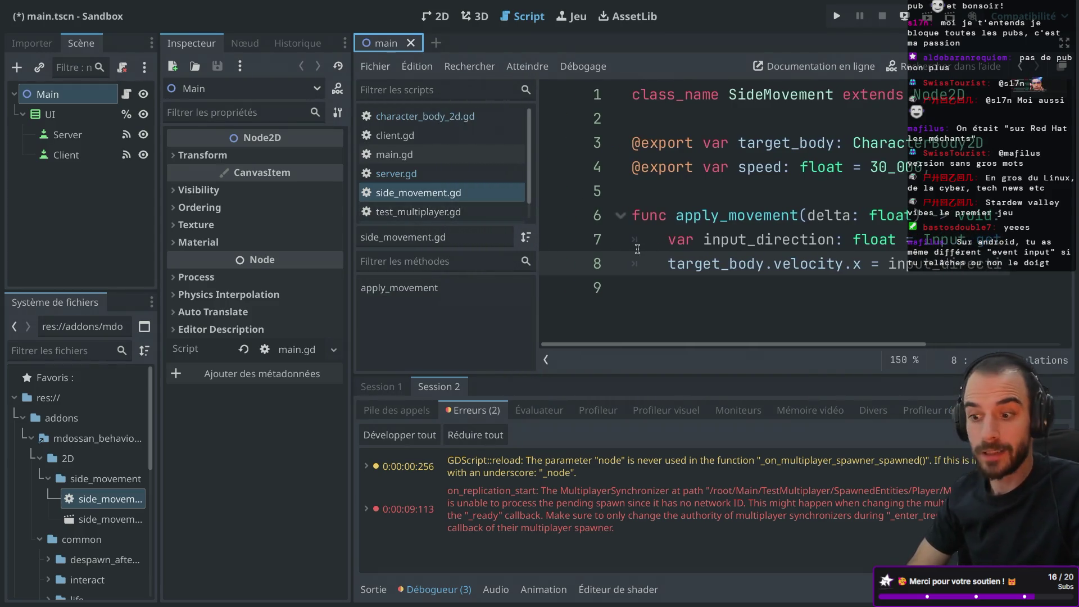
# - Close side_movement.gd, enter distraction-free mode, collapse the Debugger, and narrow the script list
pyautogui.moveTo(675, 273)
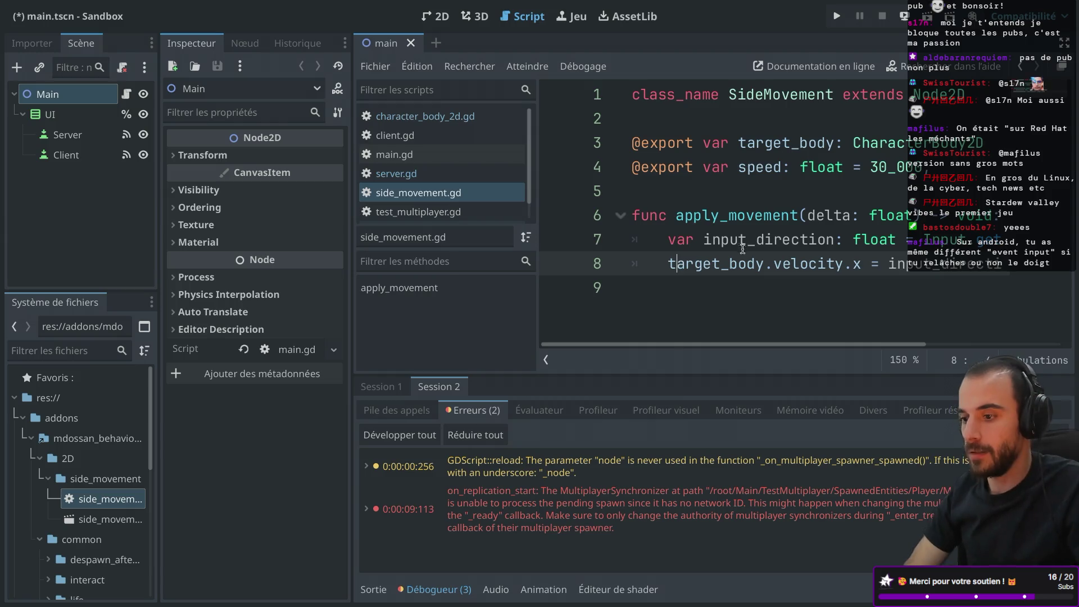
pyautogui.keyDown('ctrl'); pyautogui.scroll(-1, 726, 251); pyautogui.keyUp('ctrl')
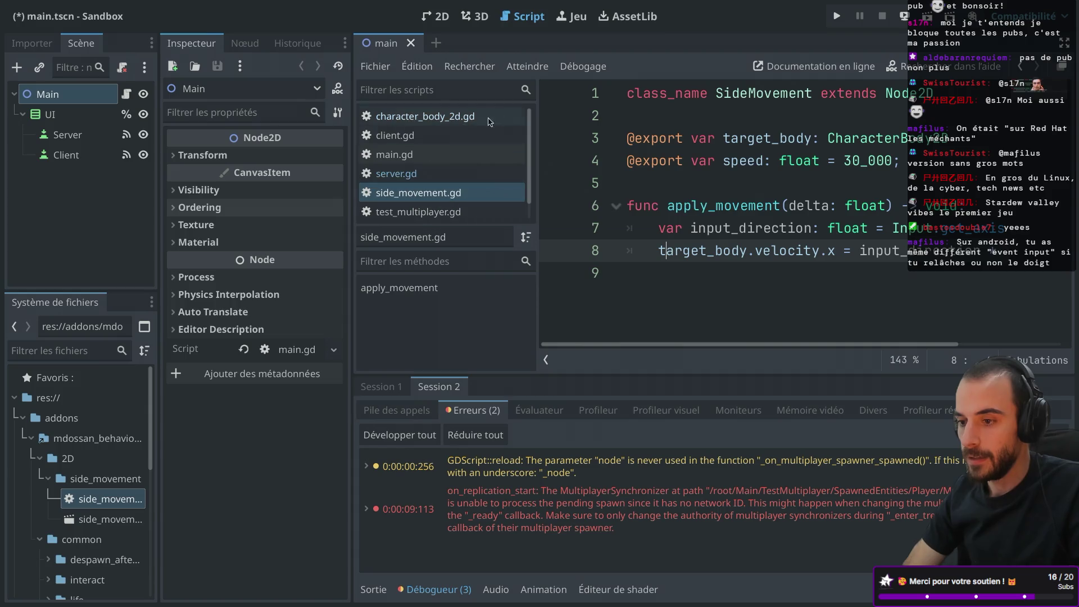
pyautogui.middleClick(442, 192)
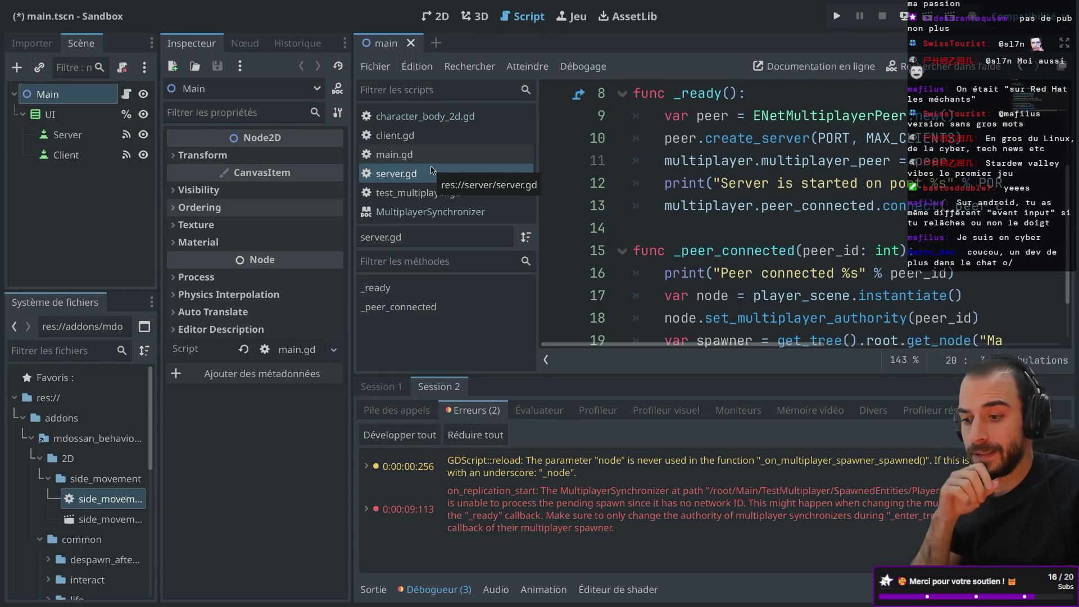
pyautogui.hotkey('ctrl', 'shift', 'F11')
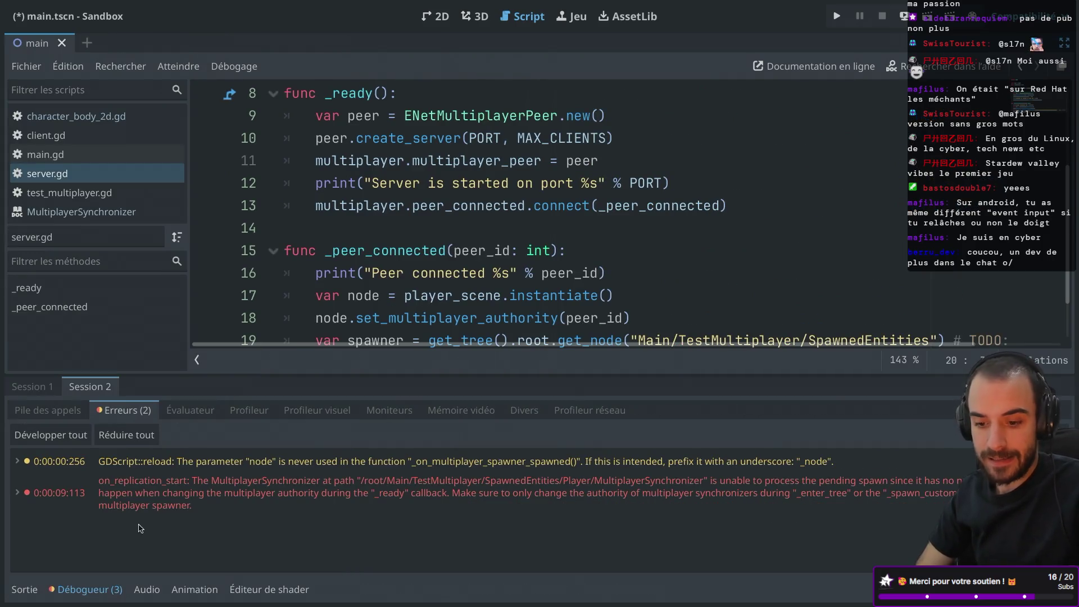
pyautogui.click(90, 590)
pyautogui.moveTo(189, 327); pyautogui.dragTo(155, 324)
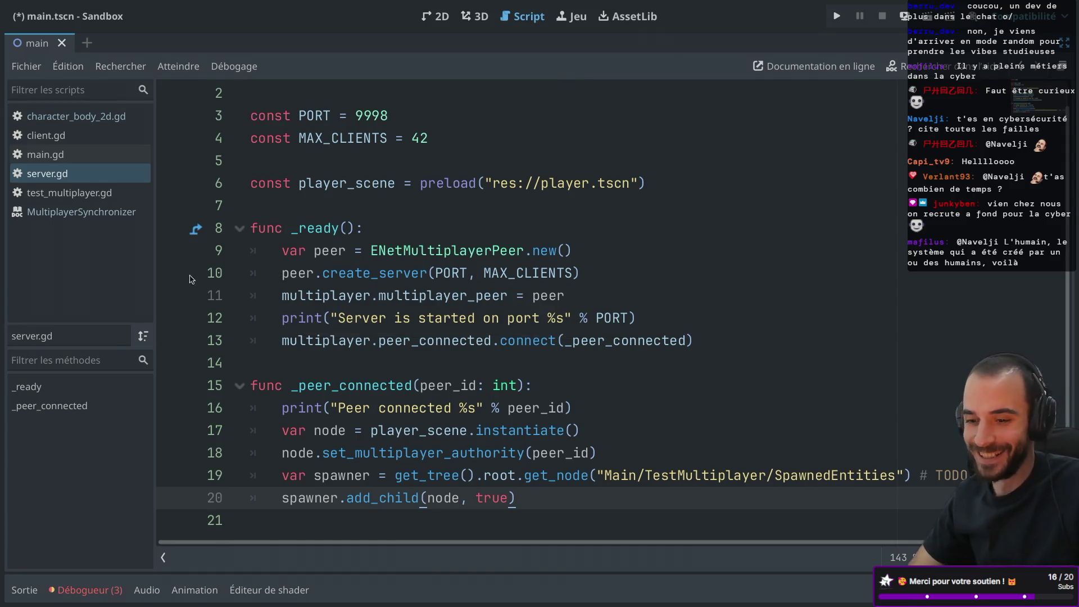
# - Toggle the side docks on and off while adjusting the script list and Scene dock widths
pyautogui.moveTo(155, 268); pyautogui.dragTo(200, 268)
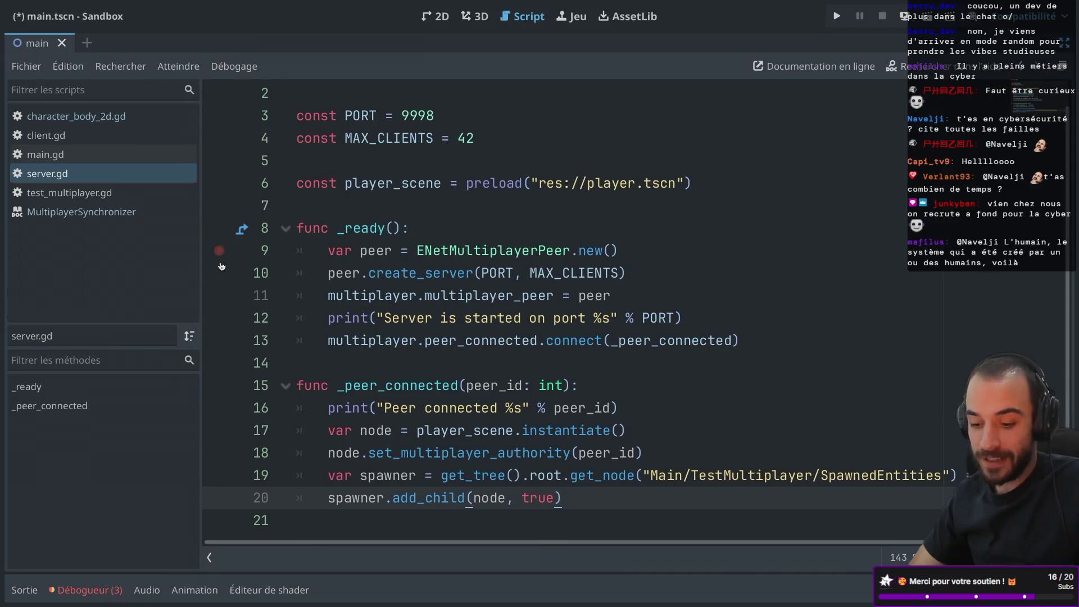
pyautogui.hotkey('ctrl', 'shift', 'F11')
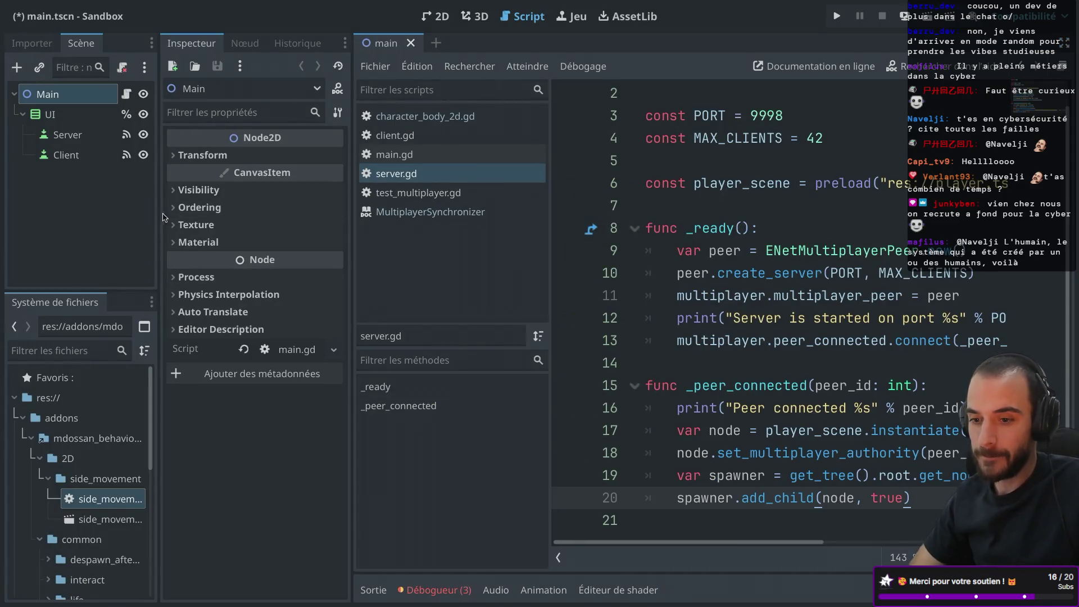
pyautogui.moveTo(160, 212); pyautogui.dragTo(198, 213)
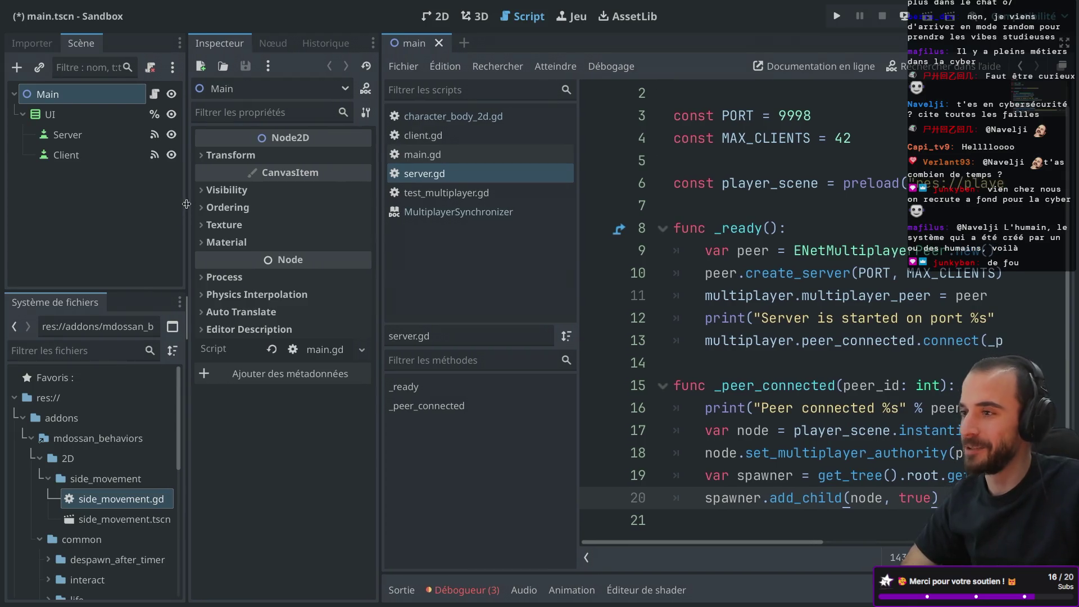
pyautogui.hotkey('ctrl', 'shift', 'F11')
pyautogui.hotkey('ctrl', 'shift', 'F11')
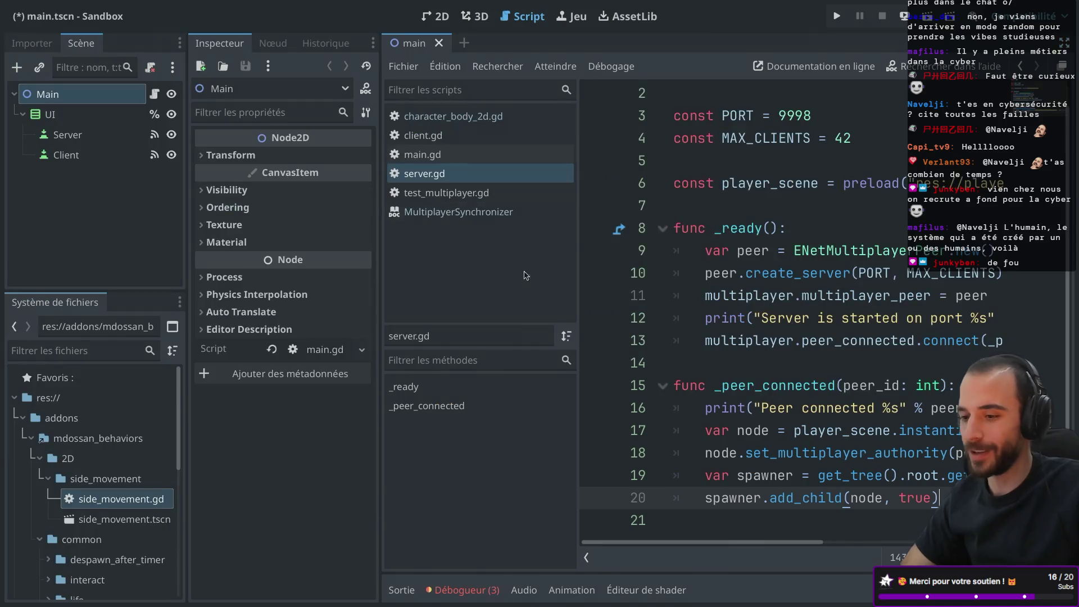
pyautogui.moveTo(578, 222); pyautogui.dragTo(555, 222)
pyautogui.hotkey('ctrl', 'shift', 'F11')
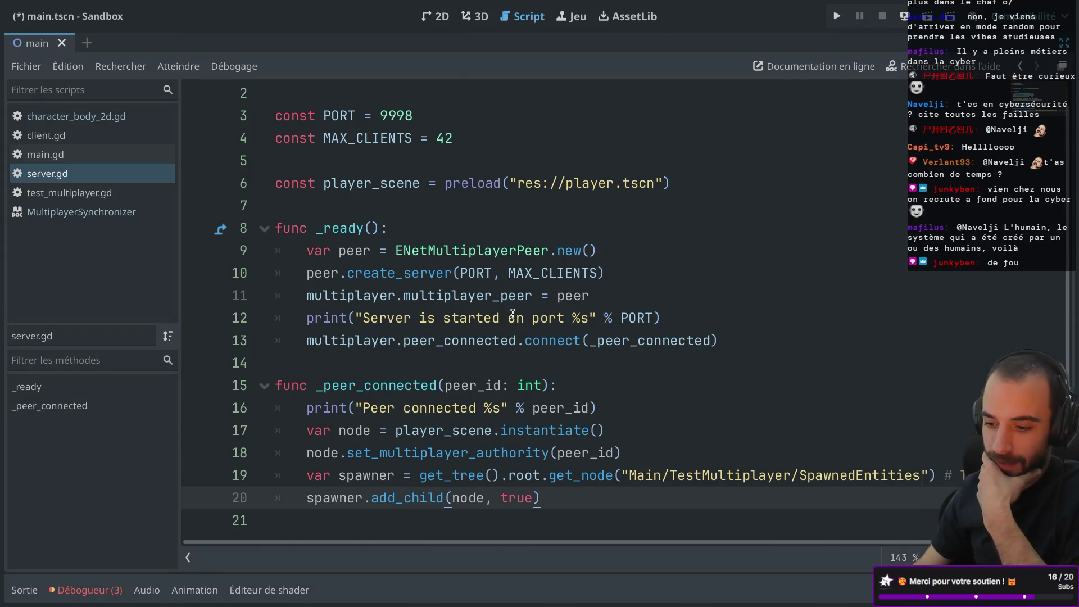
# - Move to the desktop holding the Godot multiplayer documentation in Safari
pyautogui.hscroll(2, 697, 366)
pyautogui.hscroll(-2, 705, 383)
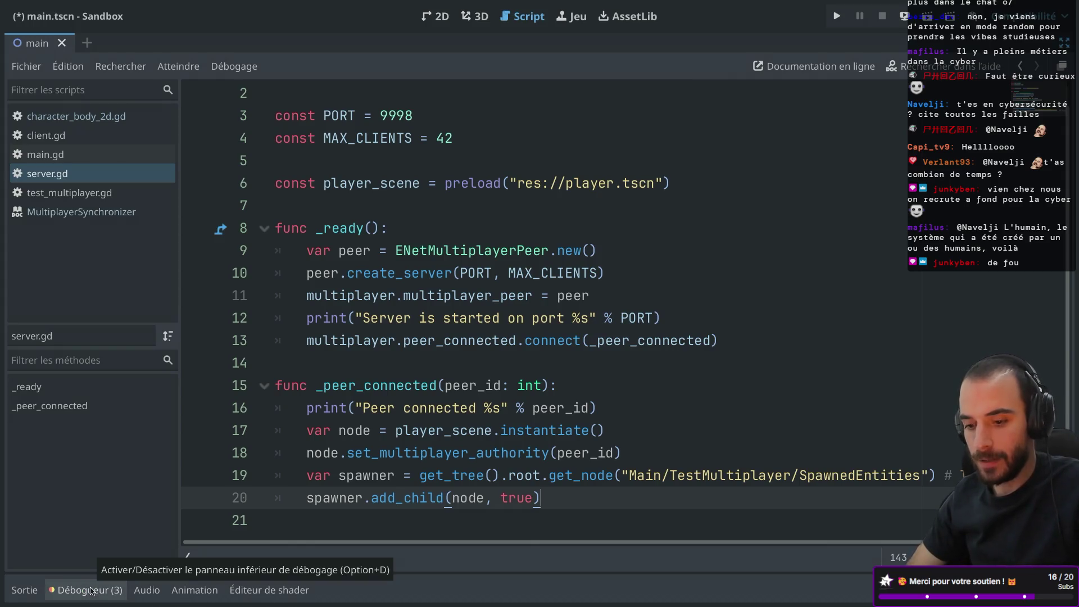
pyautogui.hotkey('ctrl', 'Right')
pyautogui.hotkey('ctrl', 'Right')
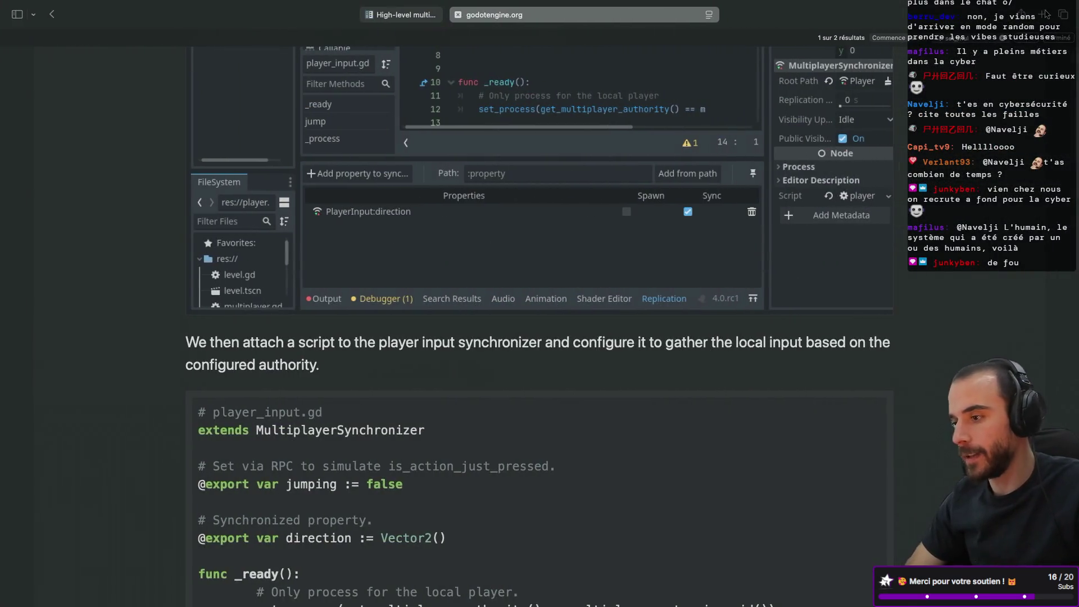
pyautogui.press('super+t')
pyautogui.write('godot')
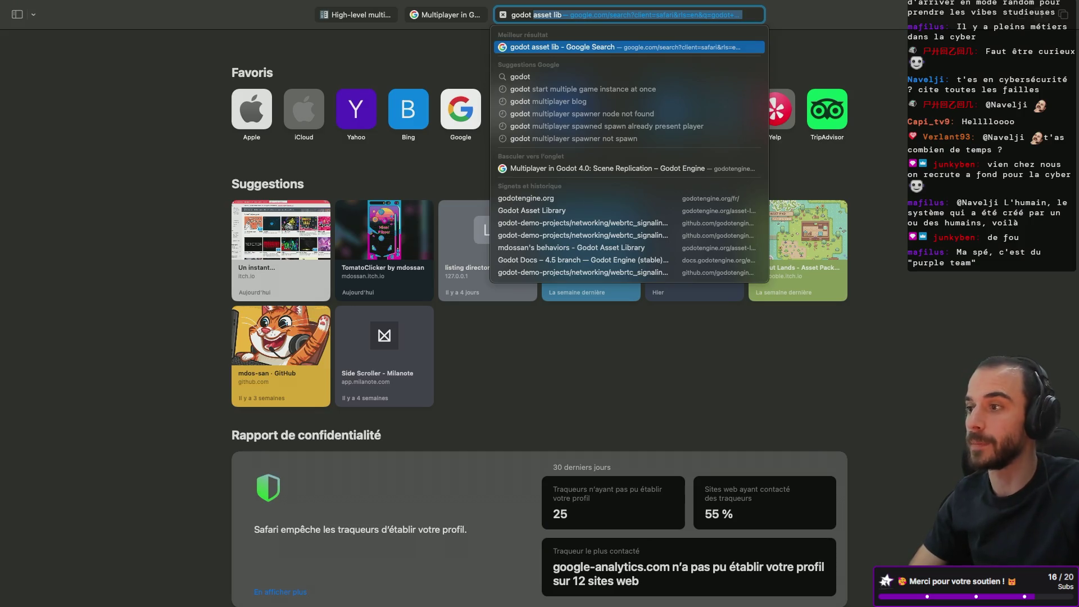
pyautogui.press('Escape')
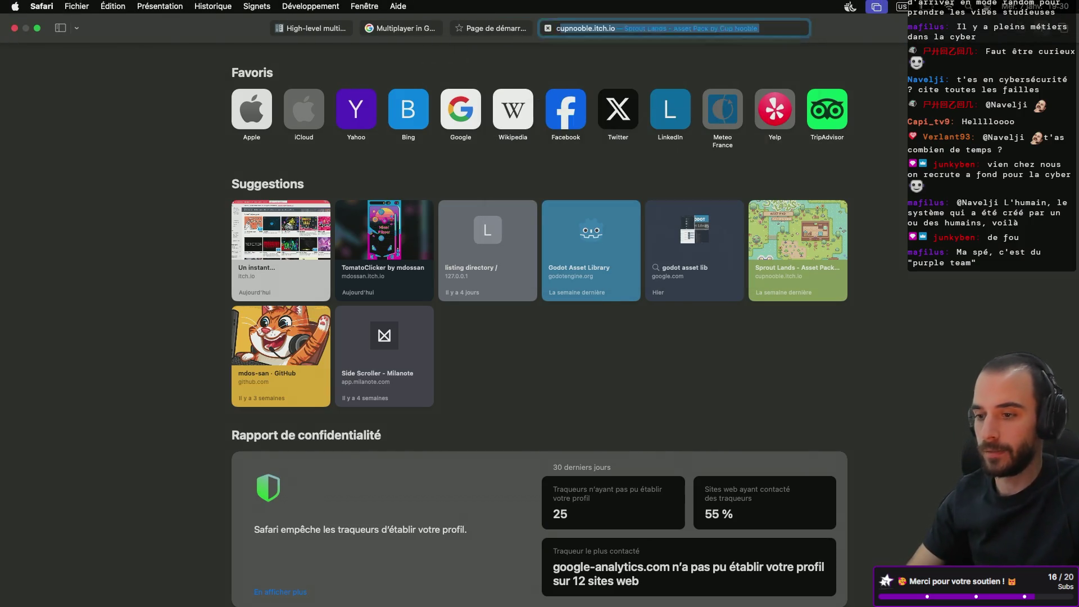
pyautogui.write('cyber p')
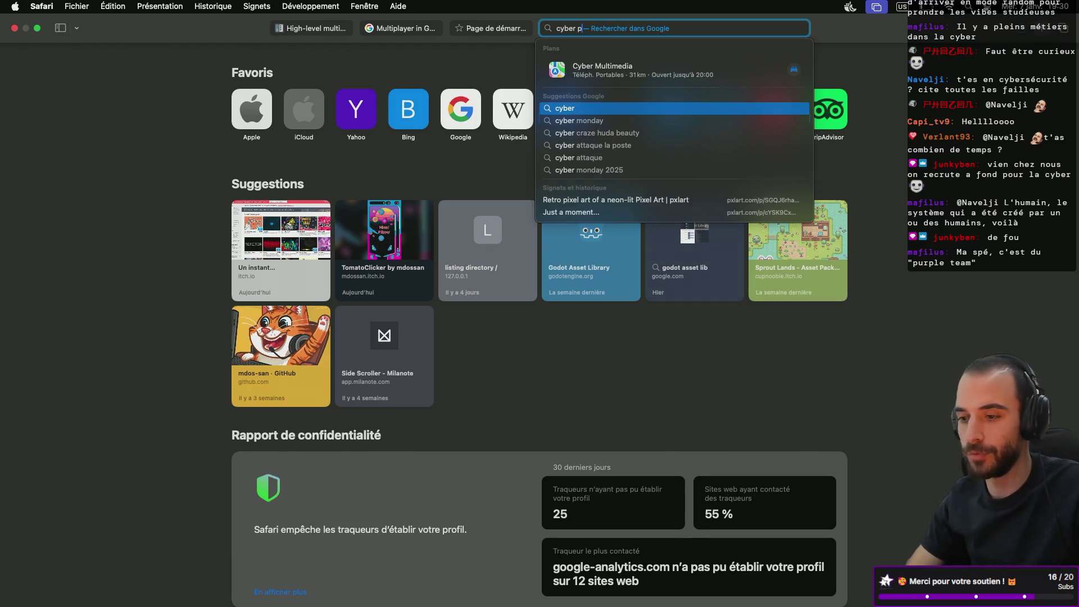
pyautogui.write('urple team')
pyautogui.press('Return')
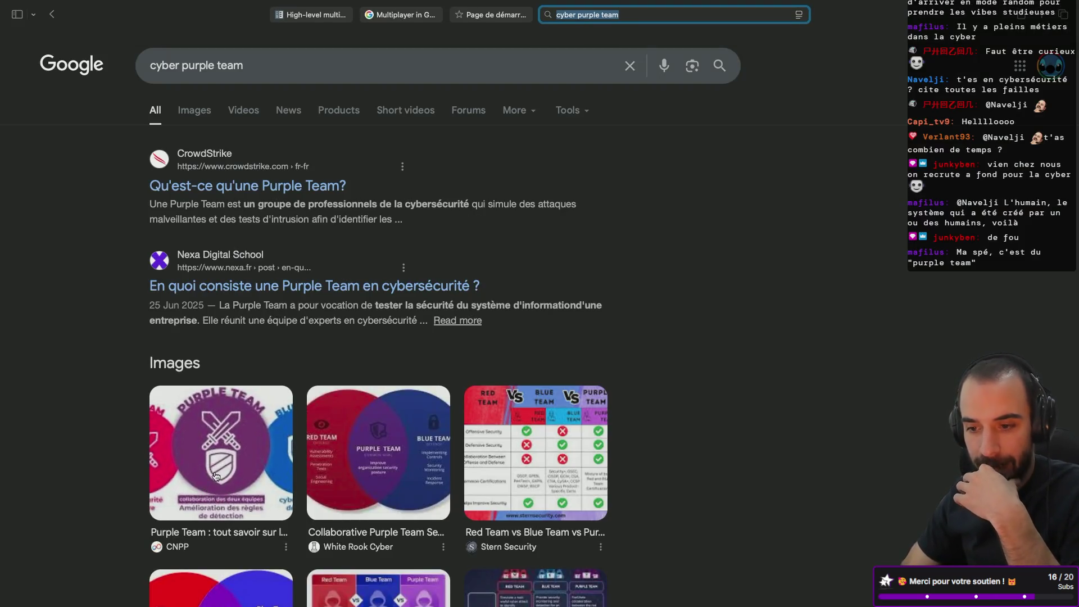
pyautogui.click(261, 448)
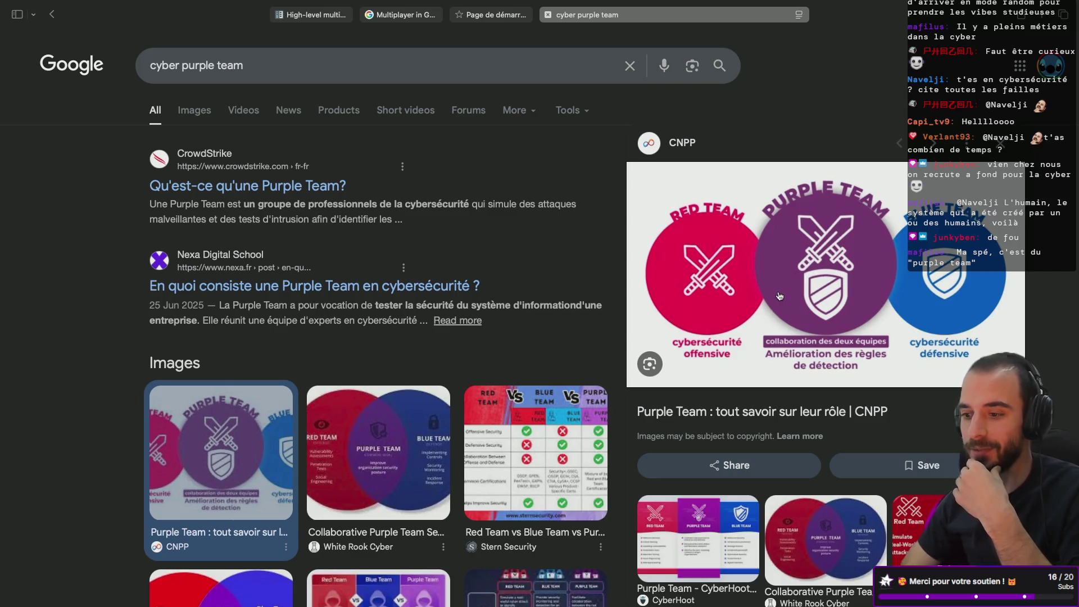
pyautogui.scroll(-1, 401, 304)
pyautogui.scroll(-6, 402, 304)
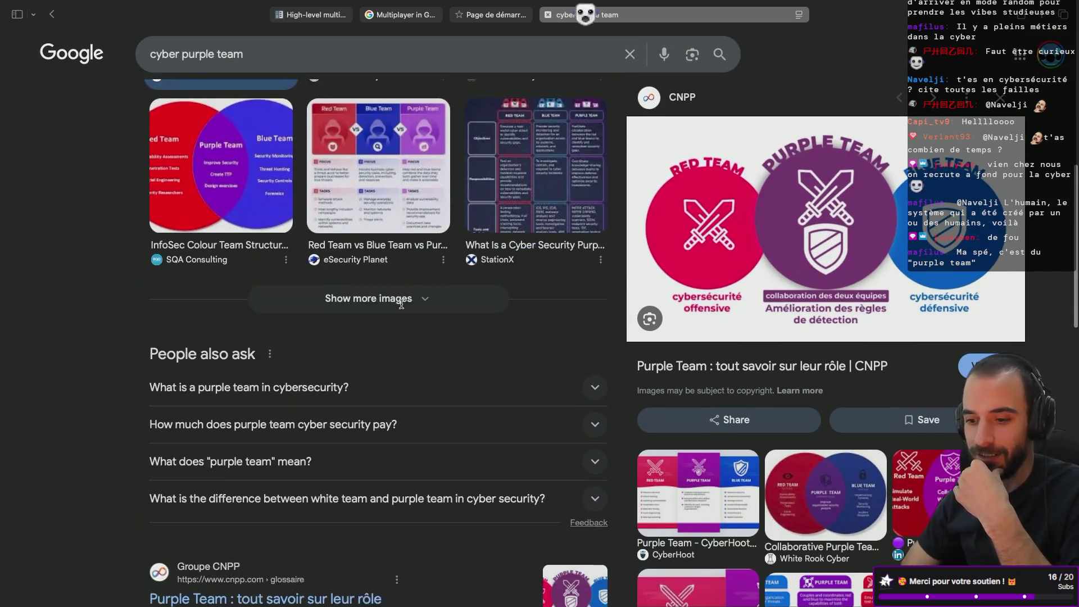
pyautogui.scroll(2, 387, 270)
pyautogui.click(379, 250)
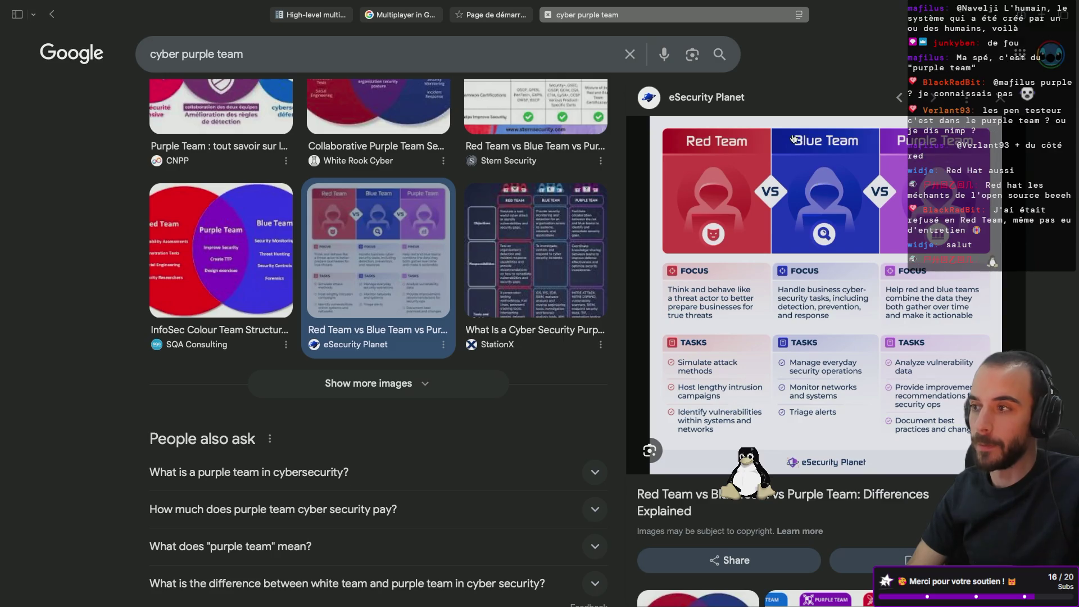
pyautogui.click(548, 15)
pyautogui.click(503, 14)
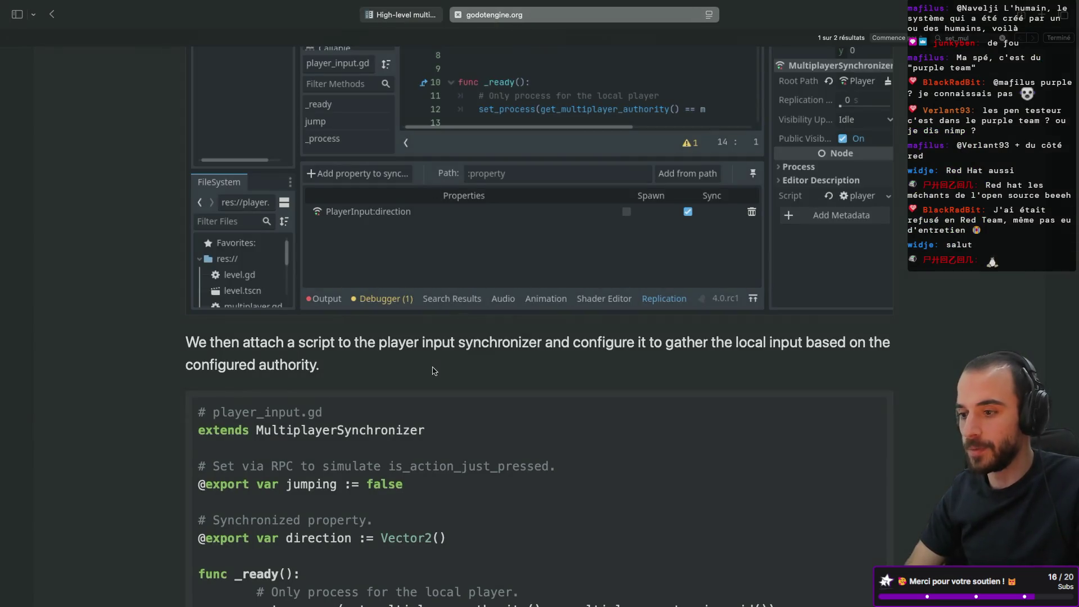
# - Read Spawning players through the player_input.gd and player.gd samples and the server synchronizer explanation
pyautogui.scroll(5, 432, 371)
pyautogui.scroll(7, 433, 371)
pyautogui.scroll(-8, 433, 371)
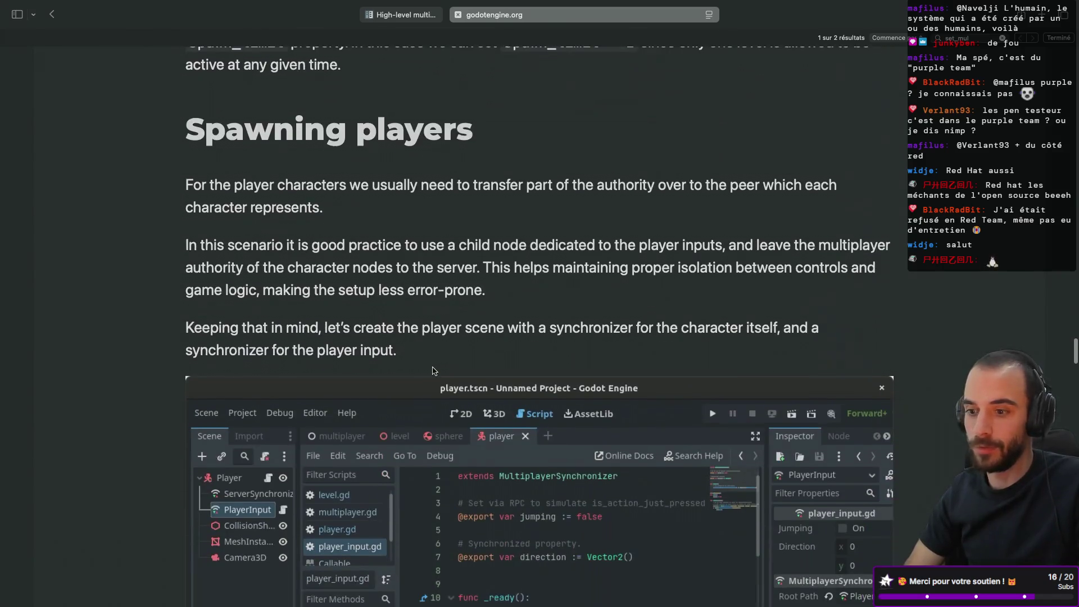
pyautogui.scroll(5, 408, 477)
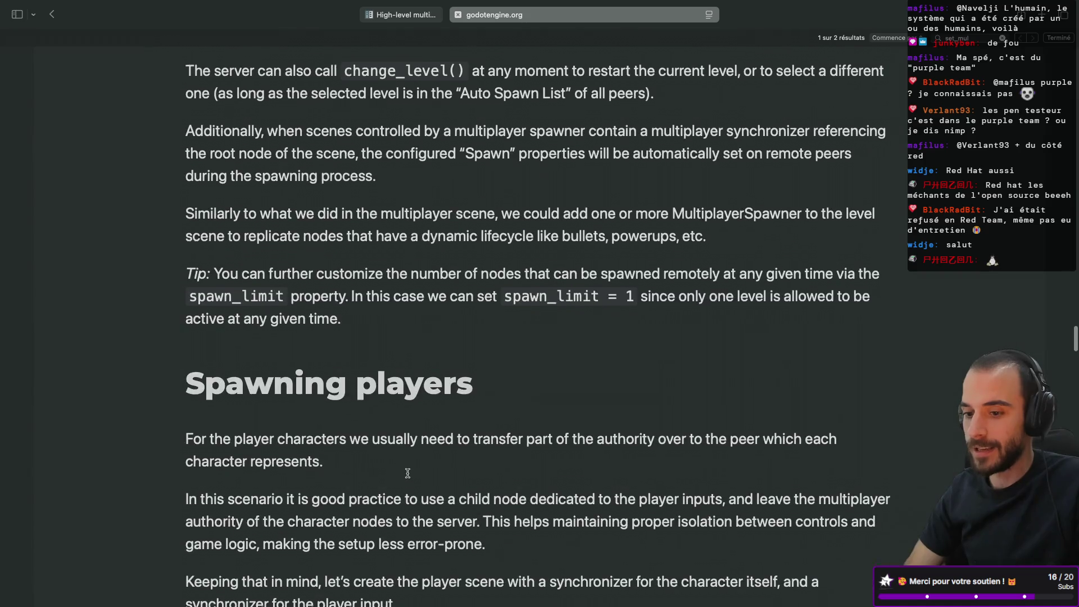
pyautogui.scroll(-5, 408, 477)
pyautogui.scroll(-10, 408, 477)
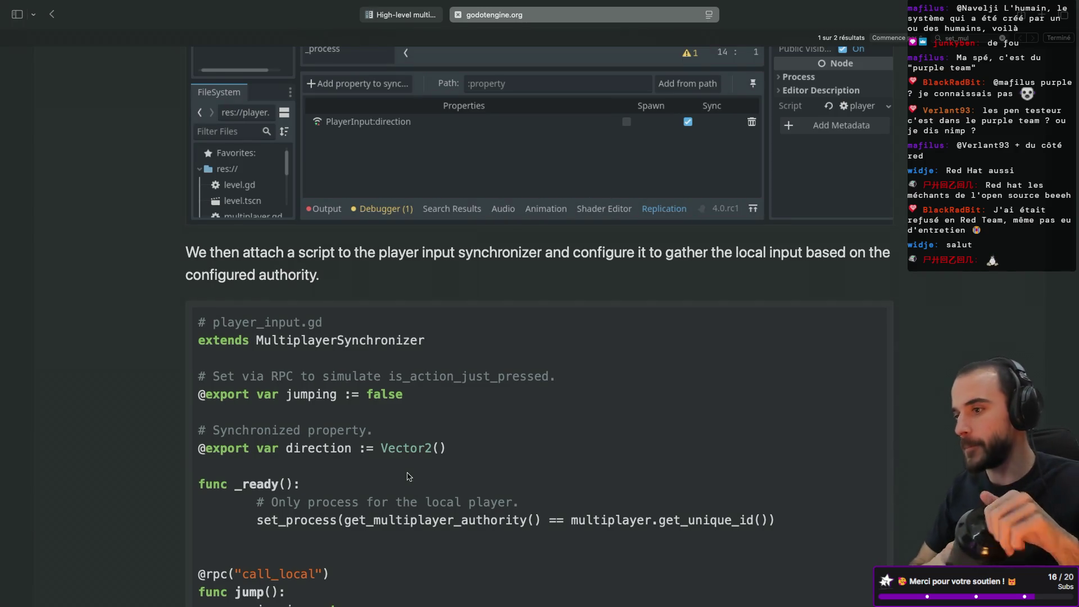
pyautogui.scroll(-3, 554, 349)
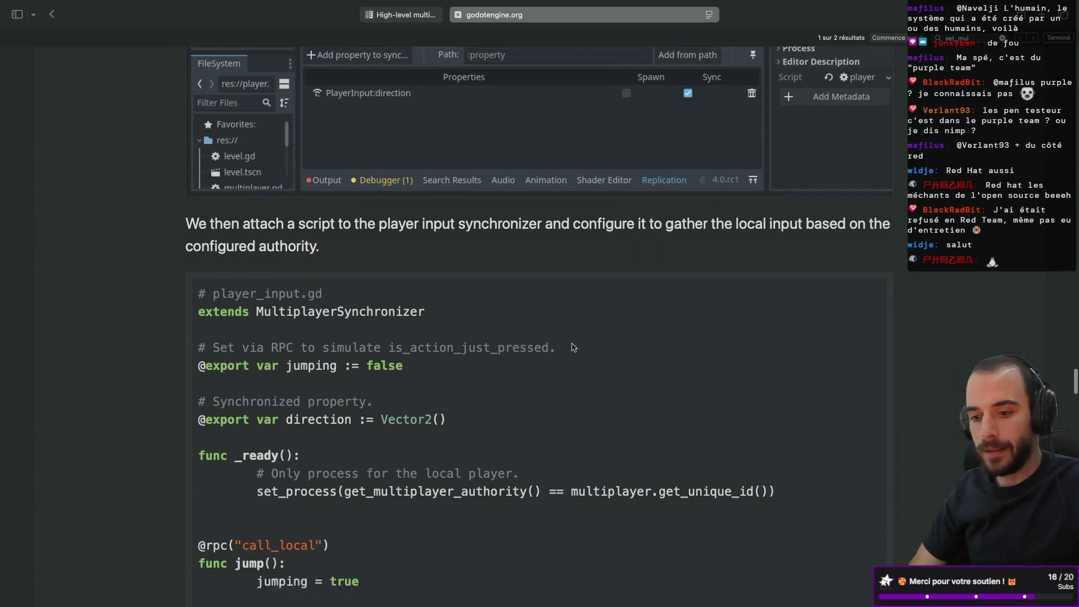
pyautogui.scroll(-5, 574, 347)
pyautogui.scroll(3, 573, 347)
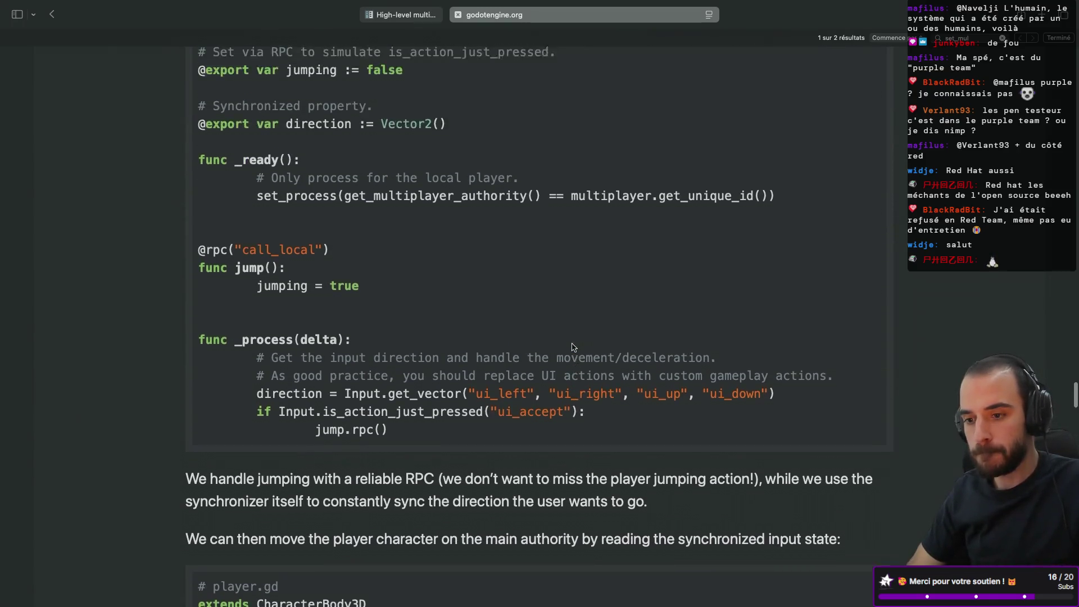
pyautogui.scroll(-2, 466, 352)
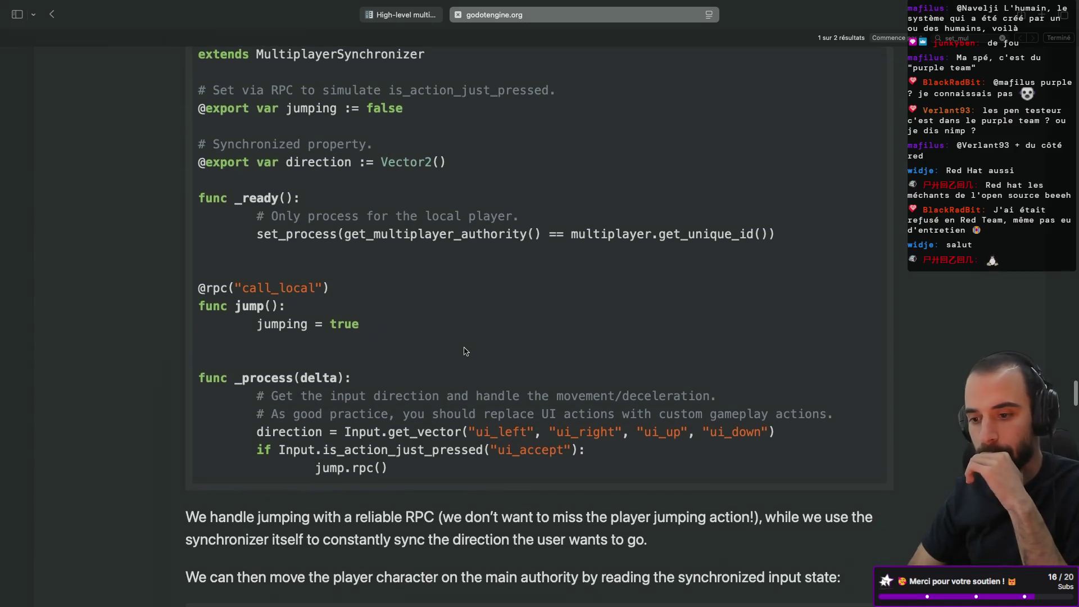
pyautogui.scroll(-1, 465, 352)
pyautogui.scroll(-1, 466, 352)
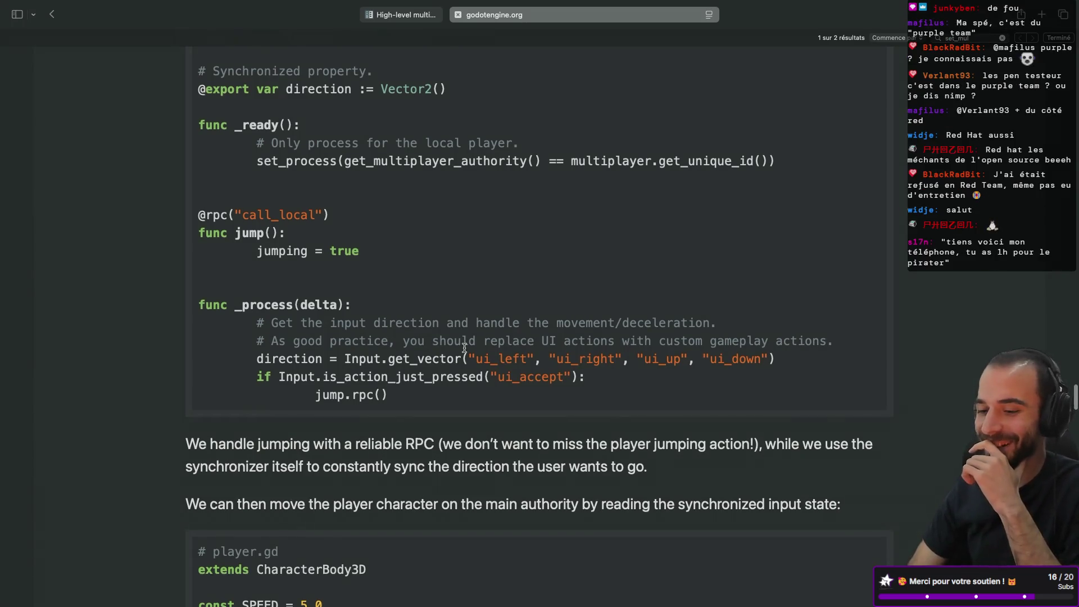
pyautogui.scroll(-4, 465, 348)
pyautogui.scroll(-5, 464, 348)
pyautogui.scroll(-10, 465, 351)
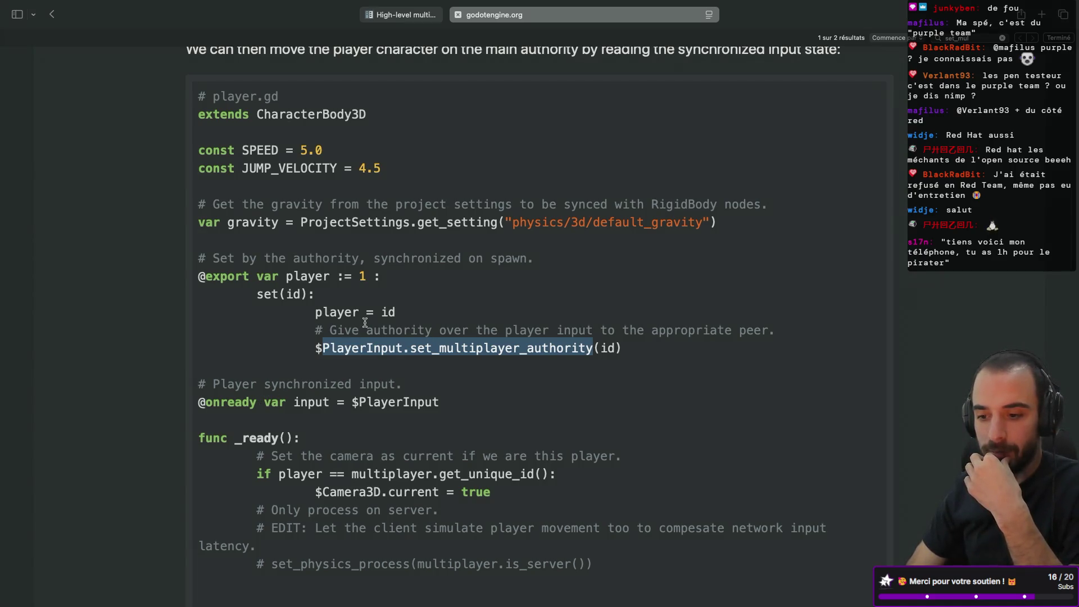
pyautogui.scroll(-1, 294, 381)
pyautogui.scroll(-3, 365, 322)
pyautogui.scroll(-9, 365, 323)
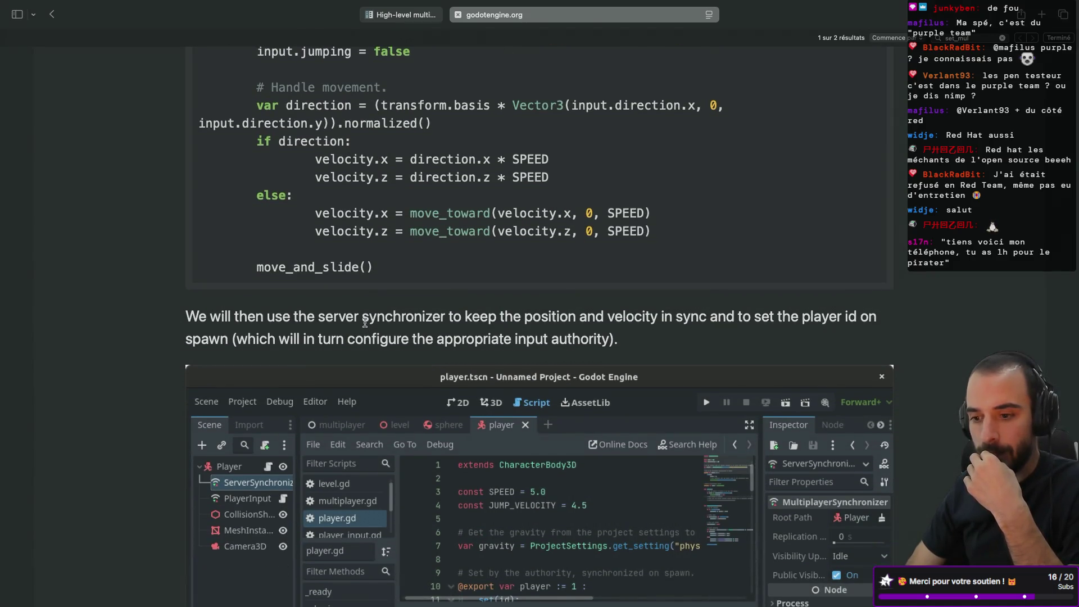
pyautogui.press('super+t')
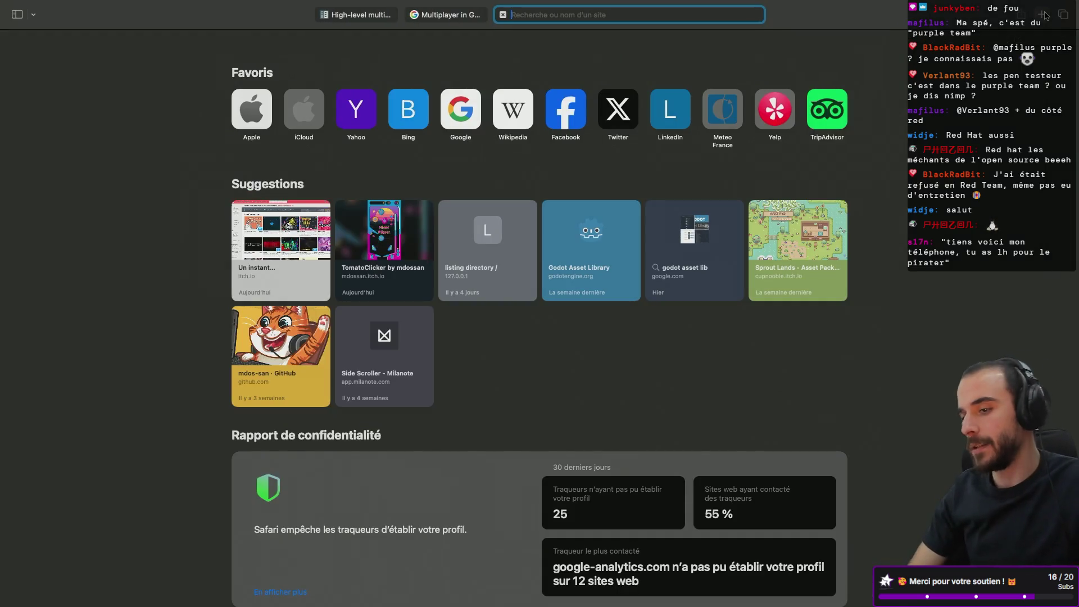
# - Search 'godot mult spawner with diferent authority' and open the 'MultiplayerSpawner and Authority question(s)' forum thread
pyautogui.write('godot mult')
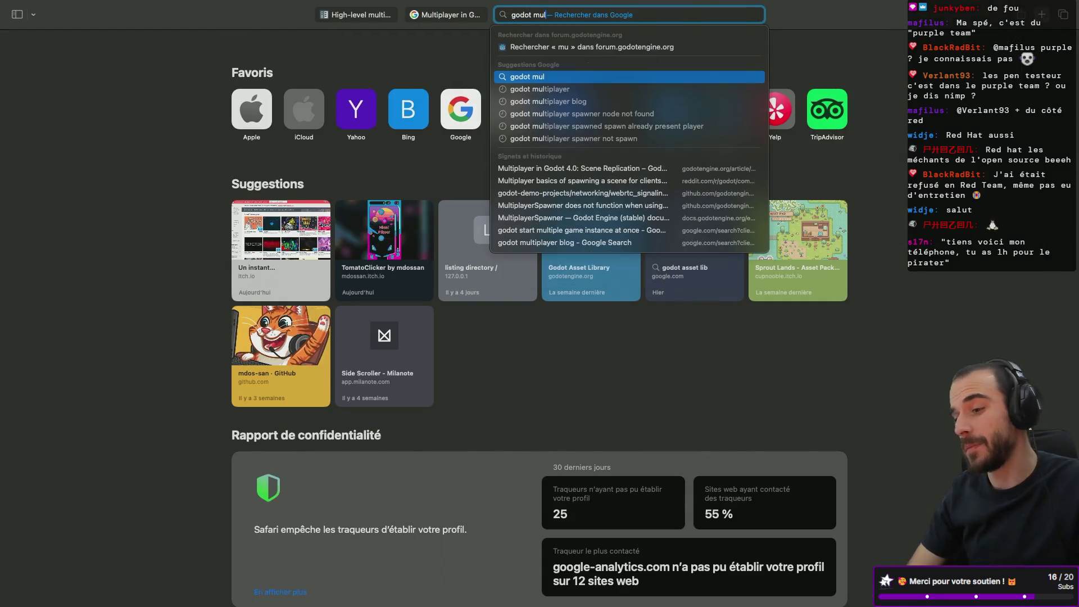
pyautogui.write(' sp')
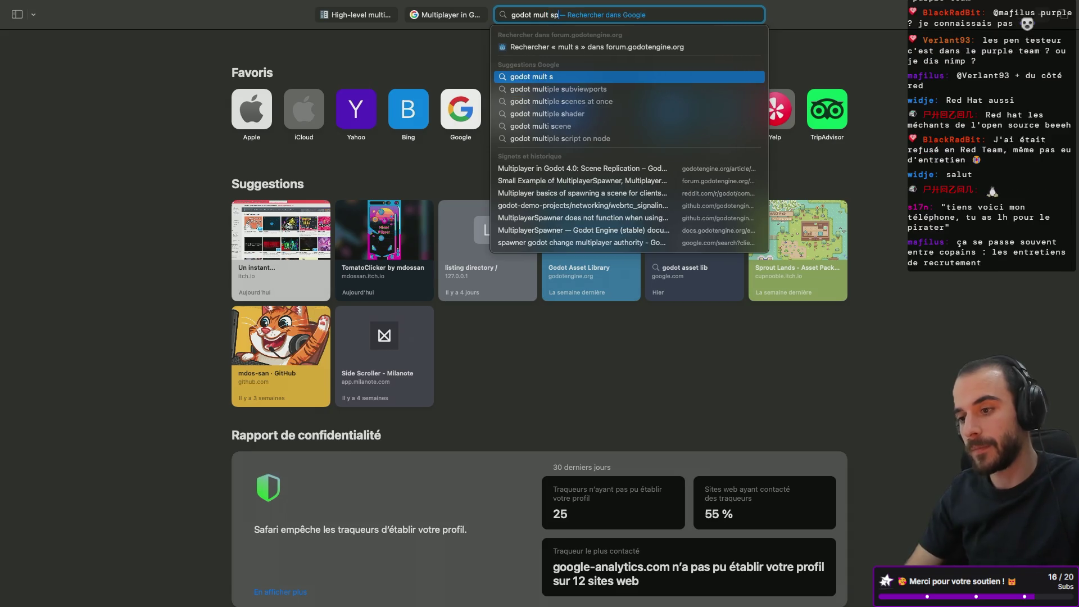
pyautogui.write('awner with ')
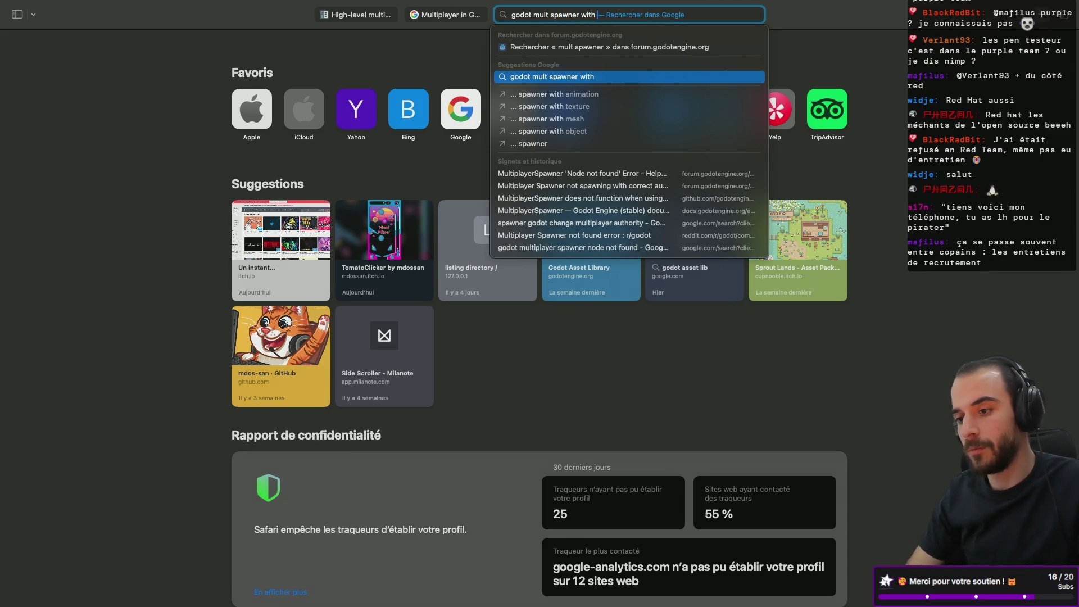
pyautogui.write('diferen')
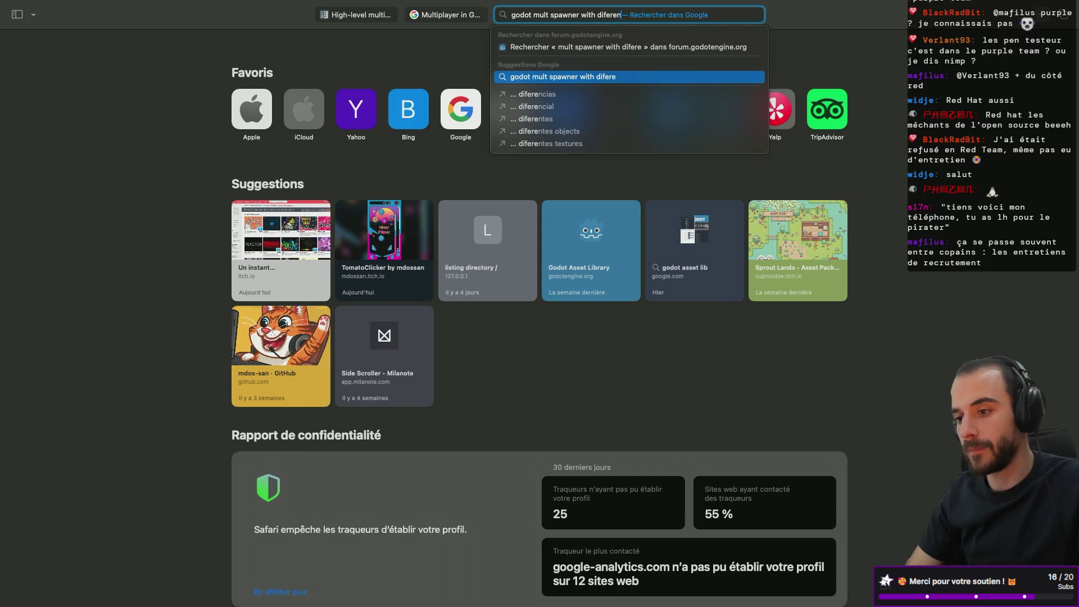
pyautogui.write('t authority')
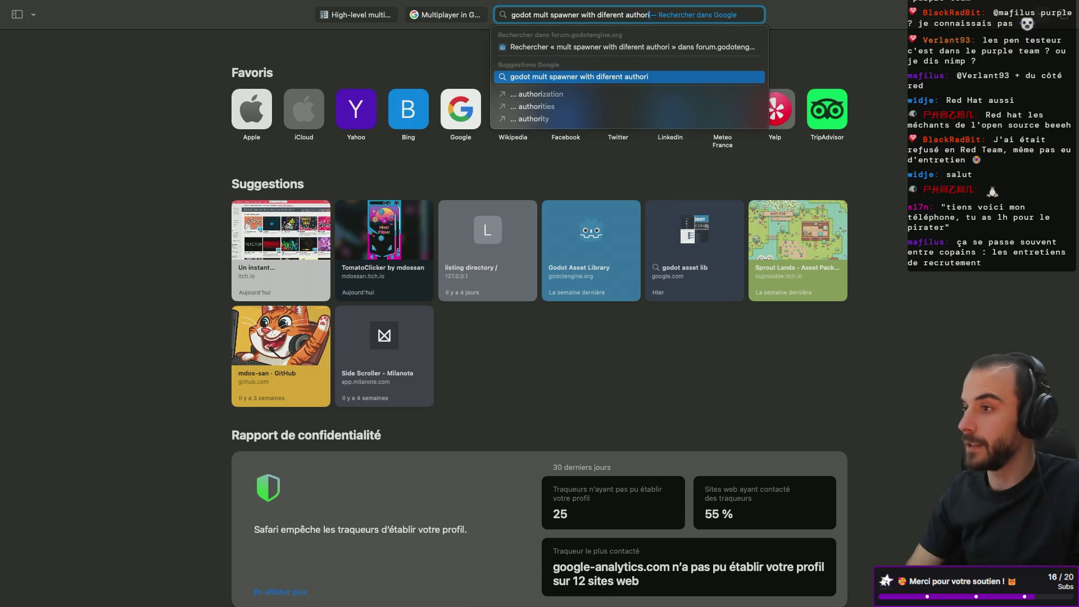
pyautogui.press('Return')
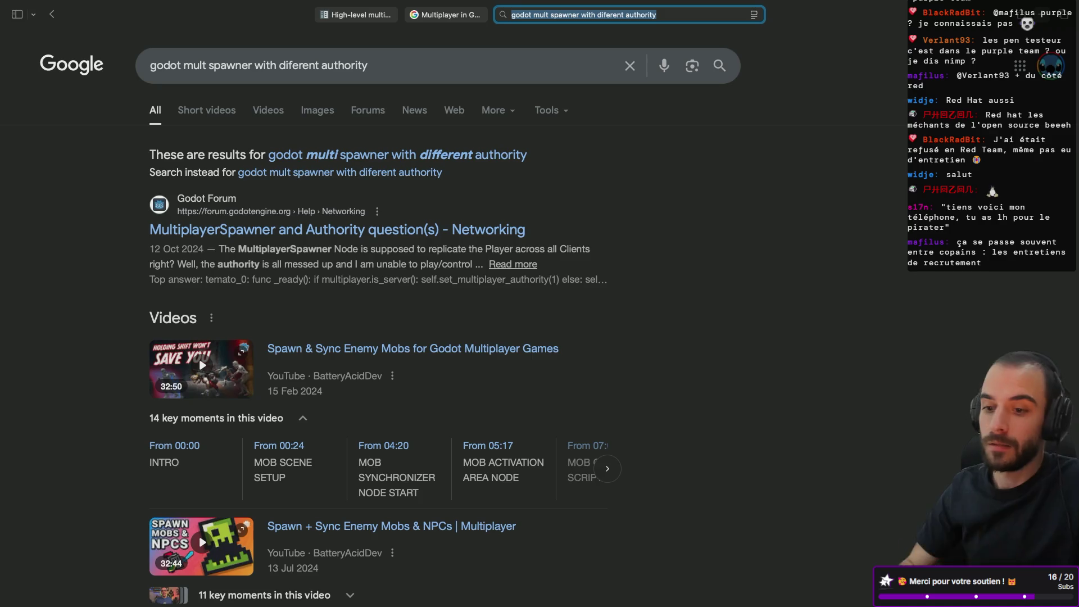
pyautogui.click(380, 232)
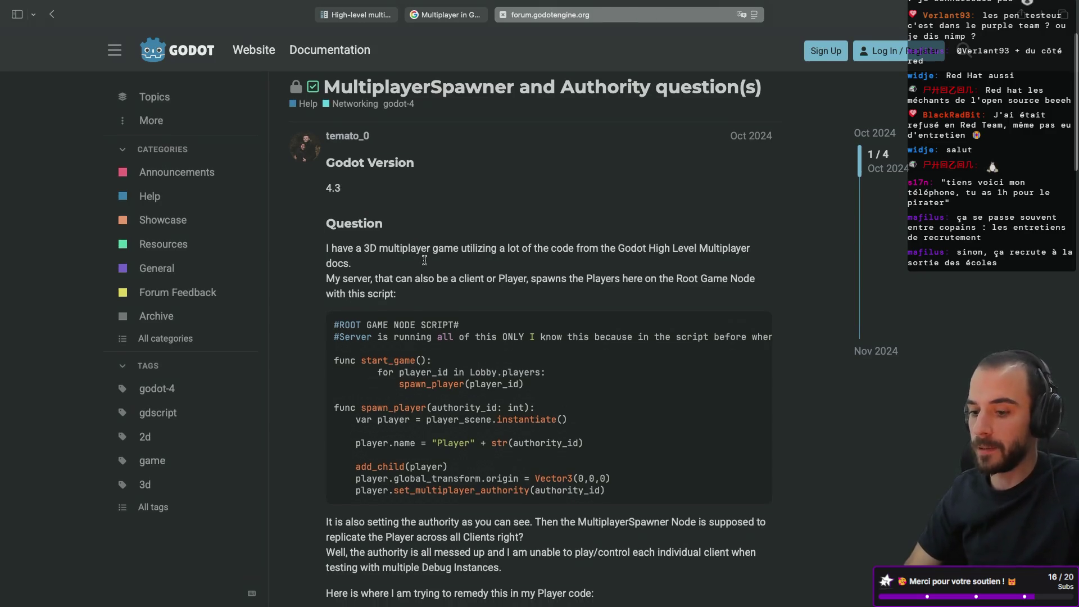
# - Read the thread's spawn_player and set_multiplayer_authority code, then return to the Godot editor
pyautogui.scroll(-3, 425, 258)
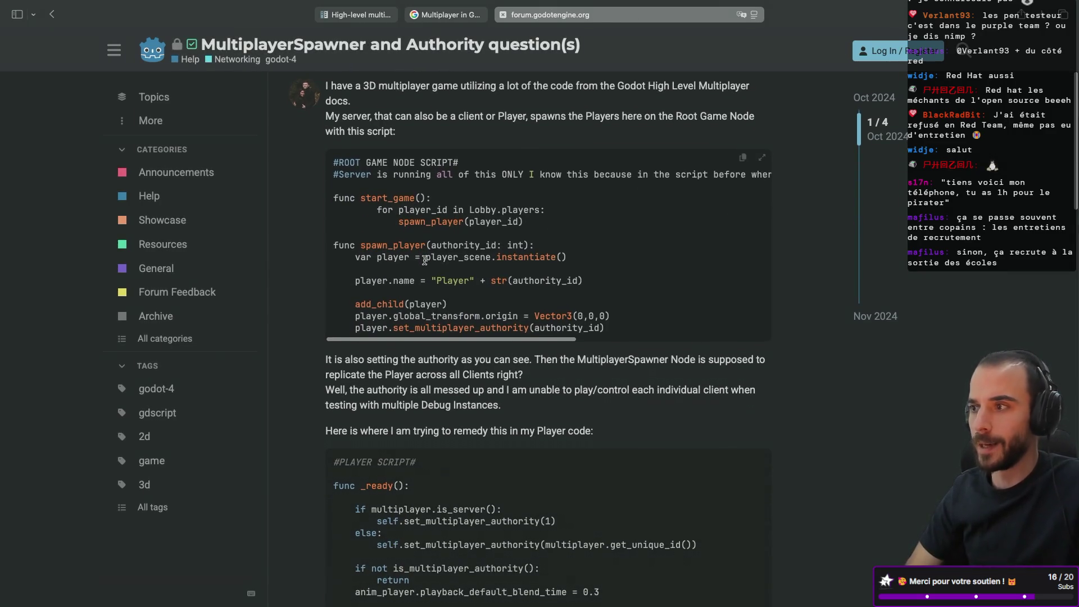
pyautogui.scroll(-1, 424, 260)
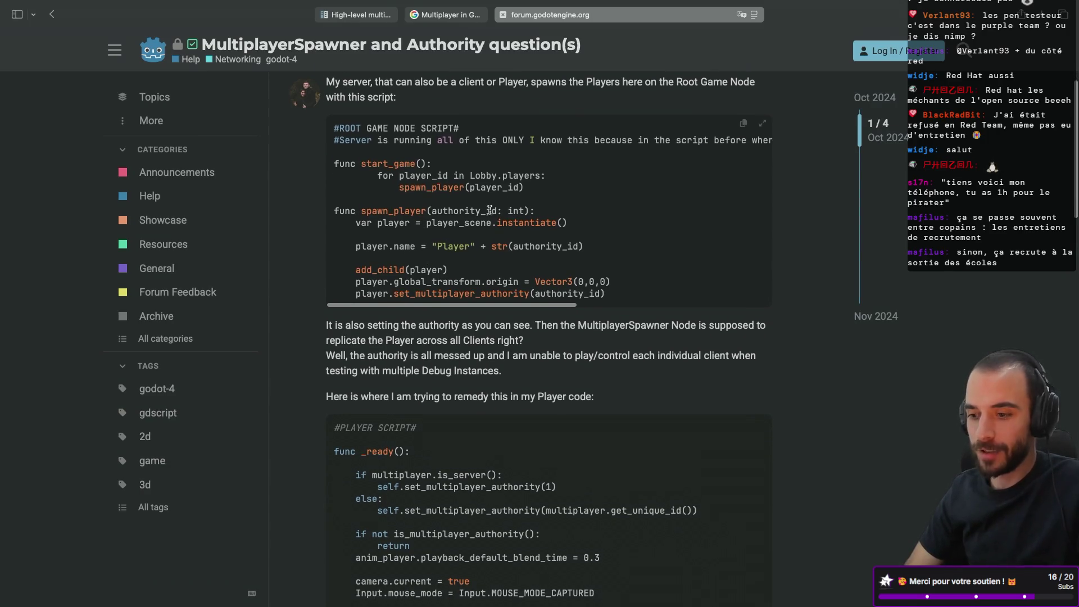
pyautogui.scroll(3, 515, 201)
pyautogui.scroll(-3, 544, 236)
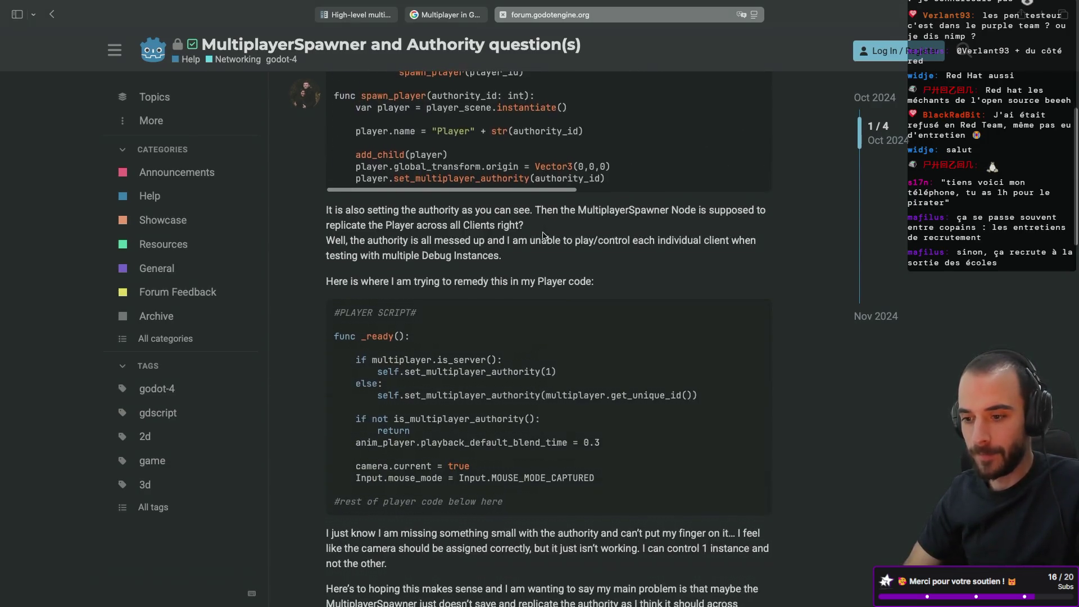
pyautogui.scroll(1, 545, 236)
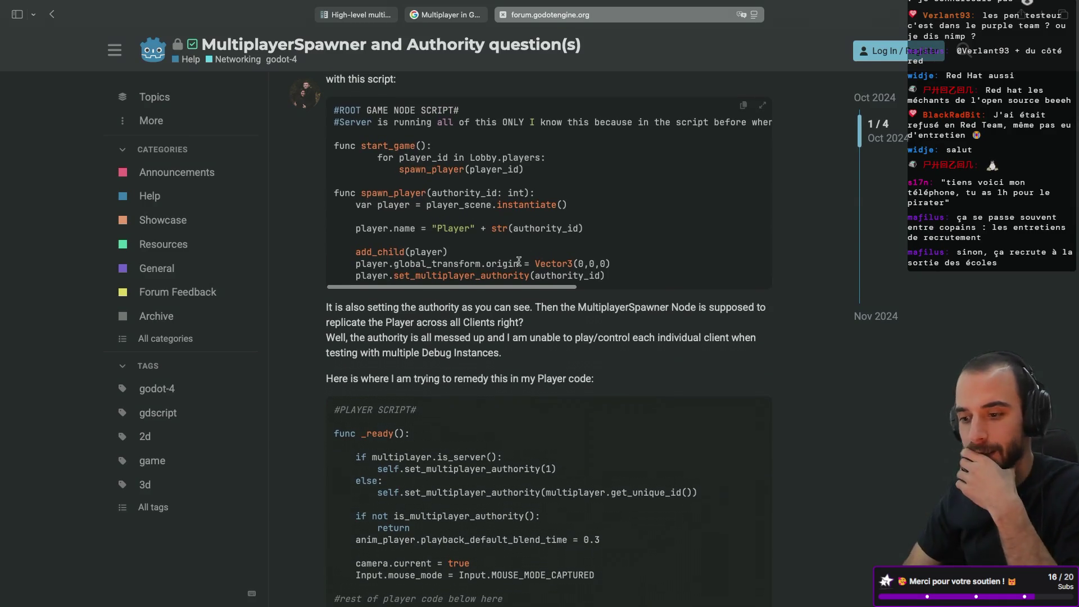
pyautogui.scroll(-2, 519, 260)
pyautogui.scroll(3, 494, 203)
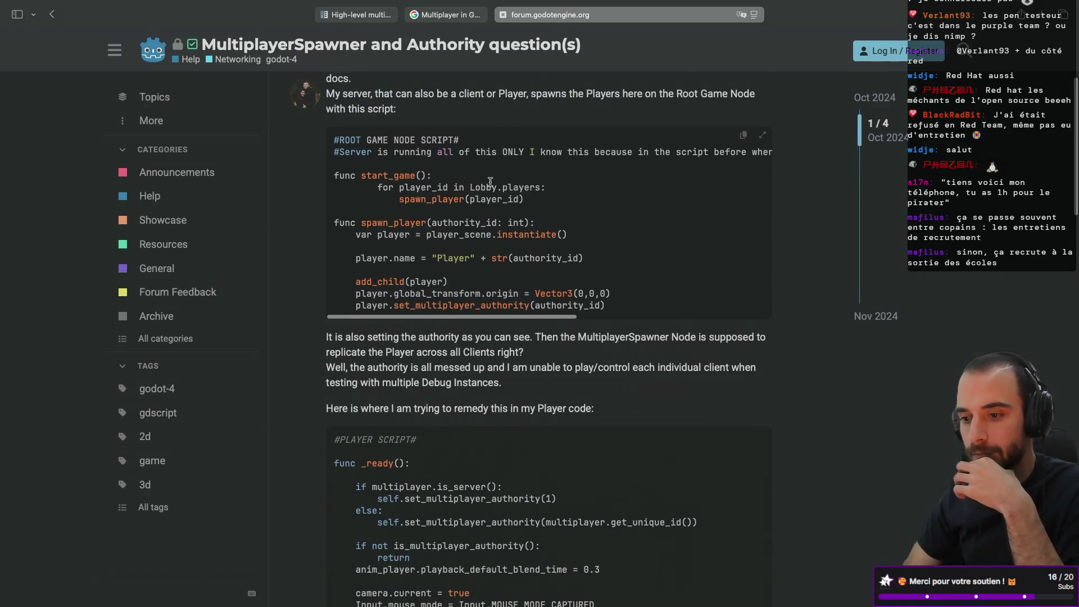
pyautogui.scroll(-2, 490, 181)
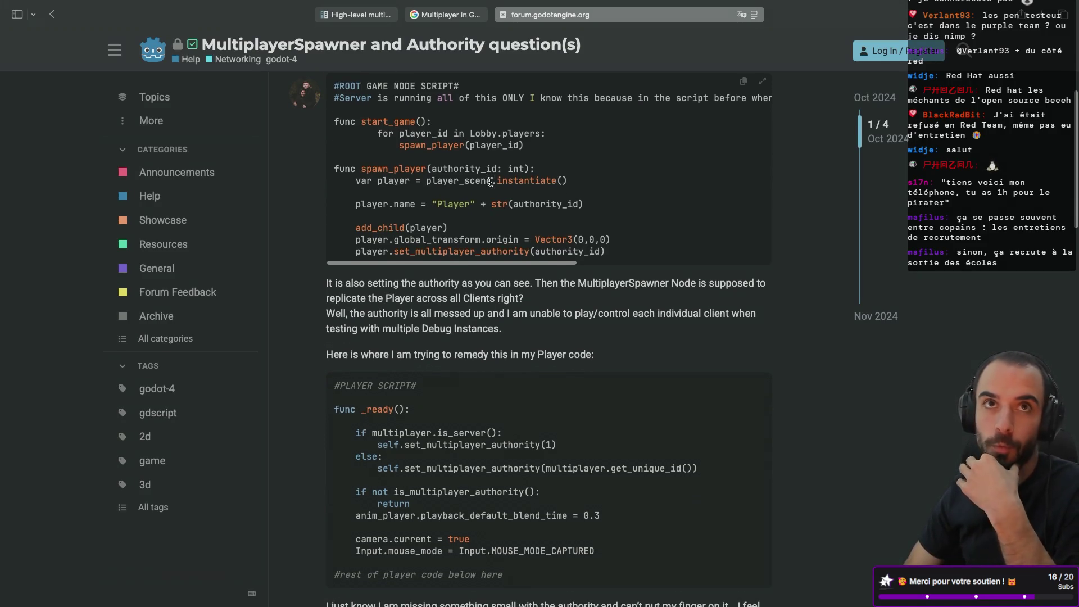
pyautogui.scroll(-1, 490, 182)
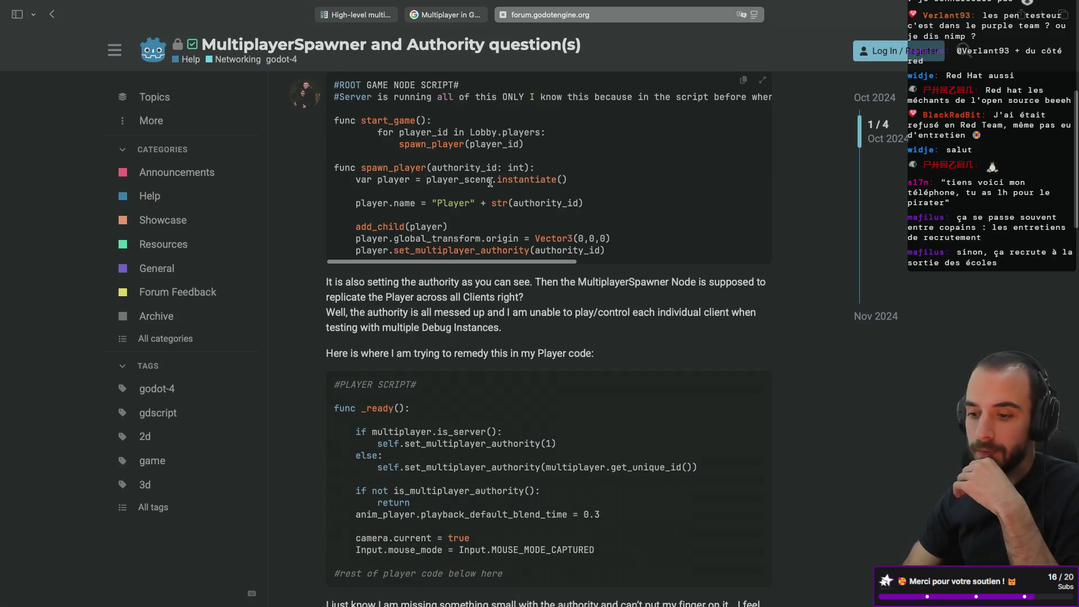
pyautogui.scroll(5, 490, 182)
pyautogui.scroll(-5, 490, 186)
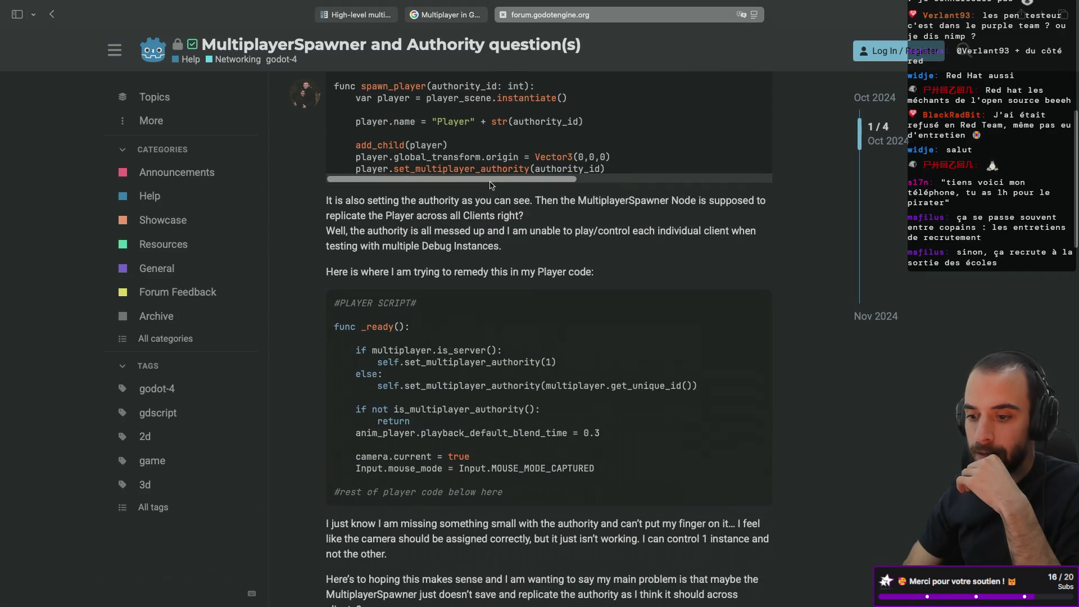
pyautogui.scroll(4, 490, 185)
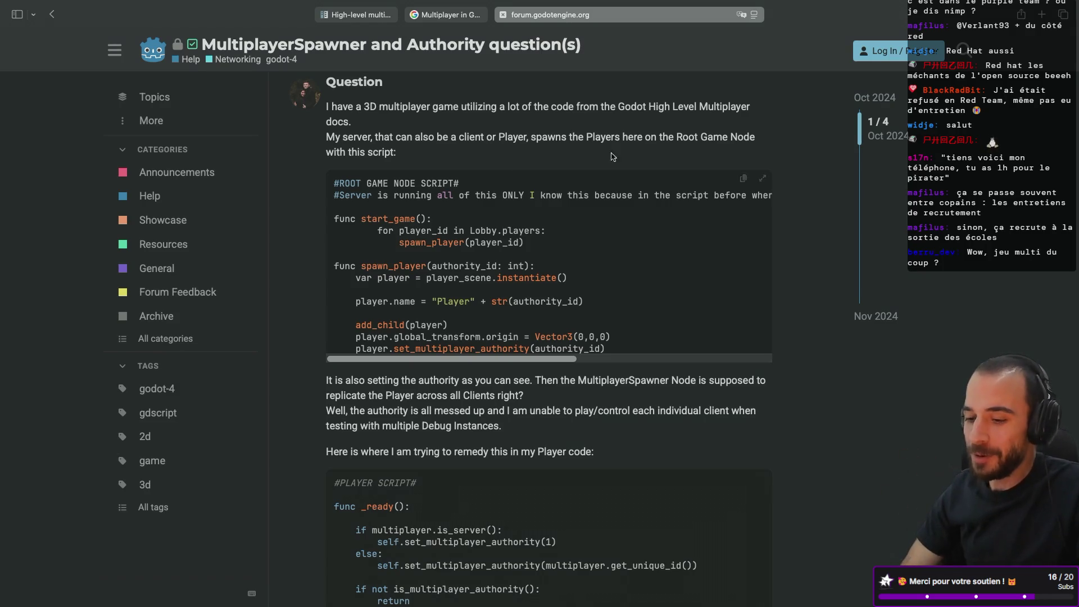
pyautogui.hotkey('ctrl', 'Left')
pyautogui.hotkey('ctrl', 'Left')
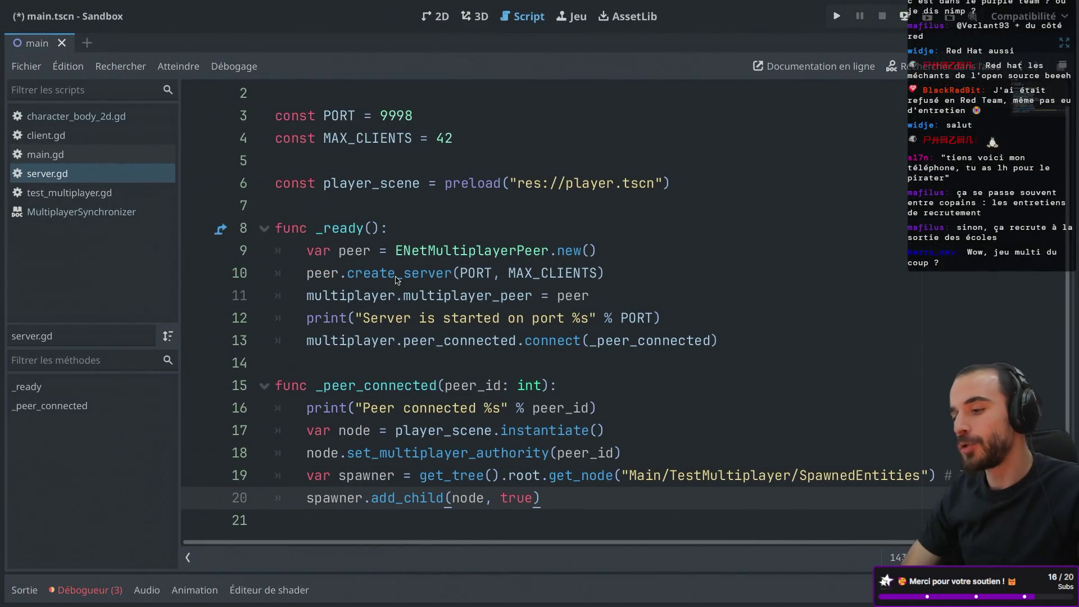
# - Run Sandbox, start the server in one window and a client in the other, then move the player
pyautogui.click(837, 18)
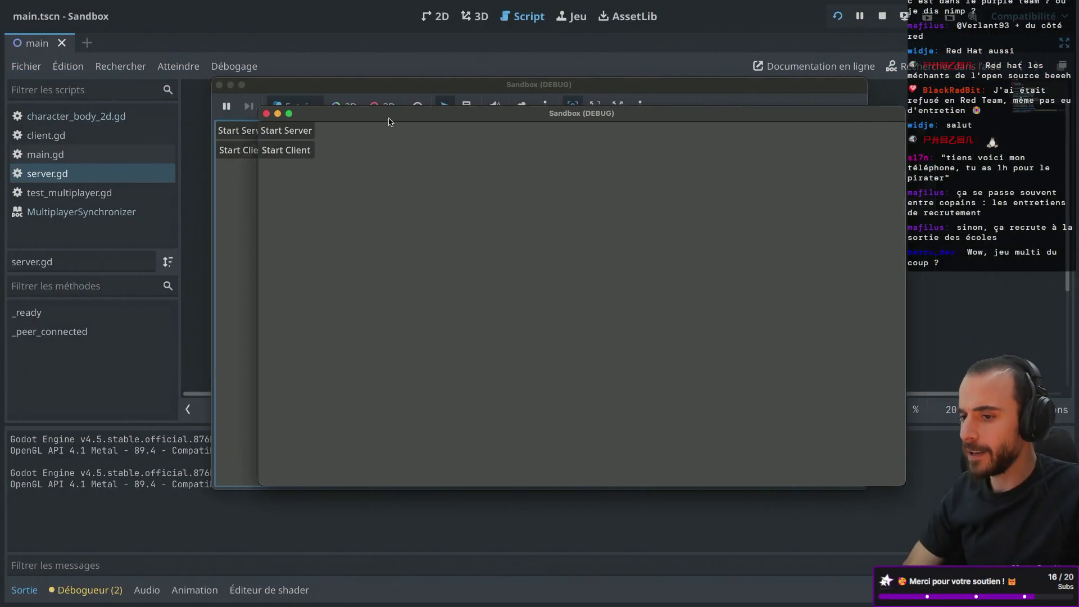
pyautogui.click(248, 138)
pyautogui.click(899, 246)
pyautogui.click(403, 173)
pyautogui.press('Right')
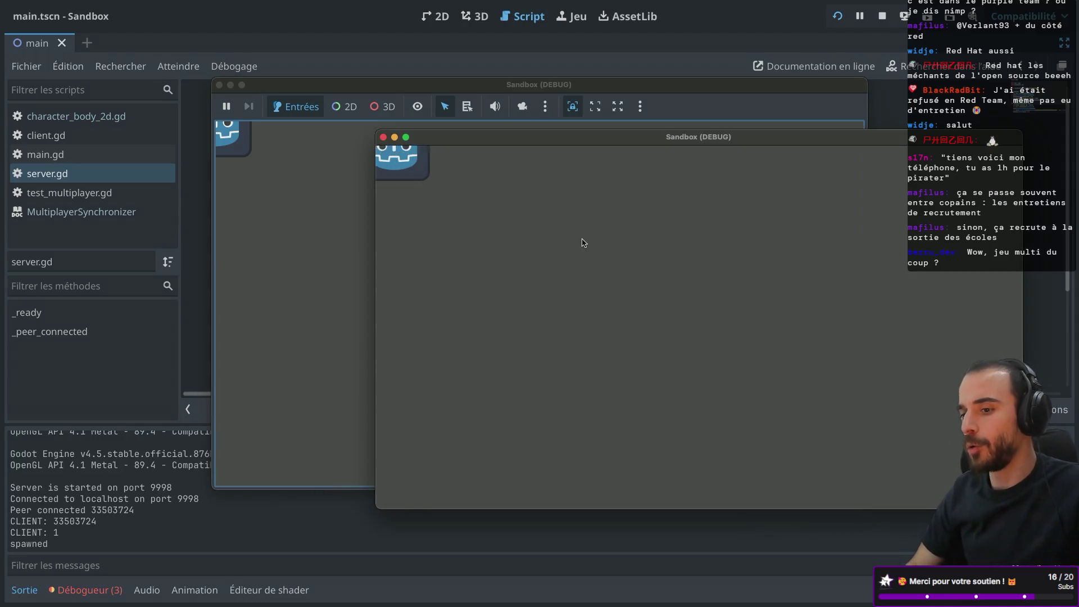
pyautogui.press('Left')
pyautogui.press('Right')
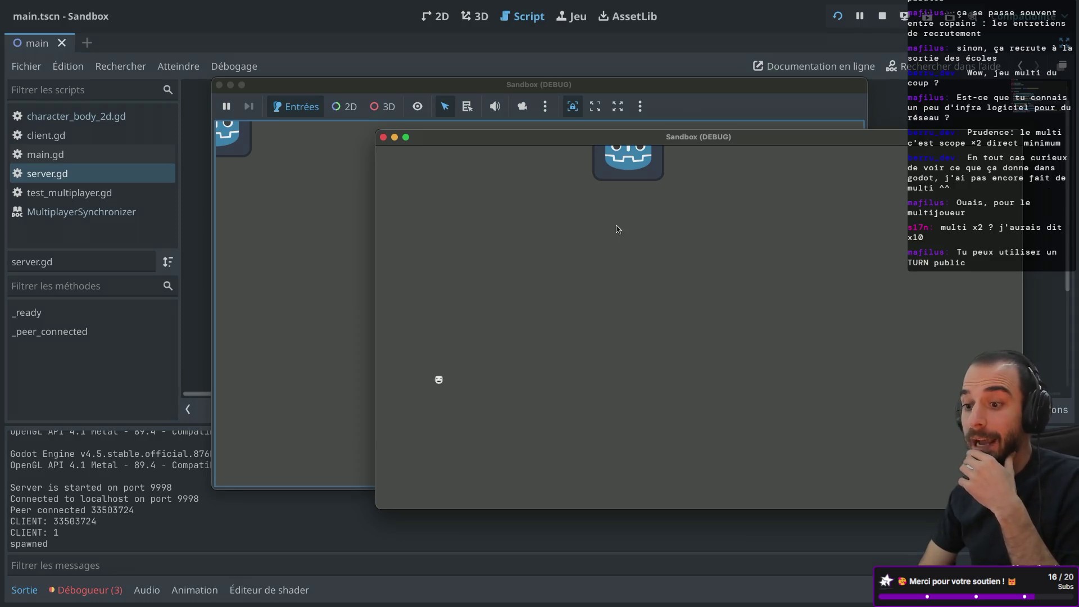
# - Leave the running client game and move to the browser desktop
pyautogui.hotkey('ctrl', 'Right')
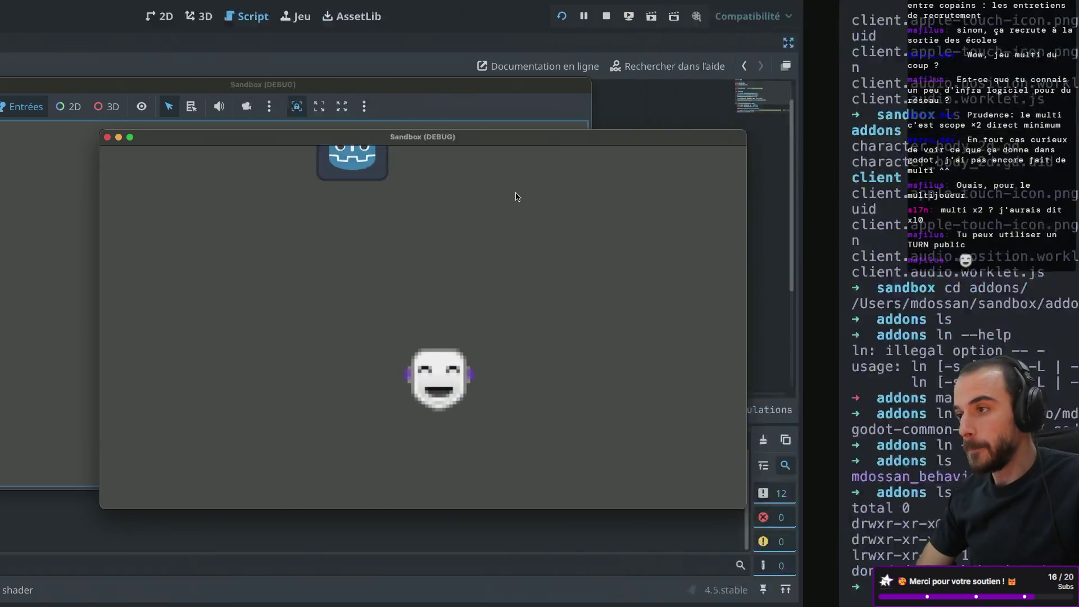
# - Search Google for 'stun' in a new tab, then begin 'public turn server' in another new tab
pyautogui.hotkey('ctrl', 'Right')
pyautogui.click(1044, 16)
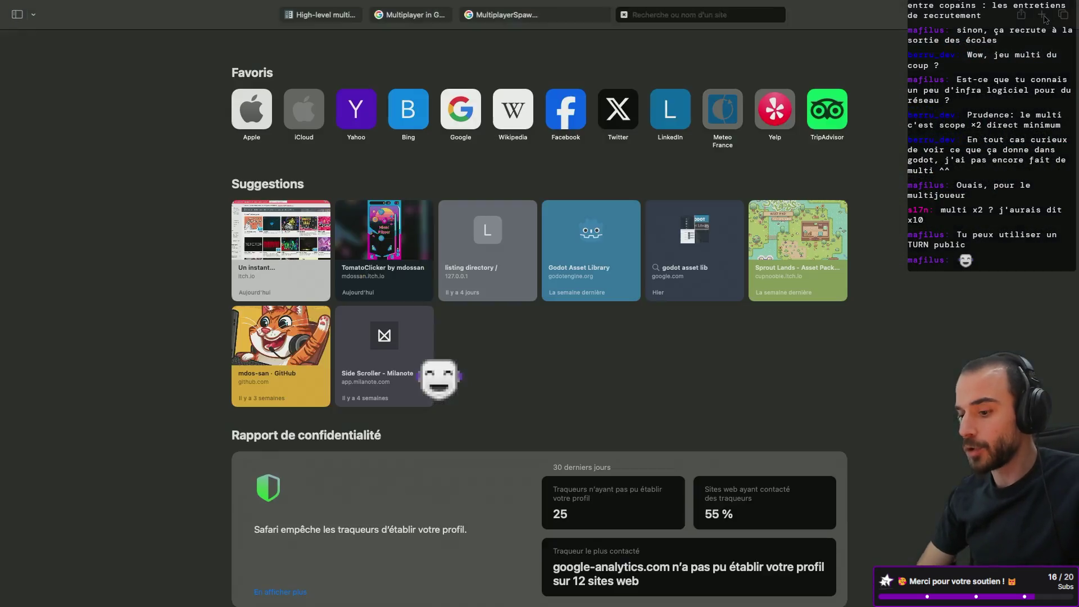
pyautogui.write('stun')
pyautogui.press('Return')
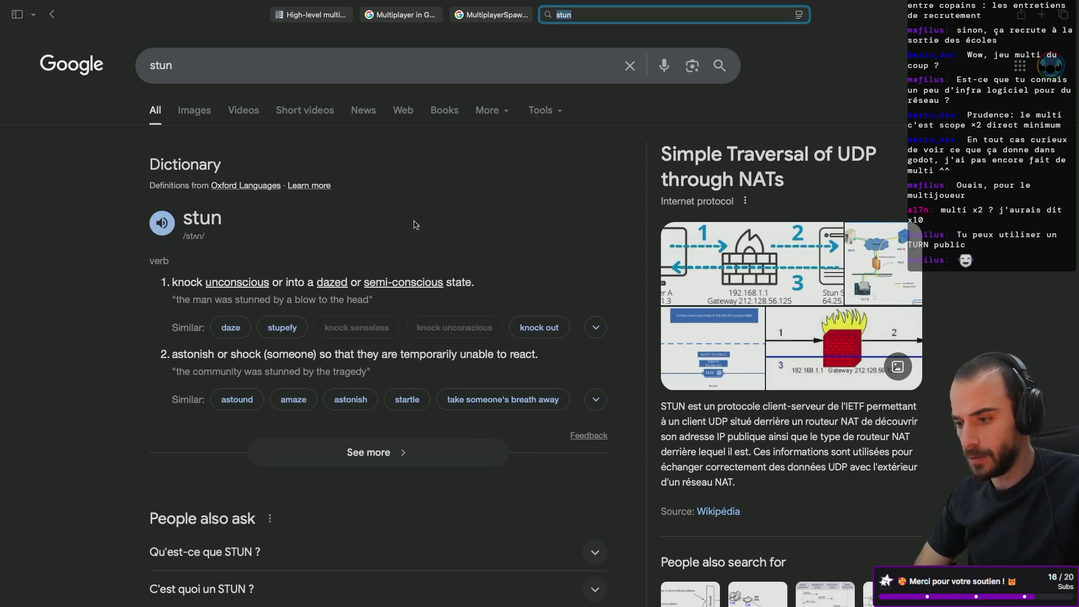
pyautogui.scroll(-1, 416, 225)
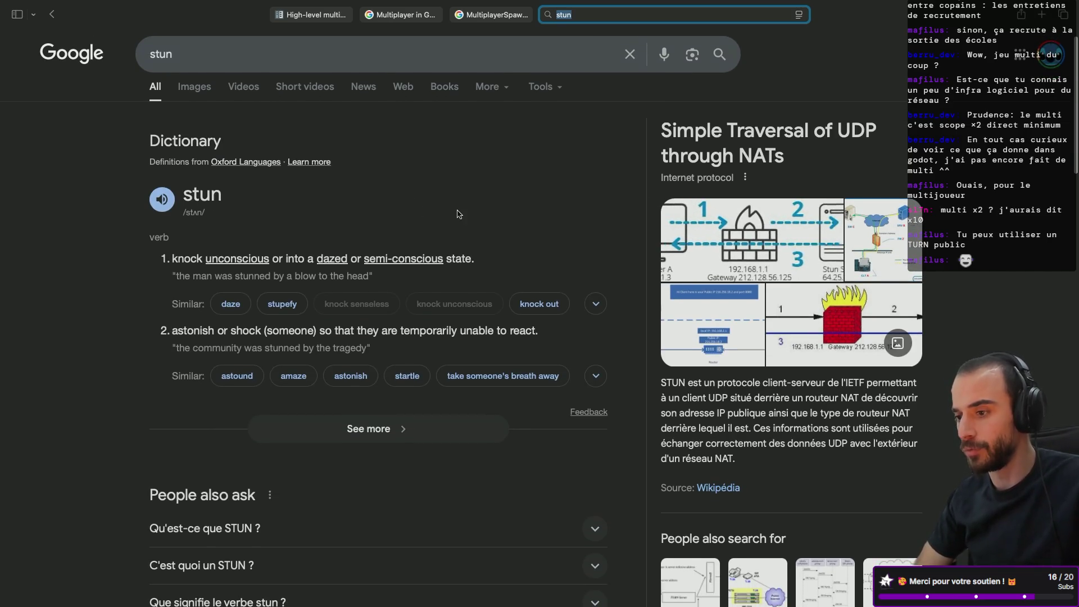
pyautogui.scroll(1, 388, 216)
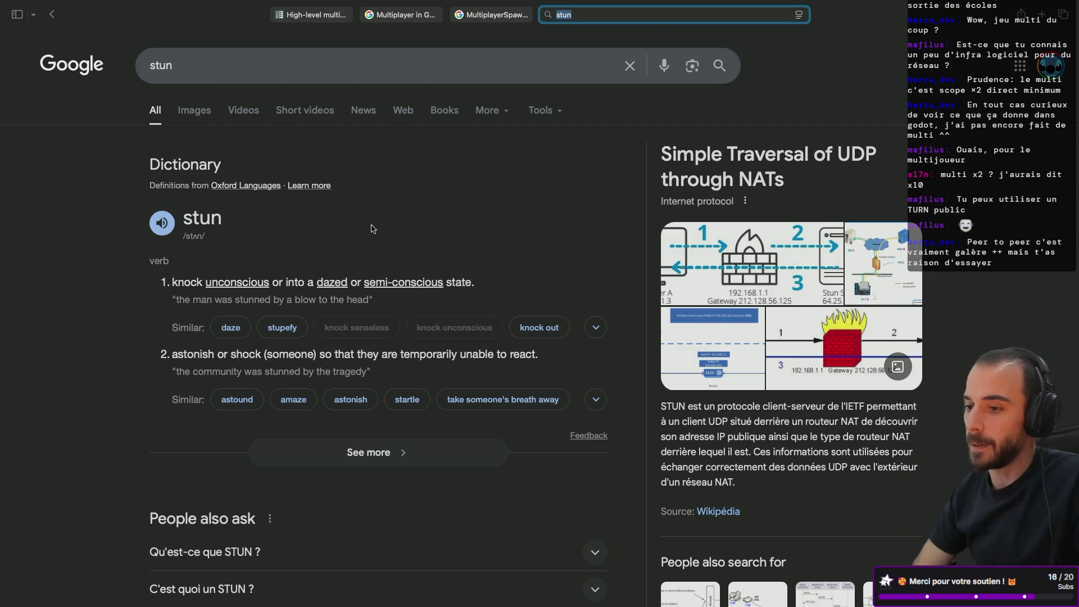
pyautogui.click(1043, 16)
pyautogui.write('public turn')
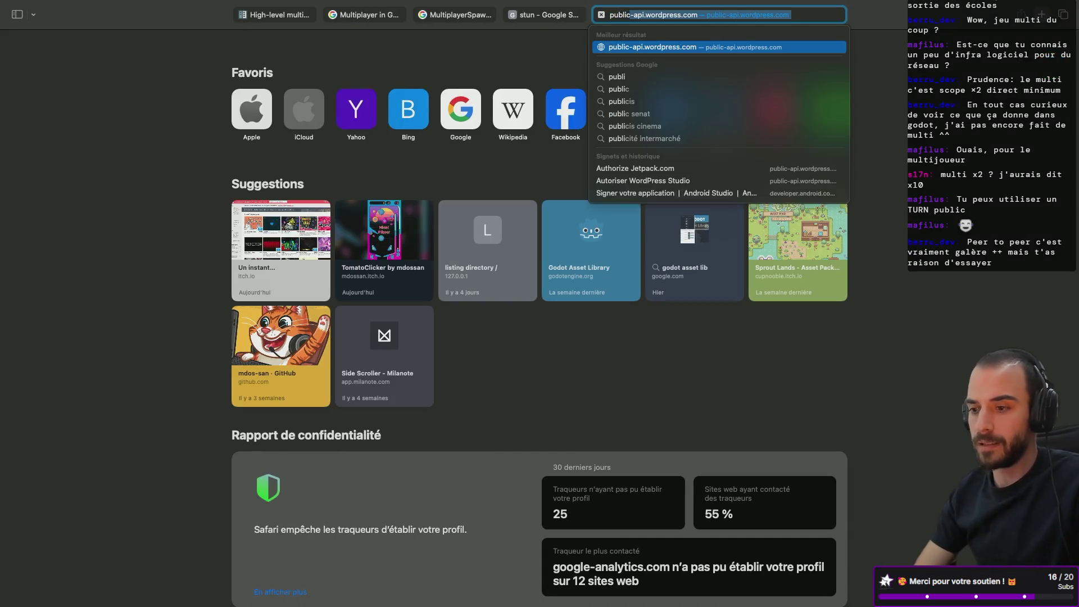
pyautogui.write(' server')
# - Review the 'public turn server' results, such as the Open Relay Project, then close that tab
pyautogui.press('Return')
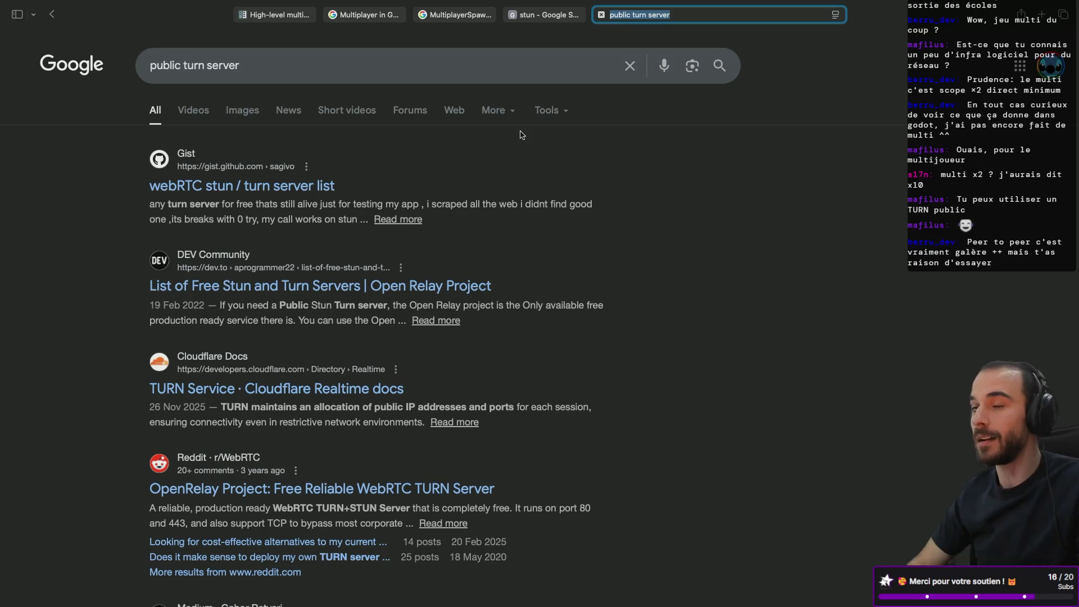
pyautogui.scroll(-5, 416, 225)
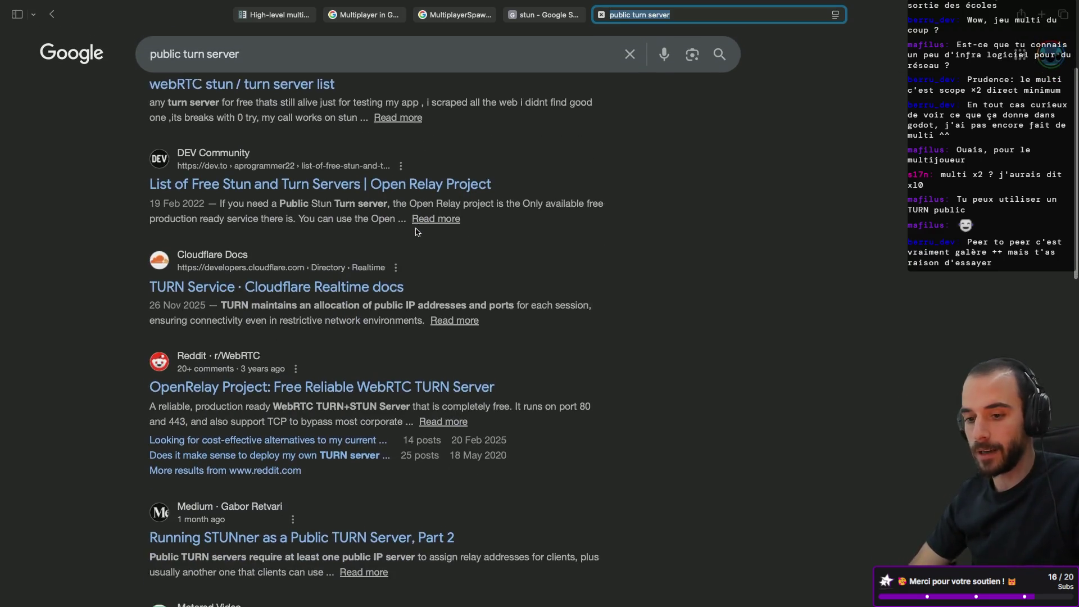
pyautogui.scroll(4, 416, 232)
pyautogui.scroll(1, 416, 232)
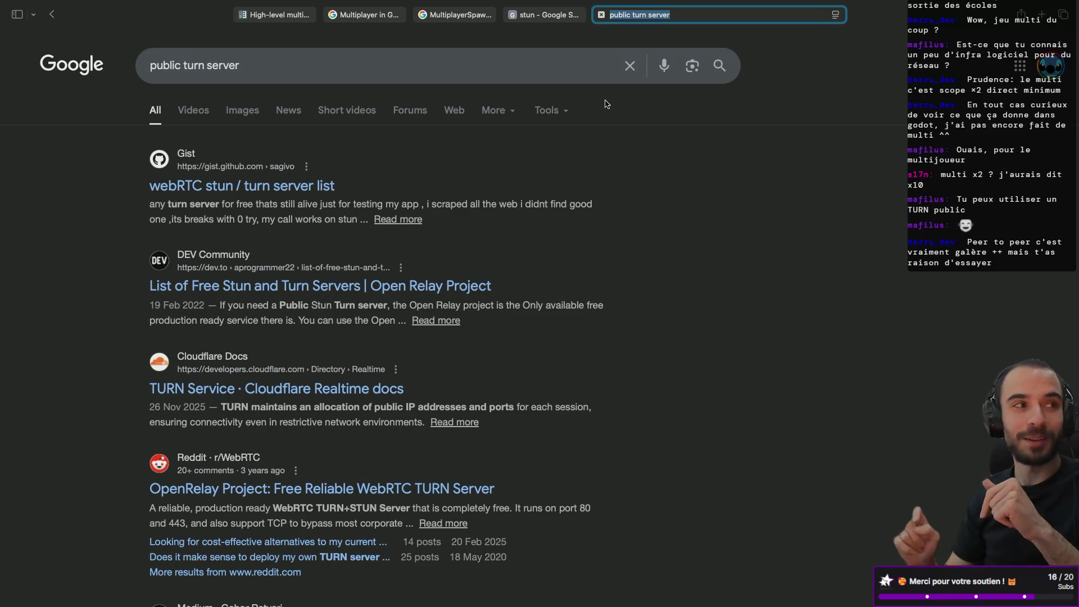
pyautogui.click(601, 15)
# - Close the stun tab, reread the thread's Player script around set_multiplayer_authority, then return to Godot
pyautogui.scroll(-10, 520, 294)
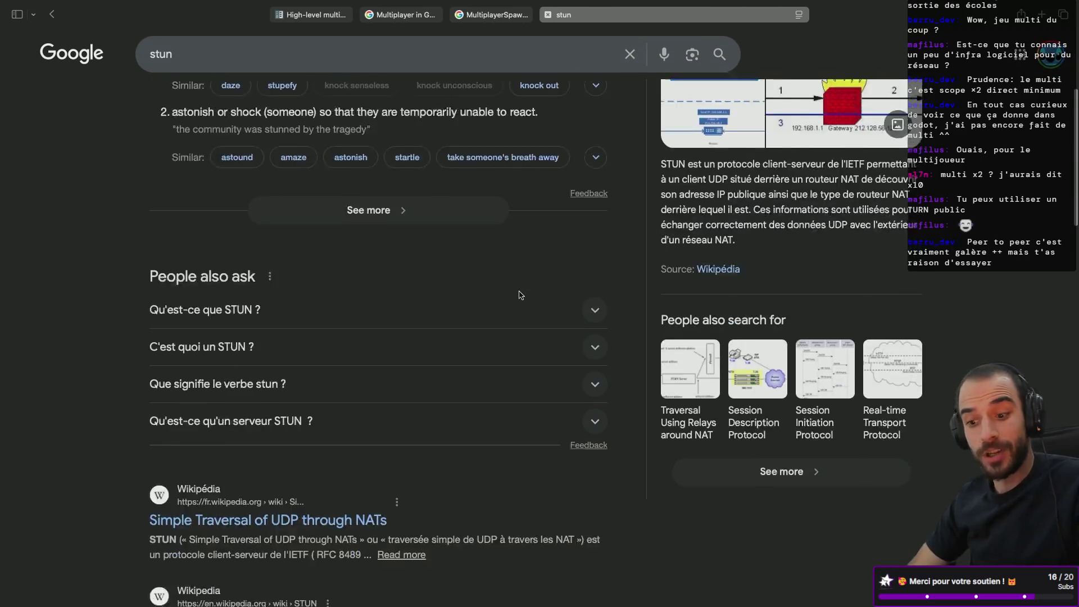
pyautogui.scroll(10, 520, 295)
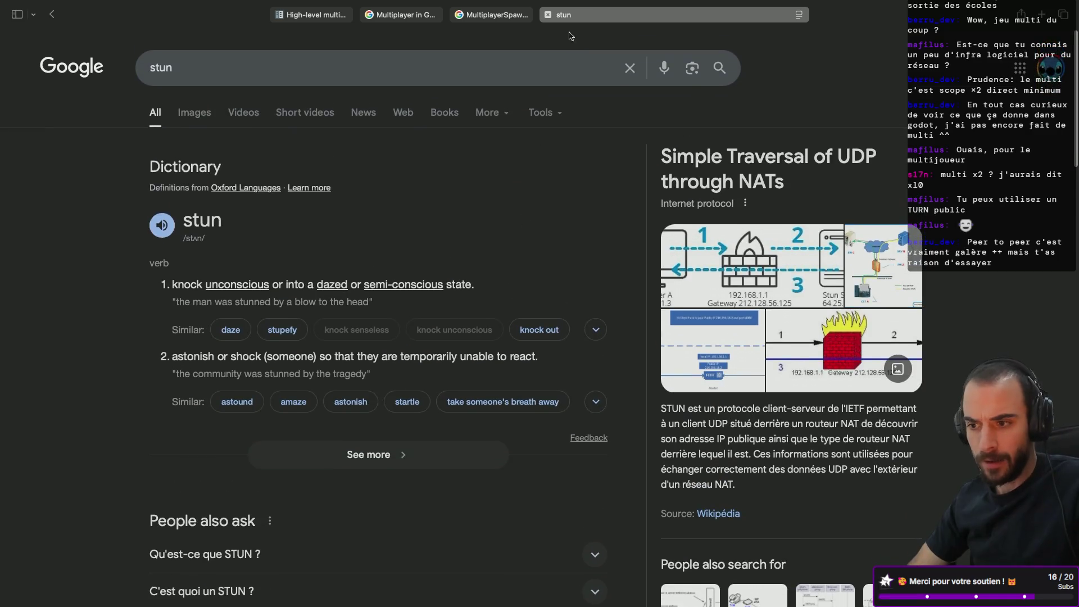
pyautogui.click(548, 15)
pyautogui.scroll(-1, 472, 319)
pyautogui.scroll(3, 472, 320)
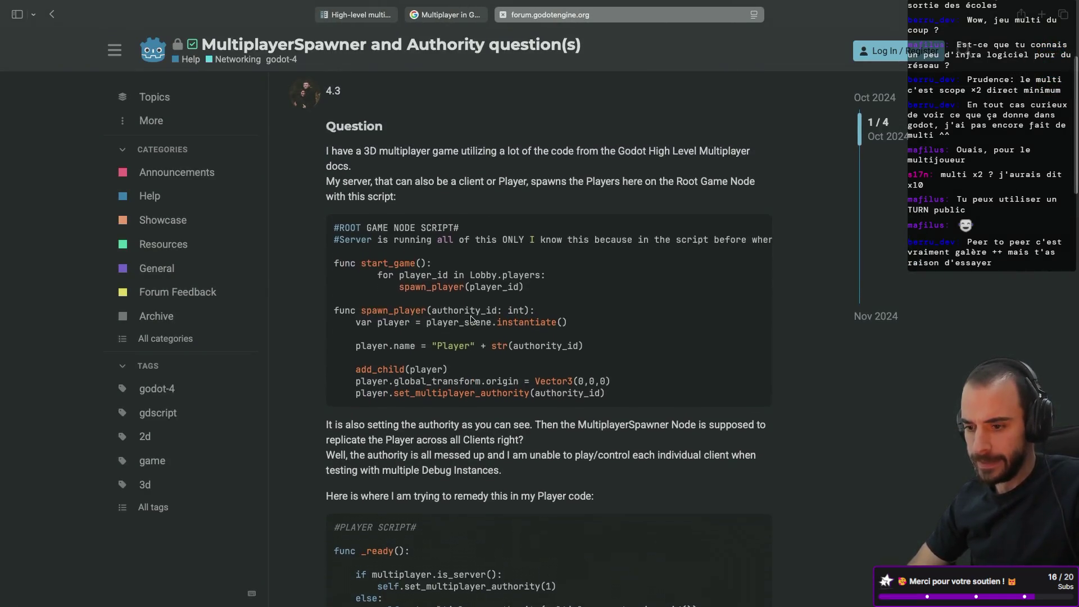
pyautogui.scroll(-1, 471, 316)
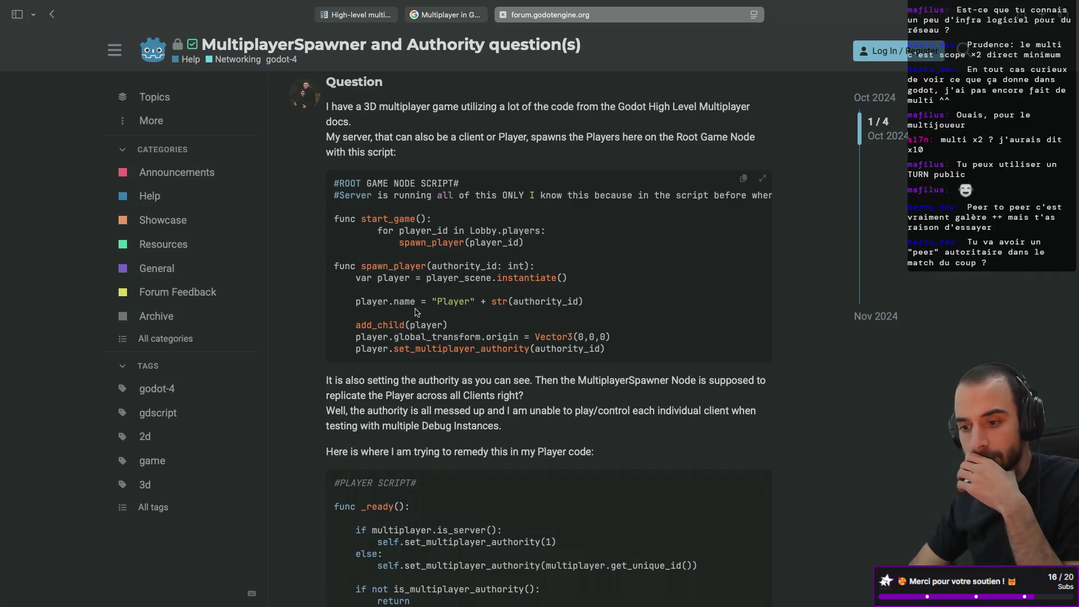
pyautogui.moveTo(399, 349); pyautogui.dragTo(426, 348)
pyautogui.scroll(-5, 387, 400)
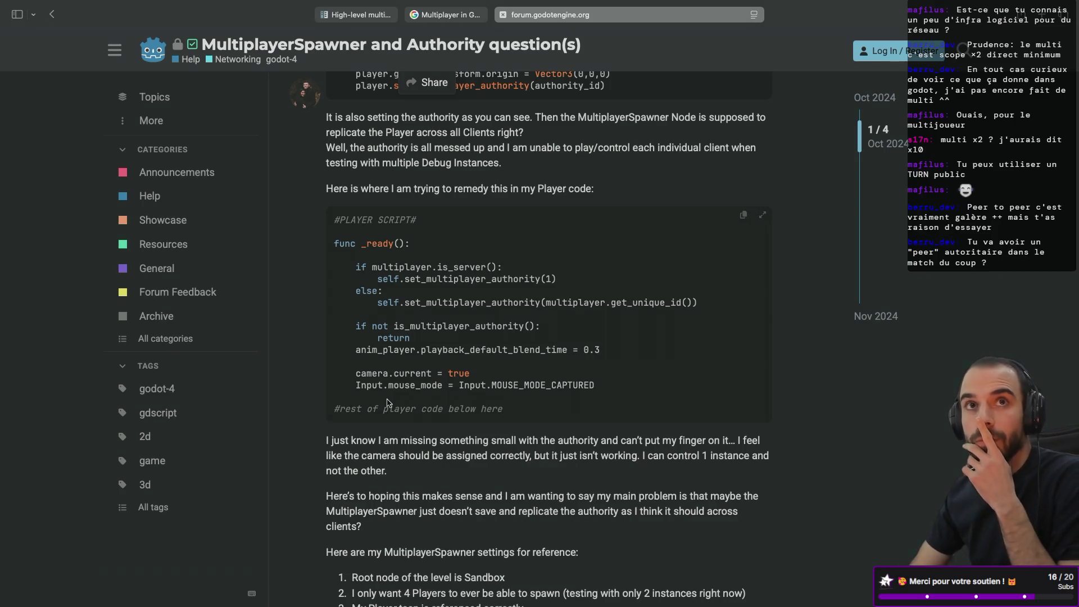
pyautogui.hotkey('ctrl', 'Left')
pyautogui.hotkey('ctrl', 'Left')
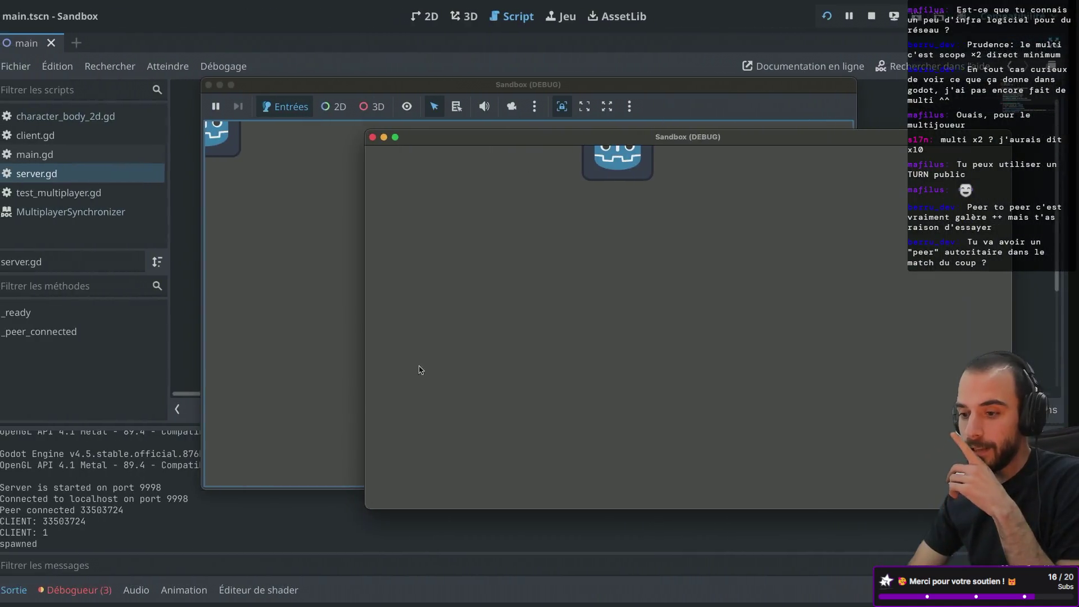
# - Nudge the front Sandbox debug window down, then go back to the forum thread's authority code
pyautogui.moveTo(554, 145); pyautogui.dragTo(554, 160)
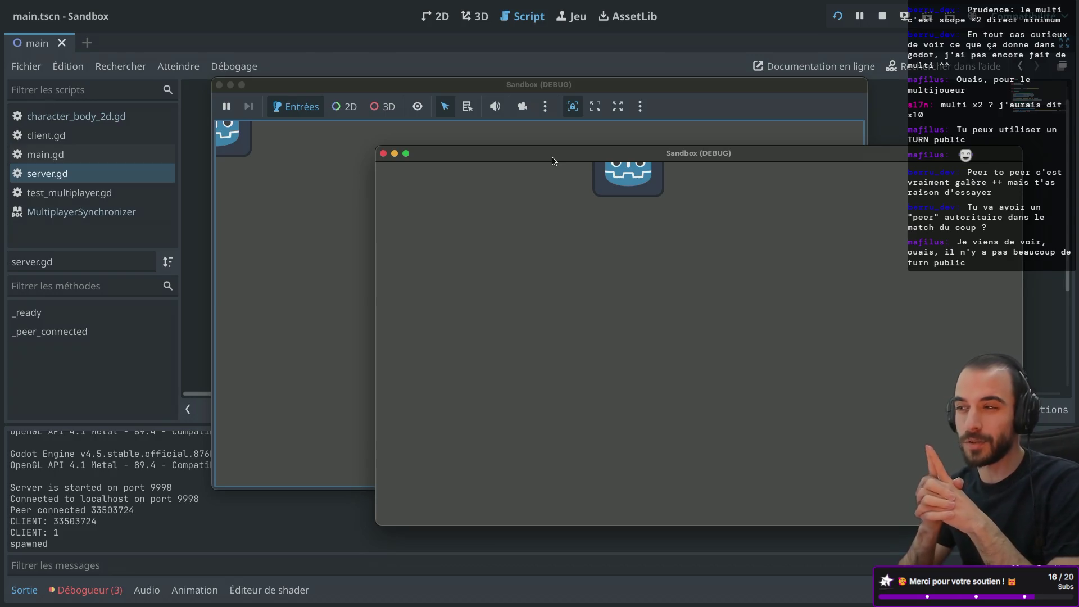
pyautogui.hotkey('ctrl', 'Right')
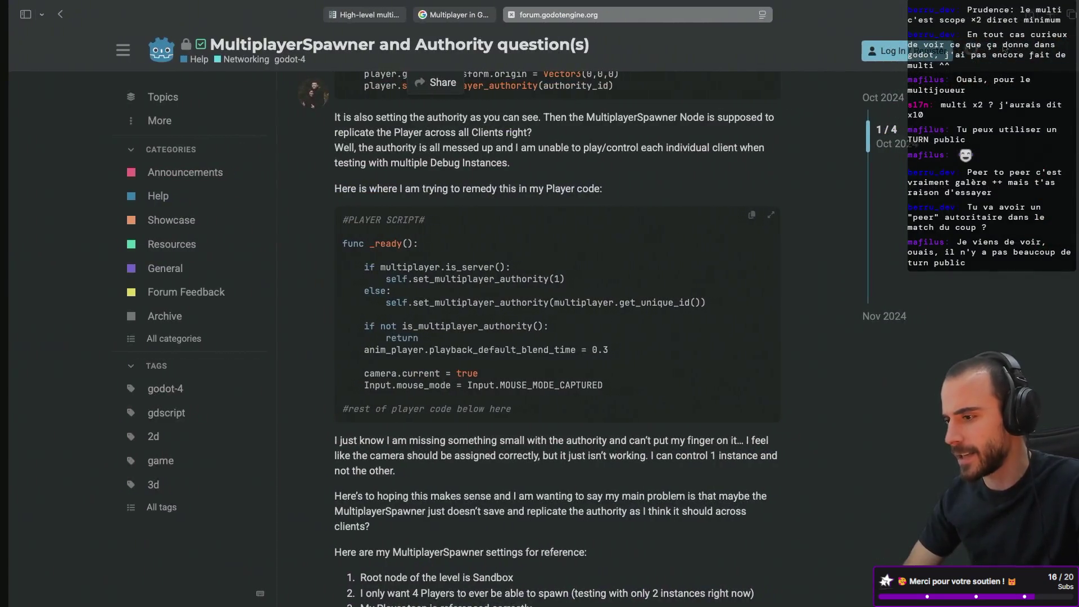
# - Search 'server stun' in a new tab and read into the 3CX article 'Qu'est-ce qu'un serveur STUN ?'
pyautogui.press('super+t')
pyautogui.write('ser')
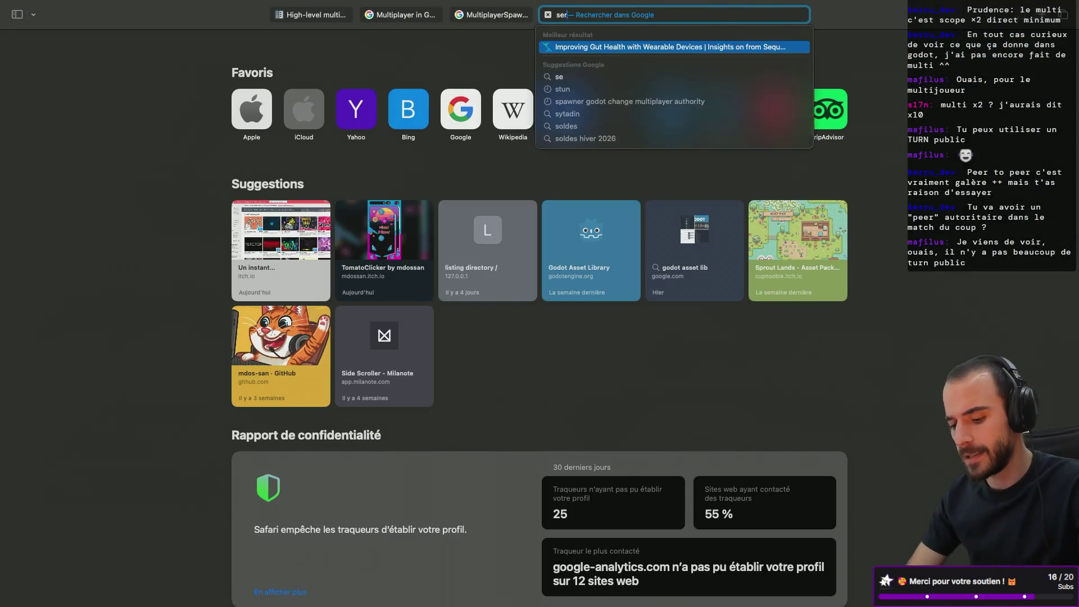
pyautogui.write('ver stun')
pyautogui.press('Return')
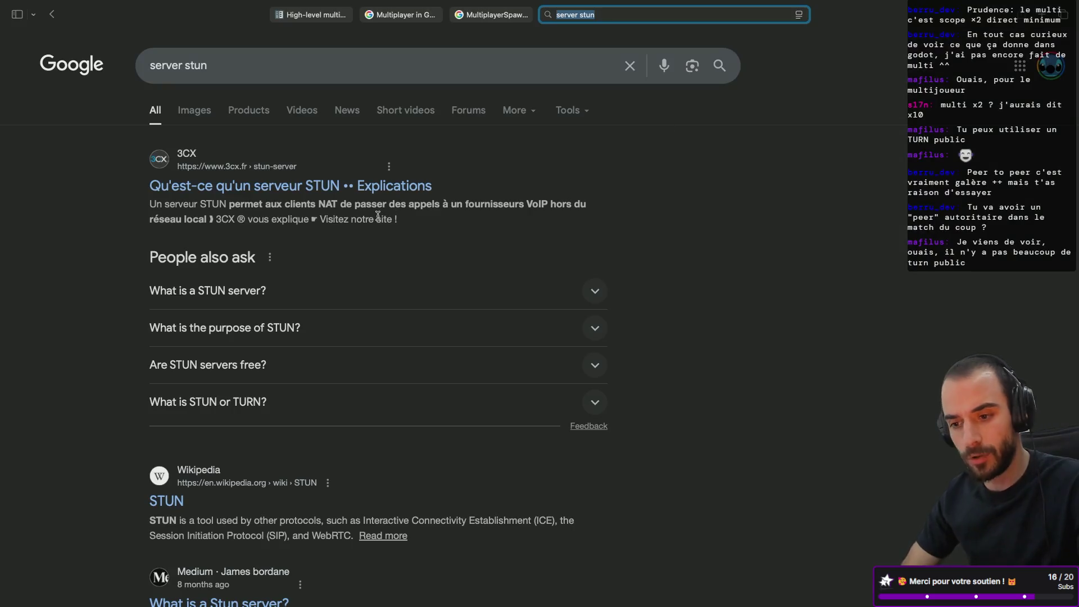
pyautogui.click(276, 187)
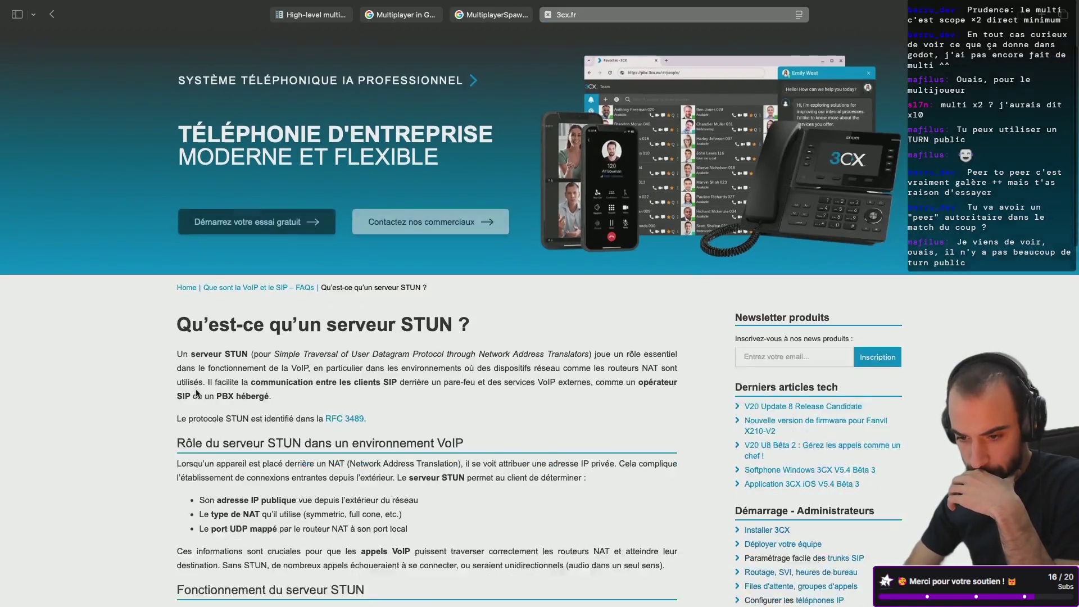
pyautogui.scroll(-2, 196, 392)
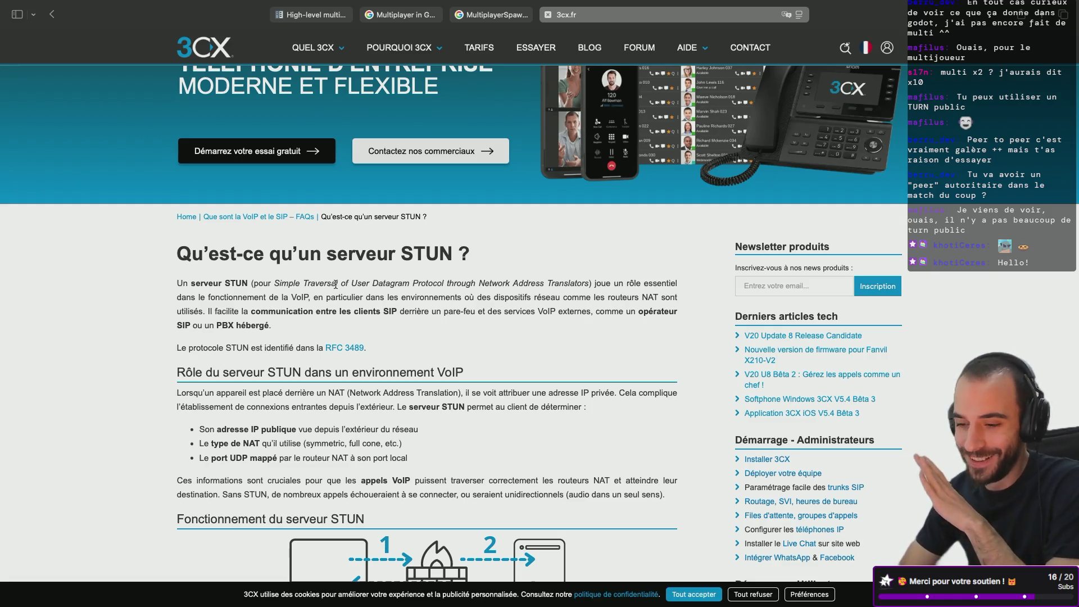
pyautogui.scroll(-3, 335, 285)
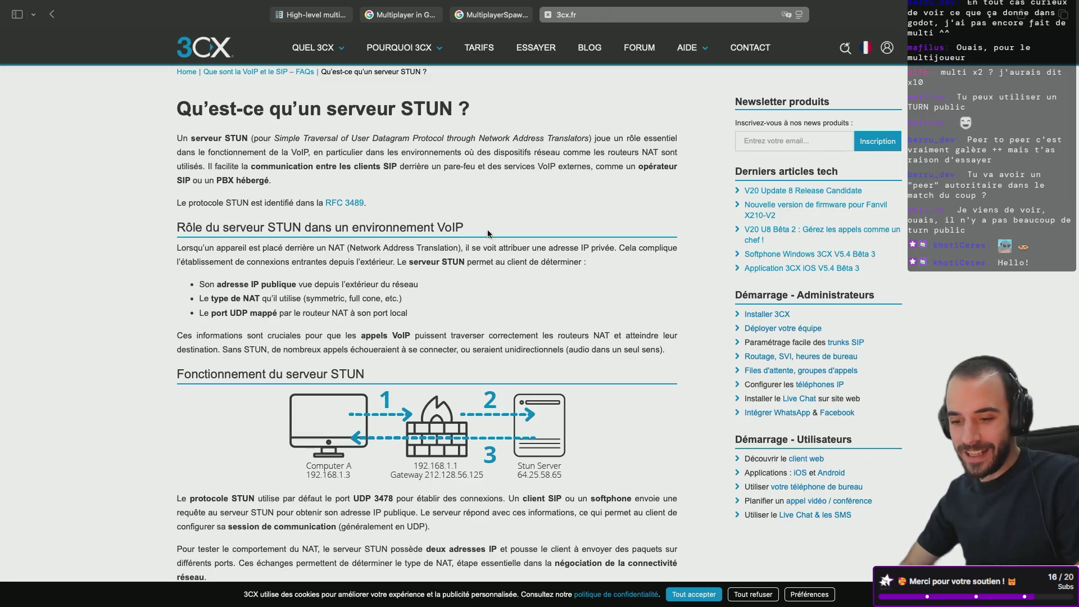
pyautogui.scroll(-3, 304, 281)
pyautogui.scroll(-2, 305, 281)
pyautogui.scroll(3, 305, 281)
pyautogui.scroll(-1, 305, 281)
pyautogui.scroll(-6, 306, 285)
pyautogui.scroll(4, 253, 287)
pyautogui.doubleClick(206, 287)
pyautogui.doubleClick(207, 300)
pyautogui.click(202, 323)
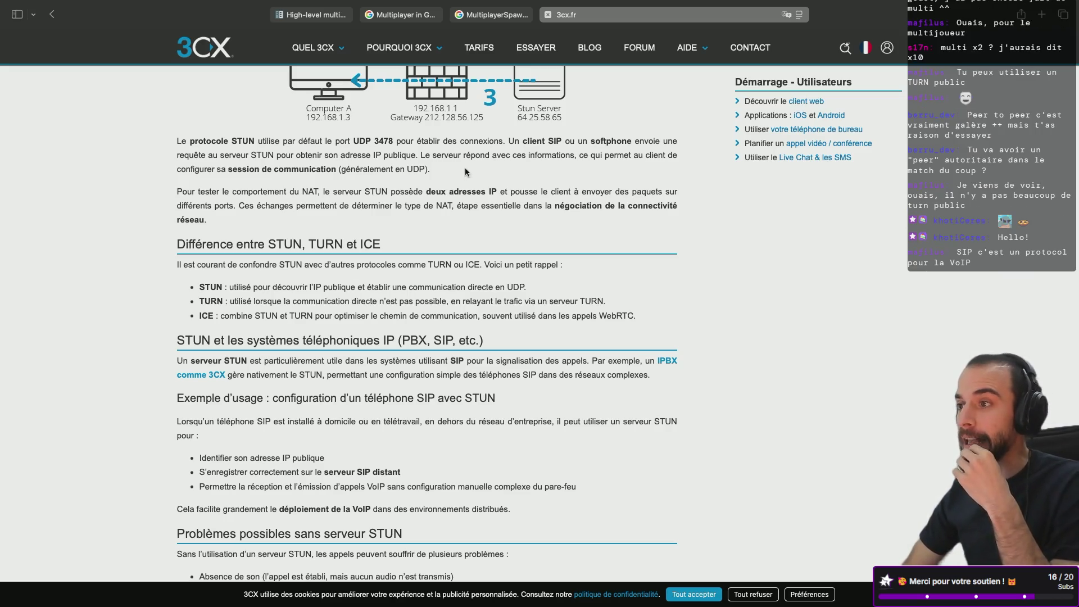
pyautogui.scroll(3, 424, 246)
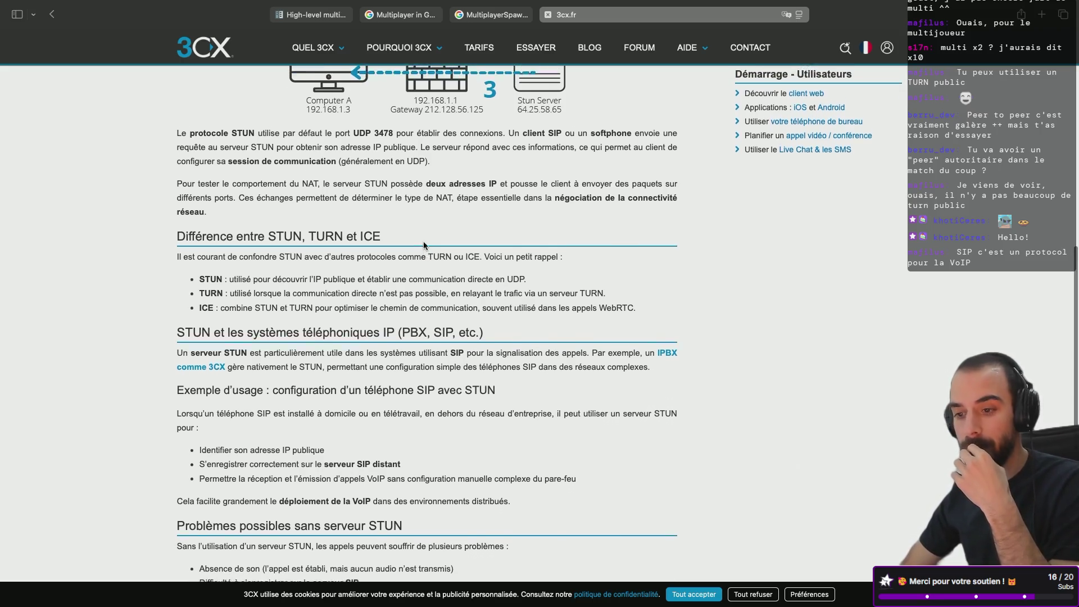
pyautogui.scroll(5, 425, 243)
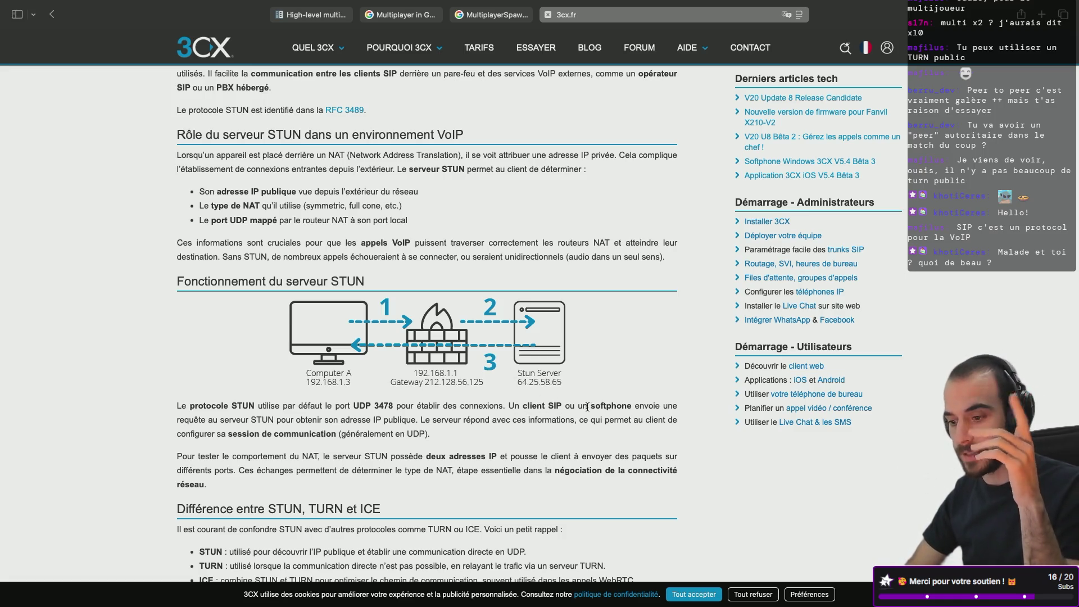
pyautogui.scroll(-2, 518, 416)
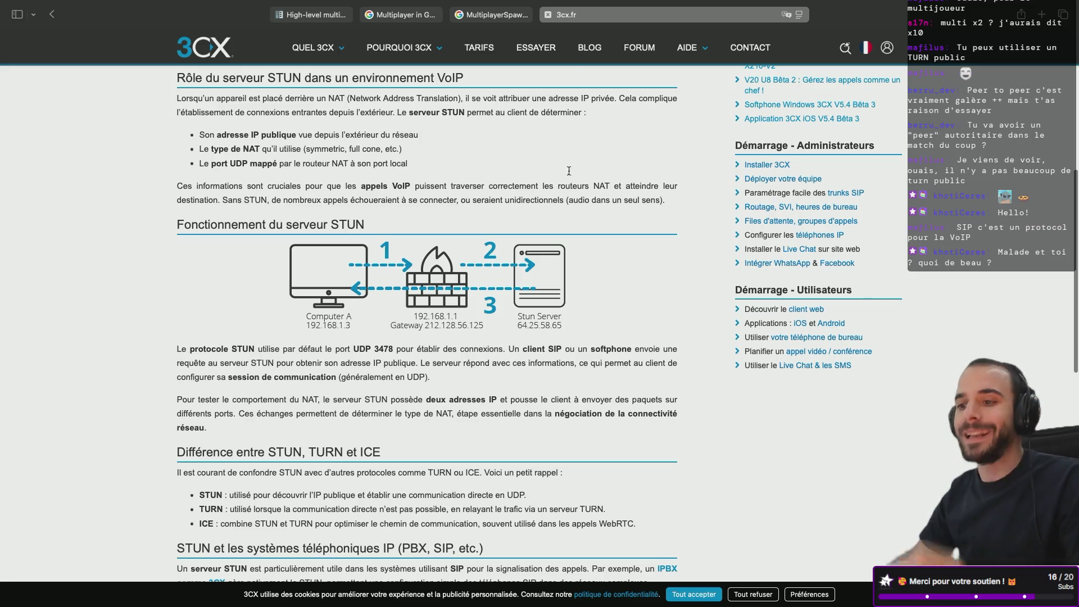
# - Close the 3CX article tab and shift the front Sandbox debug window down in Godot
pyautogui.click(549, 15)
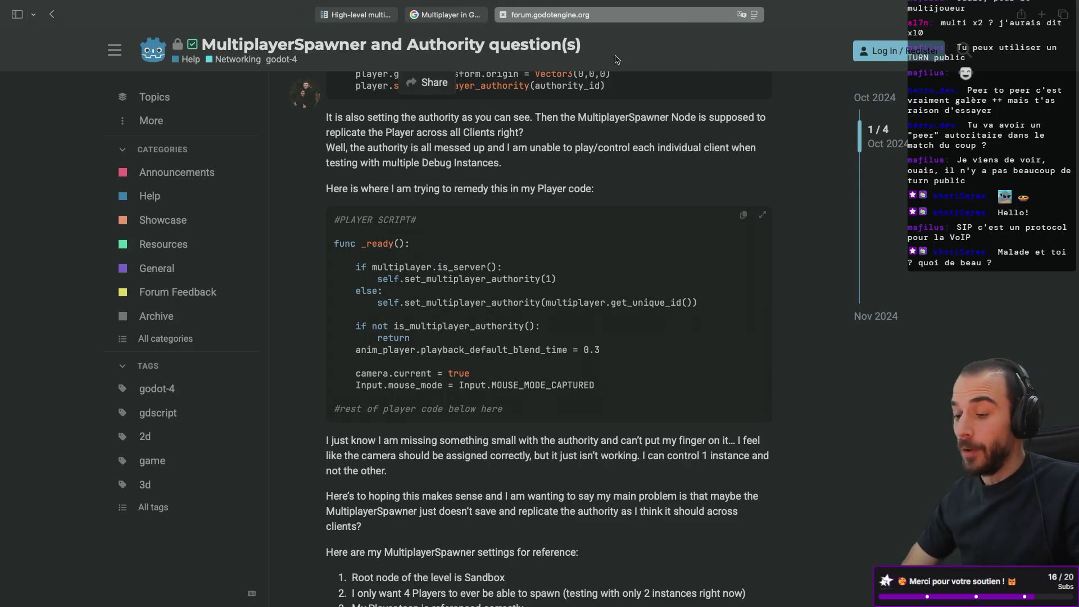
pyautogui.hotkey('ctrl', 'Left')
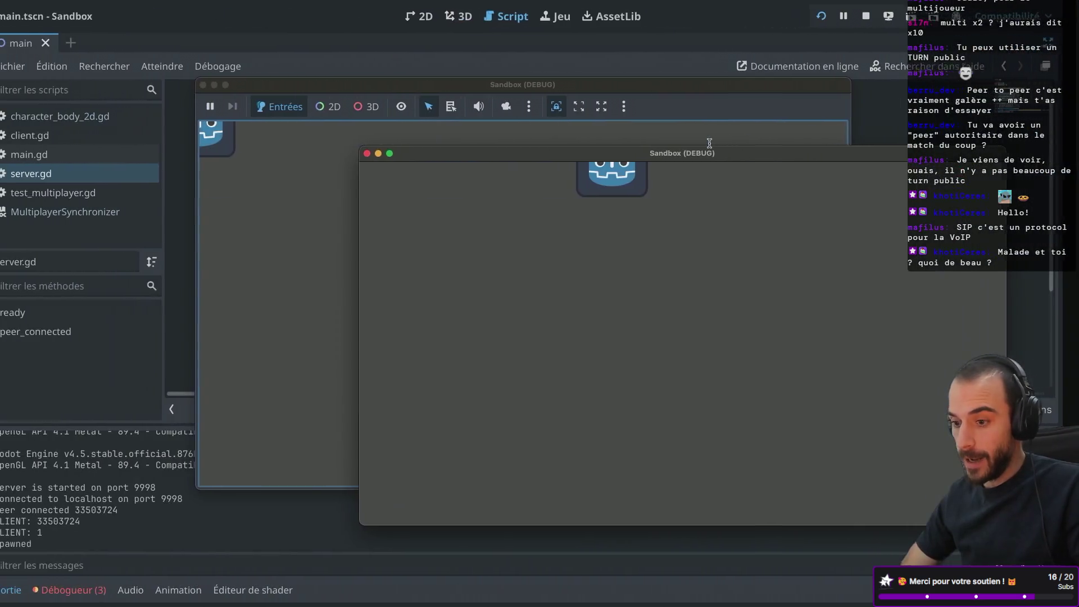
pyautogui.moveTo(503, 163); pyautogui.dragTo(502, 180)
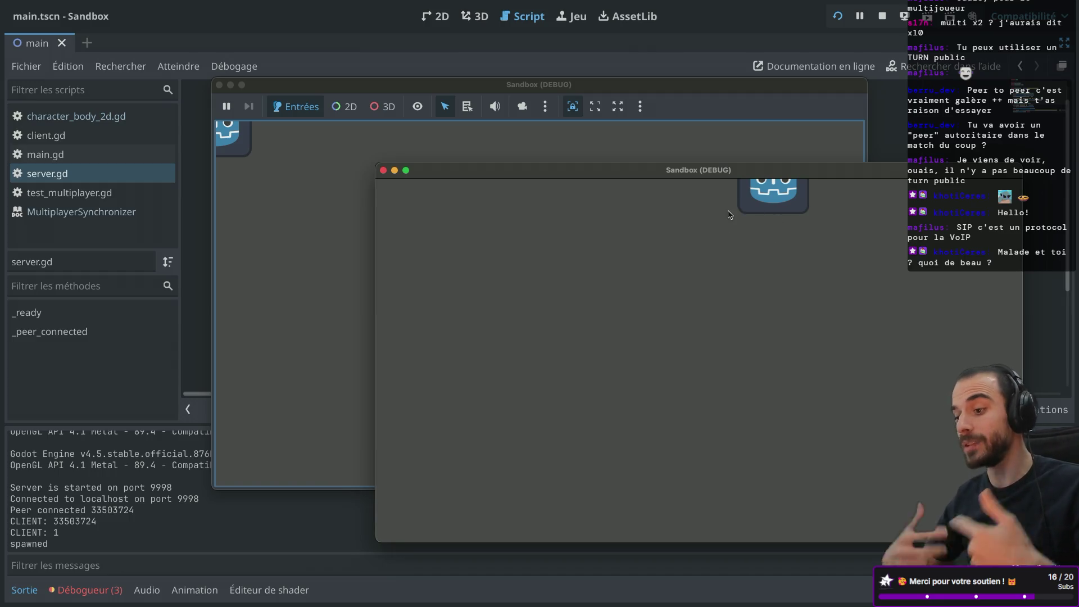
# - Close both Sandbox (DEBUG) game windows and return to the browser's forum thread
pyautogui.click(302, 209)
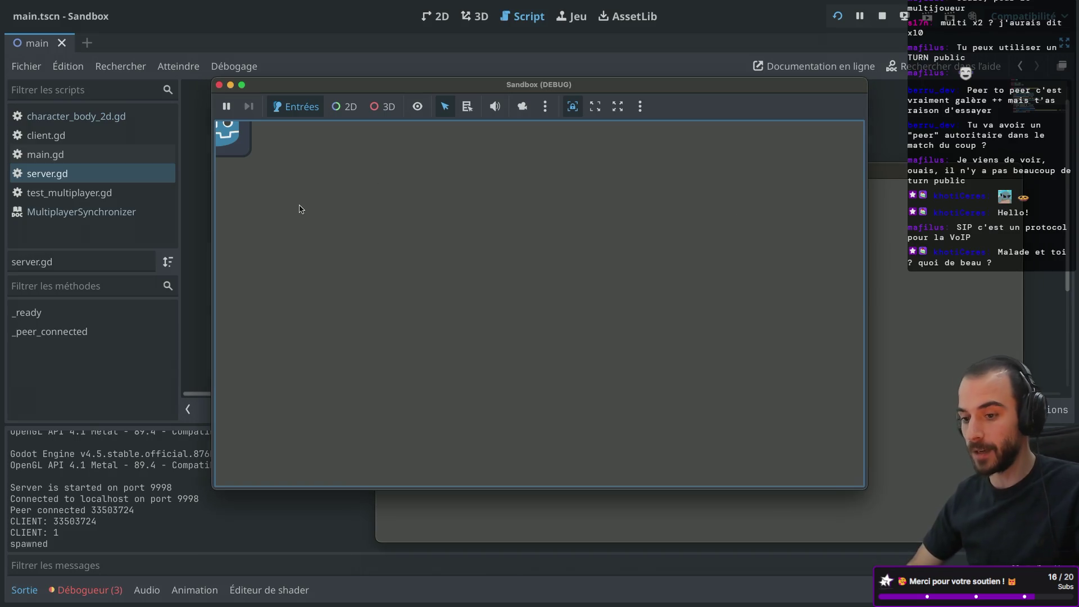
pyautogui.click(219, 85)
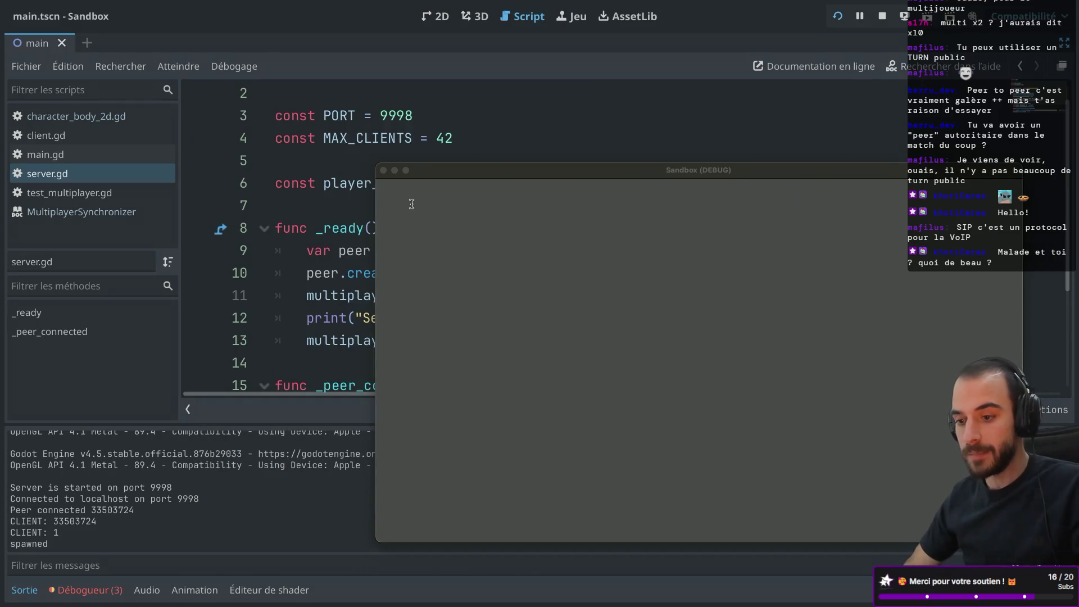
pyautogui.click(383, 170)
pyautogui.hotkey('ctrl', 'Right')
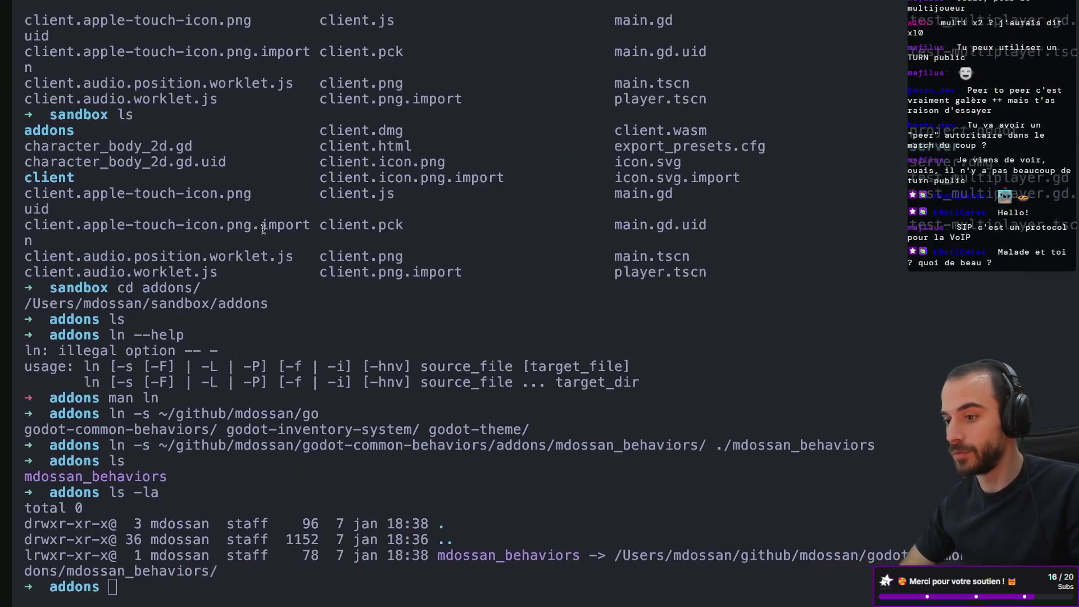
pyautogui.hotkey('ctrl', 'Right')
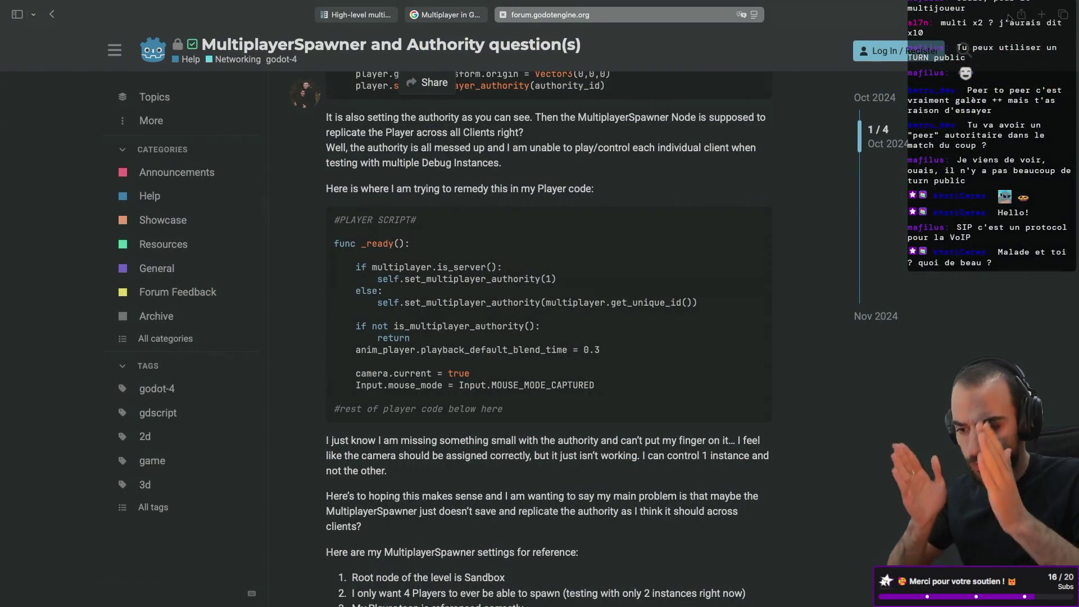
# - Scroll past the MultiplayerSpawner settings to the accepted solution using set_multiplayer_authority(name.to_int())
pyautogui.scroll(-3, 824, 267)
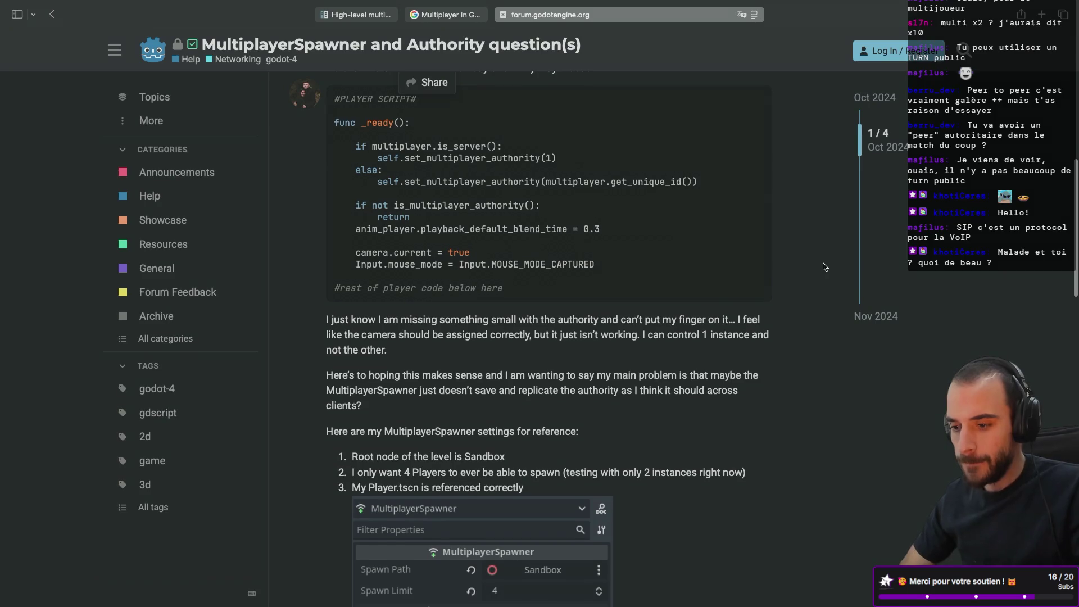
pyautogui.scroll(-4, 825, 267)
pyautogui.scroll(-7, 825, 267)
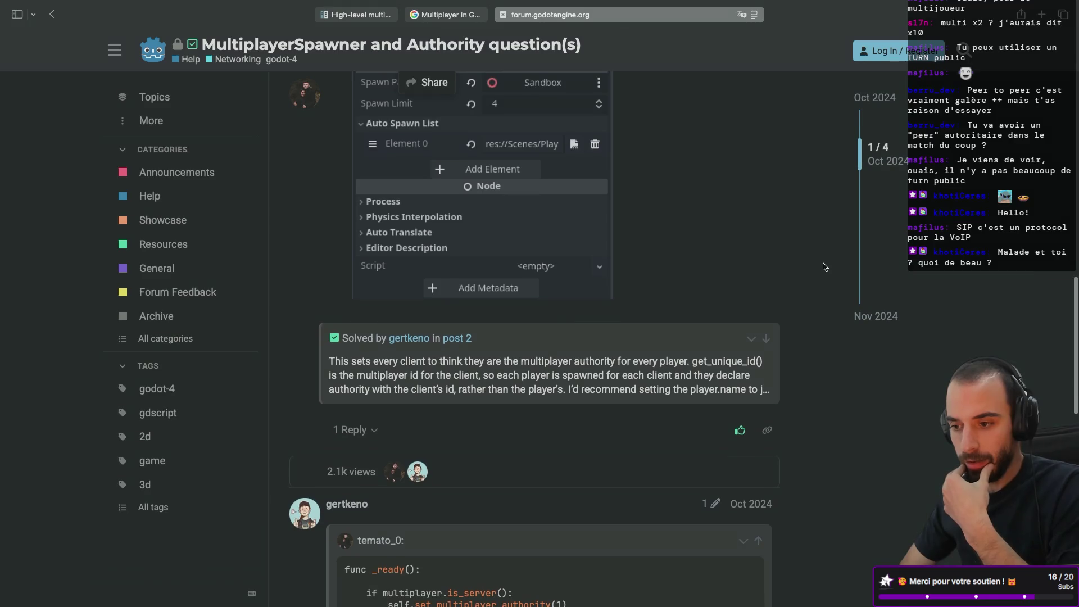
pyautogui.scroll(-7, 825, 267)
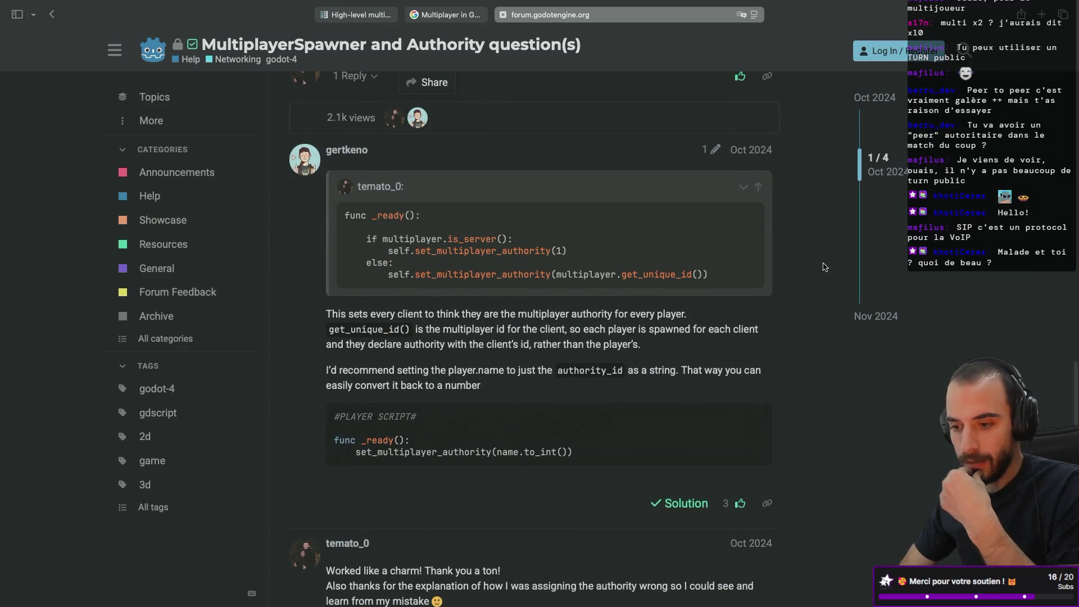
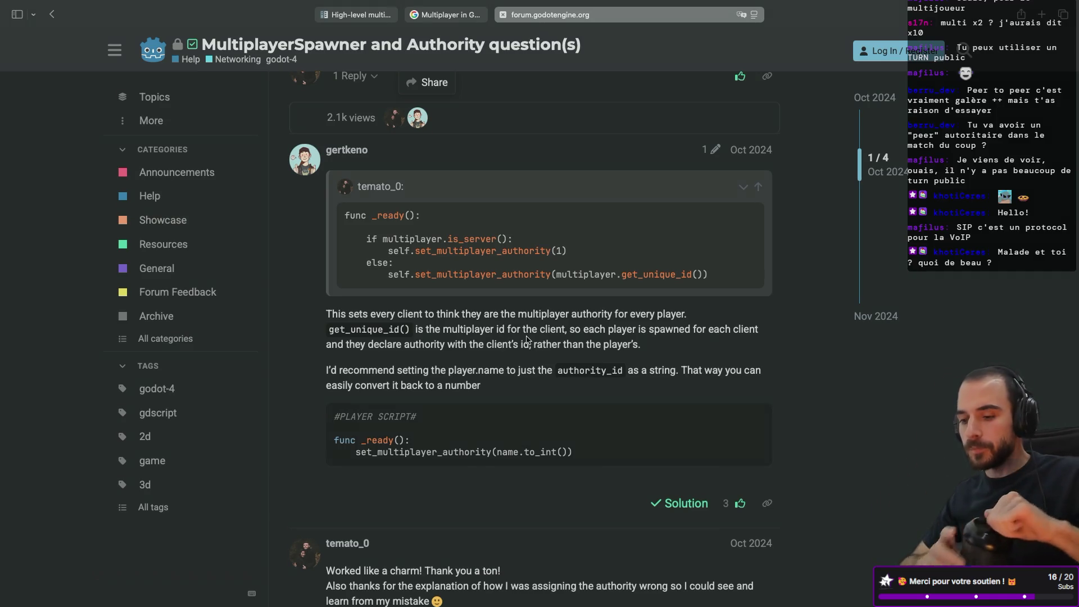
# - Finish the forum's accepted answer, then run the Sandbox project from Godot in two debug instances
pyautogui.scroll(-5, 527, 340)
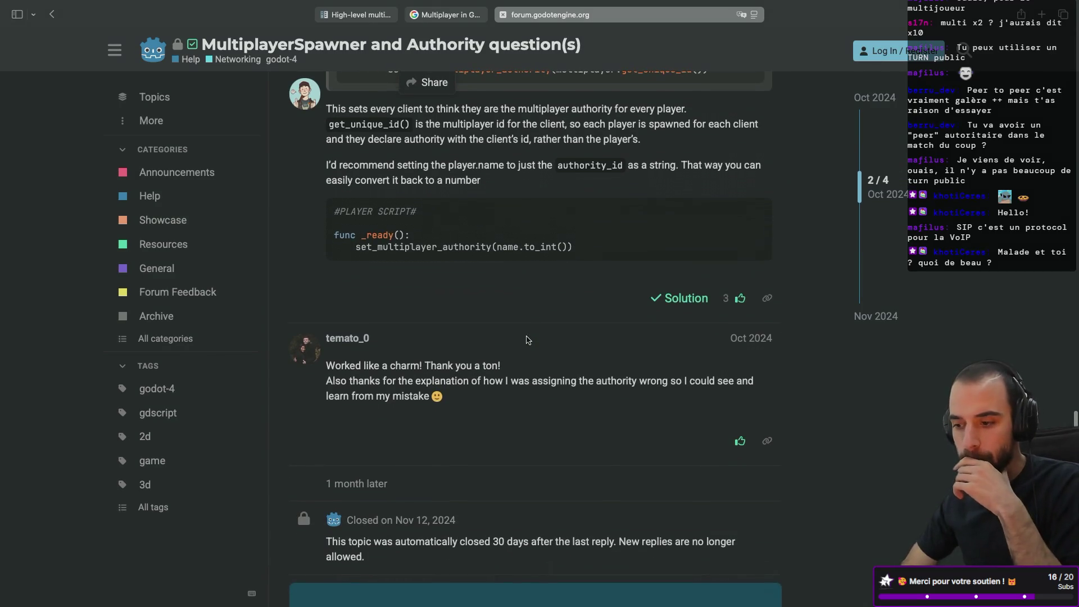
pyautogui.scroll(-3, 528, 340)
pyautogui.hotkey('ctrl', 'Left')
pyautogui.hotkey('ctrl', 'Left')
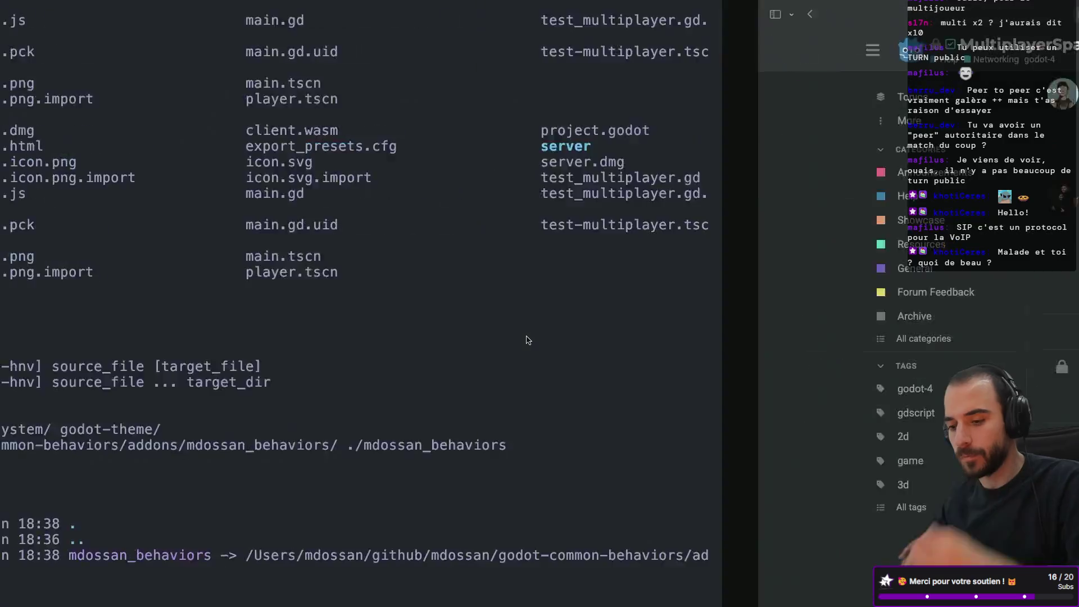
pyautogui.click(837, 16)
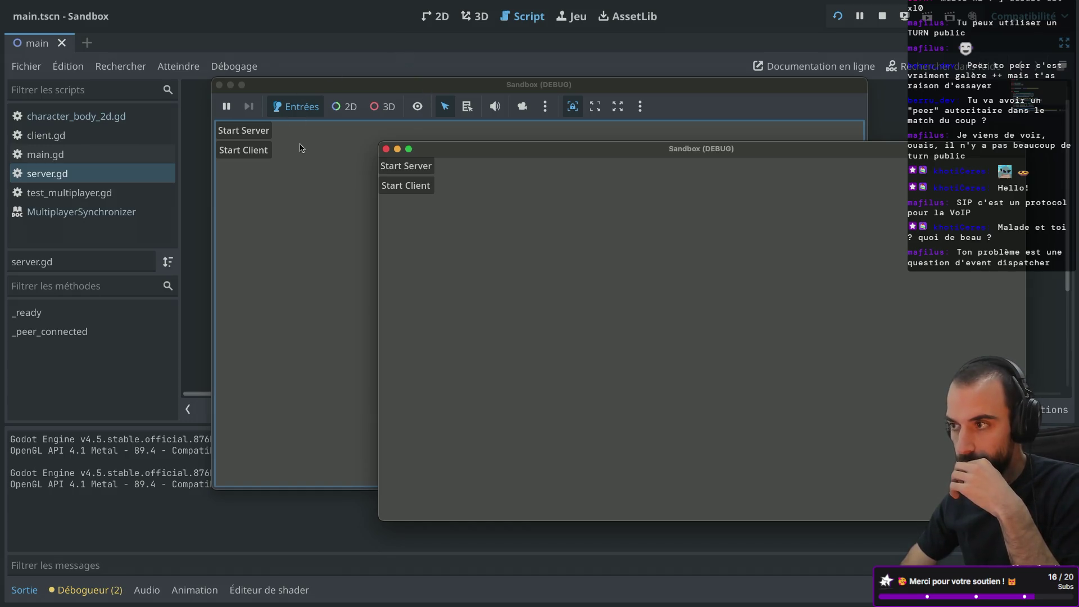
# - Start a server in one game instance, connect the other as a client, and move its player
pyautogui.moveTo(345, 86); pyautogui.dragTo(236, 73)
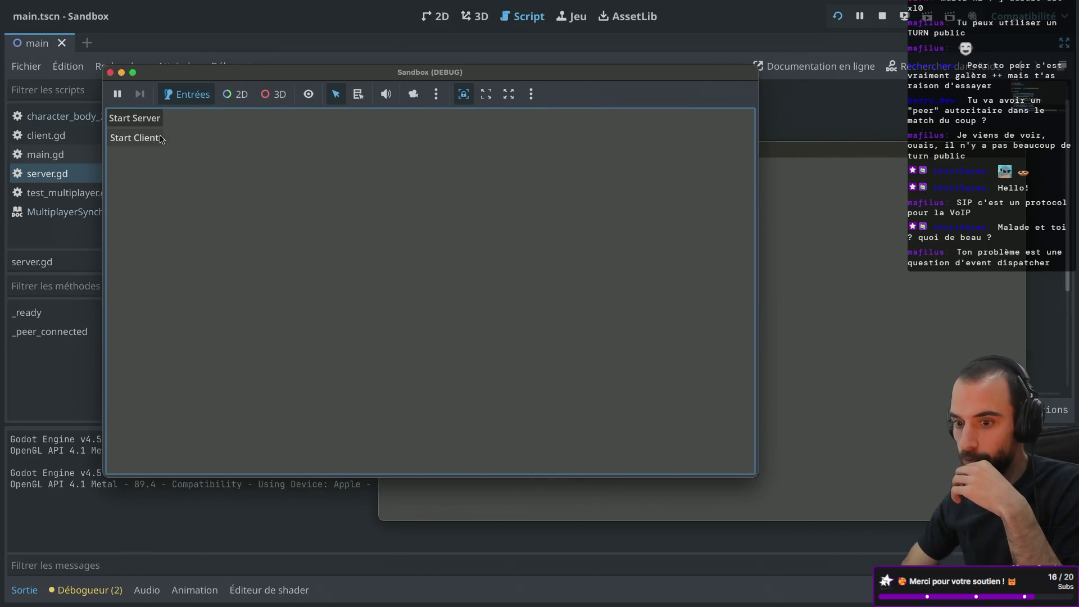
pyautogui.click(850, 270)
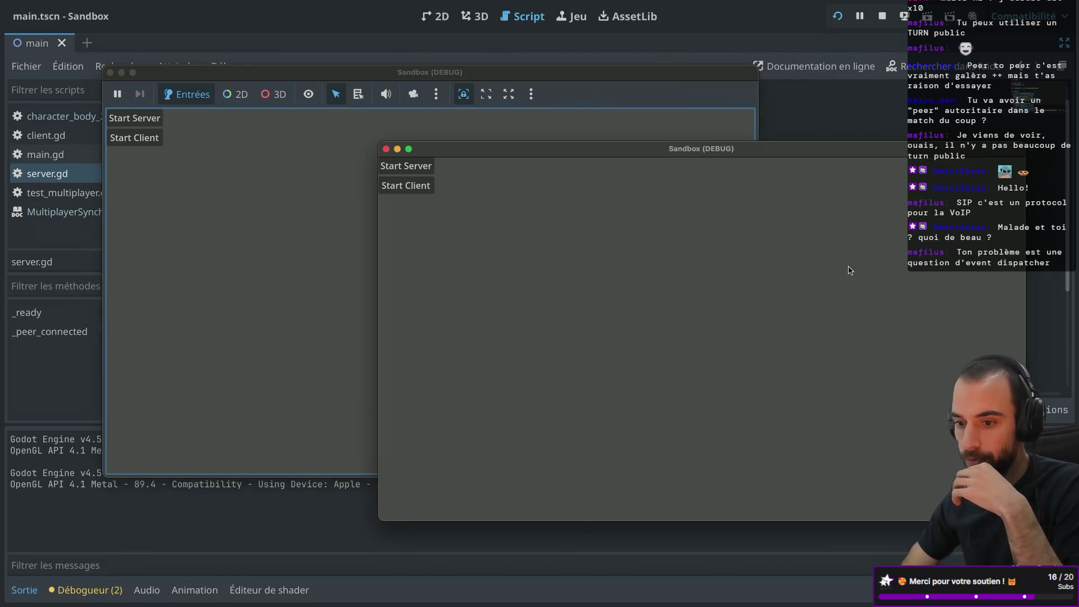
pyautogui.click(145, 121)
pyautogui.click(828, 325)
pyautogui.click(403, 190)
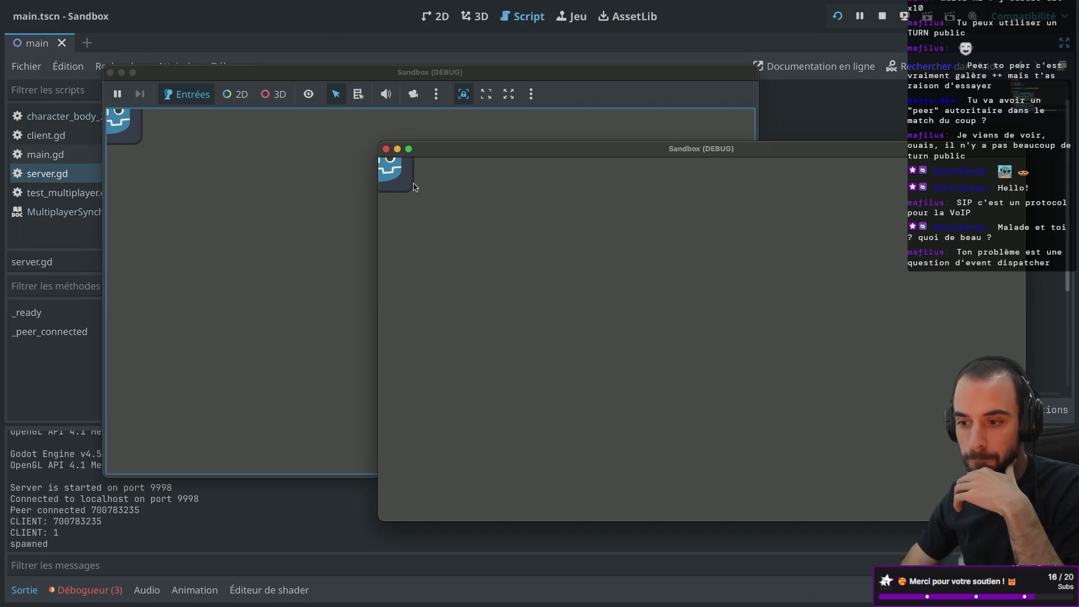
pyautogui.click(489, 246)
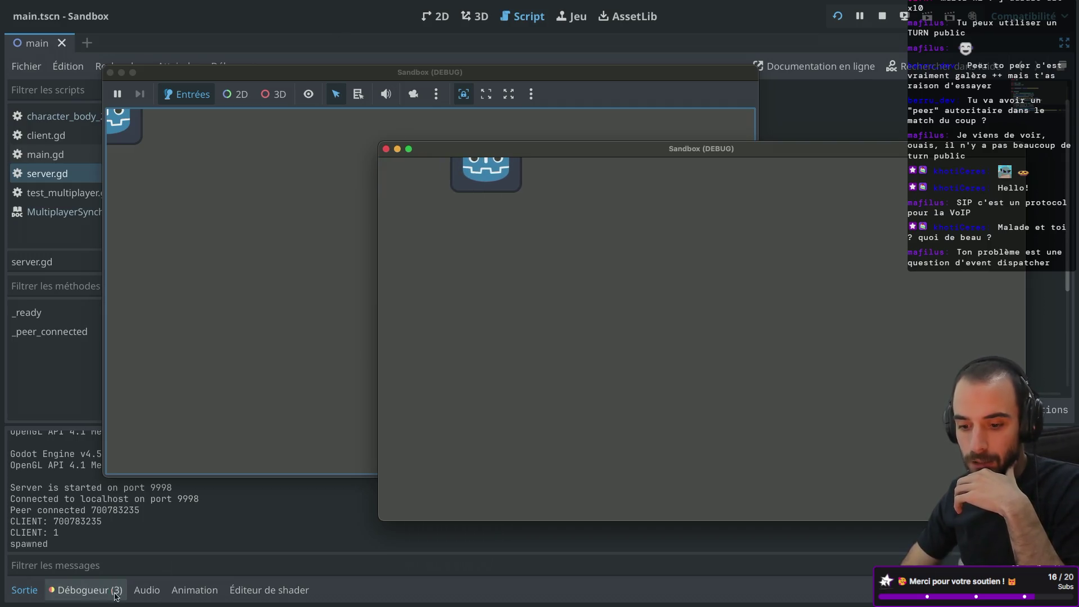
# - Check the spawn error in the debugger's error list, then close both Sandbox (DEBUG) windows
pyautogui.click(87, 590)
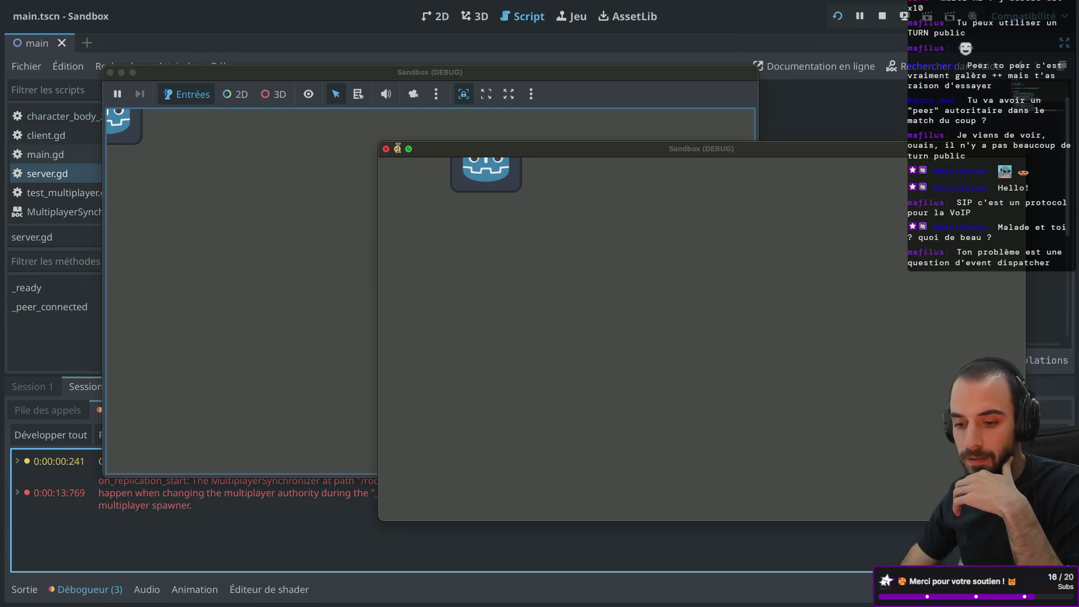
pyautogui.press('ctrl+super+d')
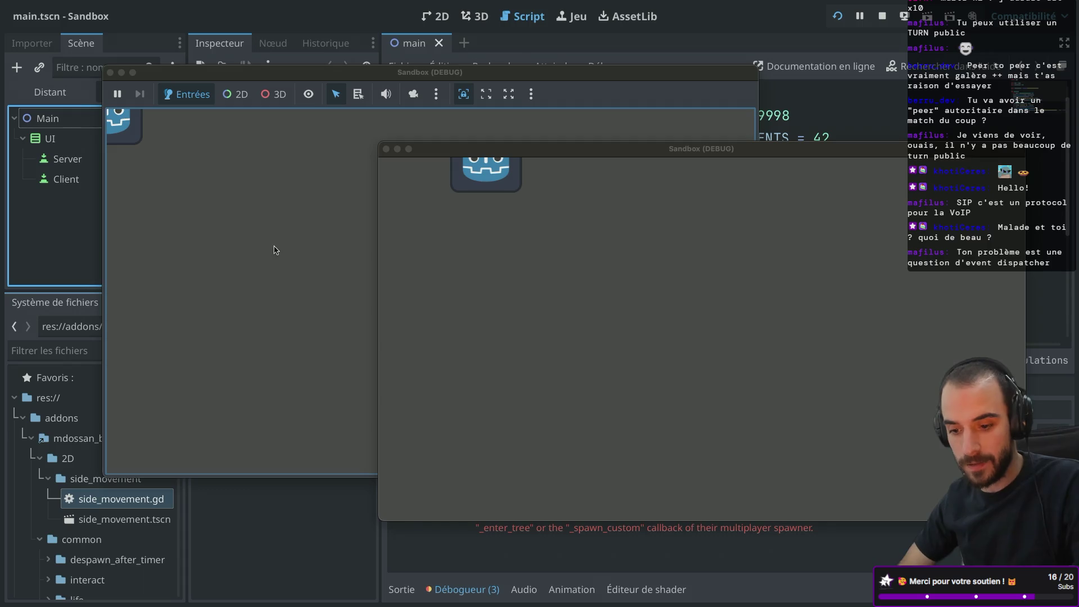
pyautogui.click(386, 149)
pyautogui.click(110, 72)
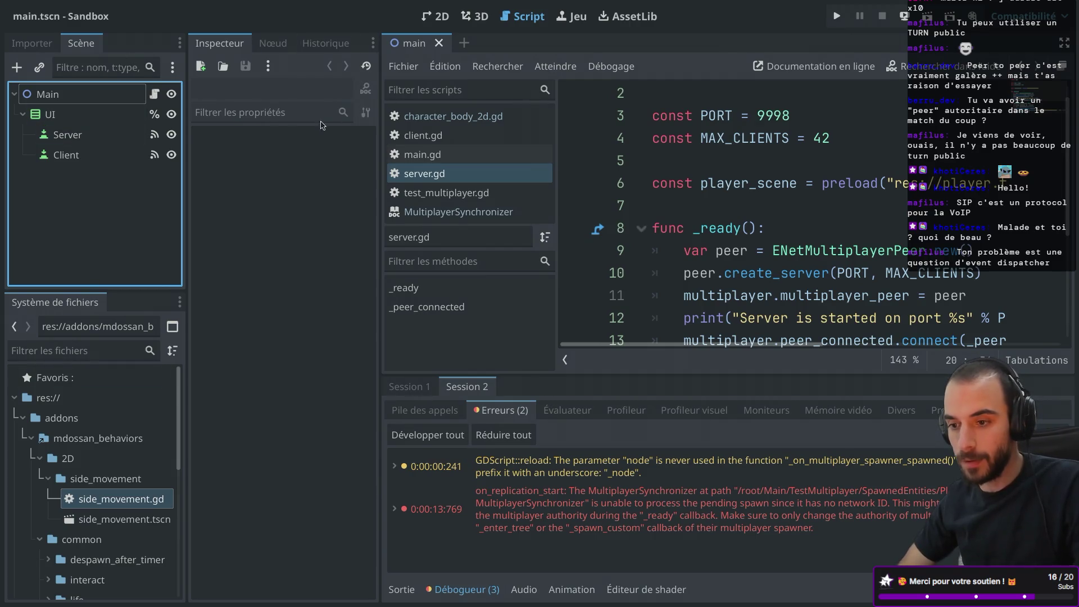
# - Open test-multiplayer.tscn and player.tscn and inspect the MultiplayerSynchronizer's Player:position replication
pyautogui.scroll(-10, 42, 455)
pyautogui.doubleClick(85, 565)
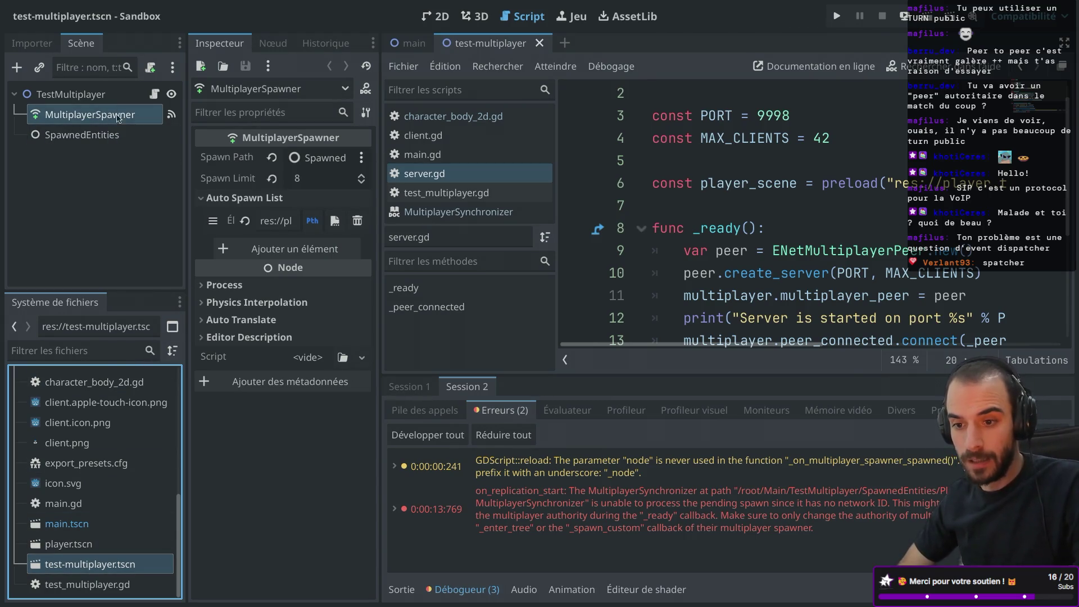
pyautogui.doubleClick(69, 545)
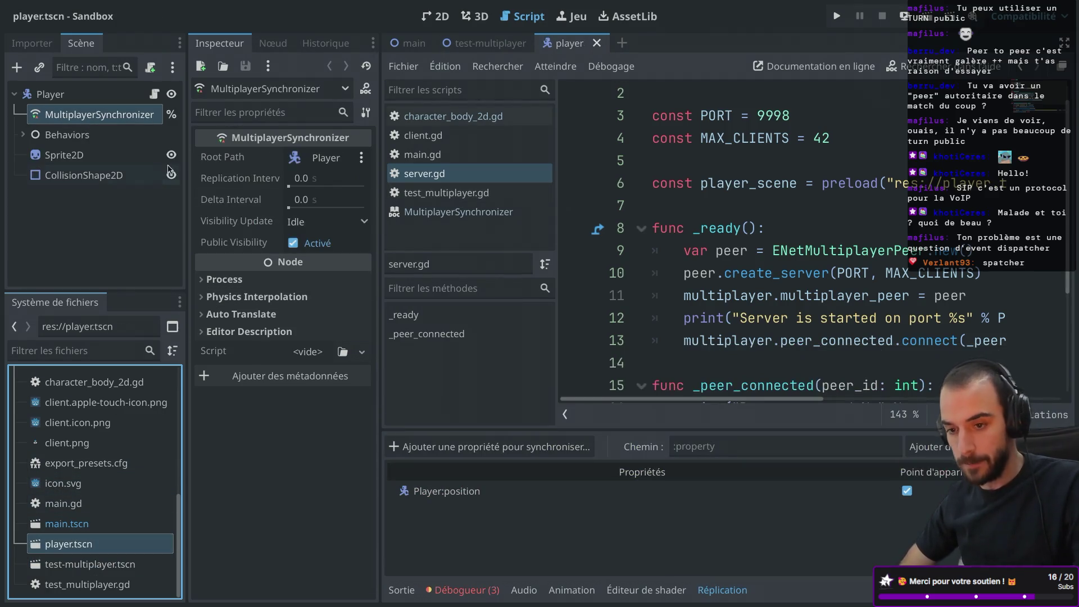
pyautogui.click(117, 116)
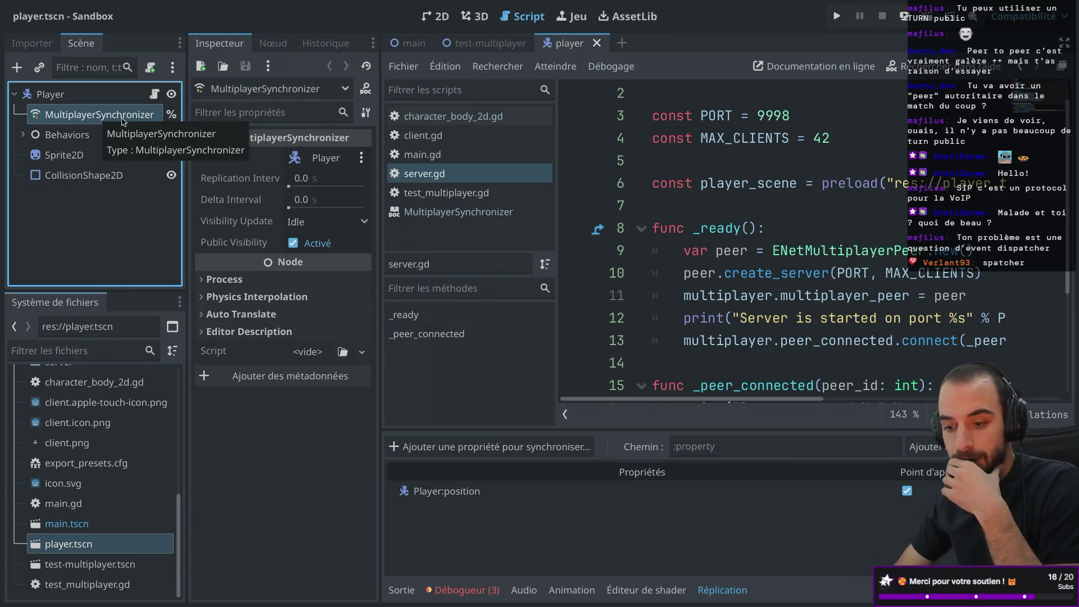
pyautogui.click(452, 499)
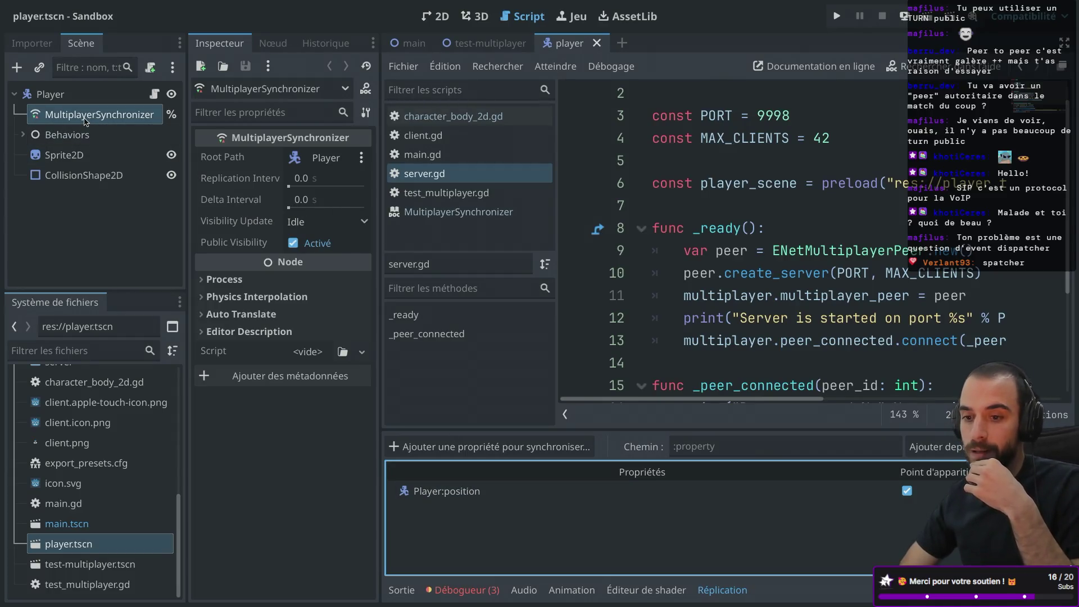
pyautogui.scroll(-2, 758, 229)
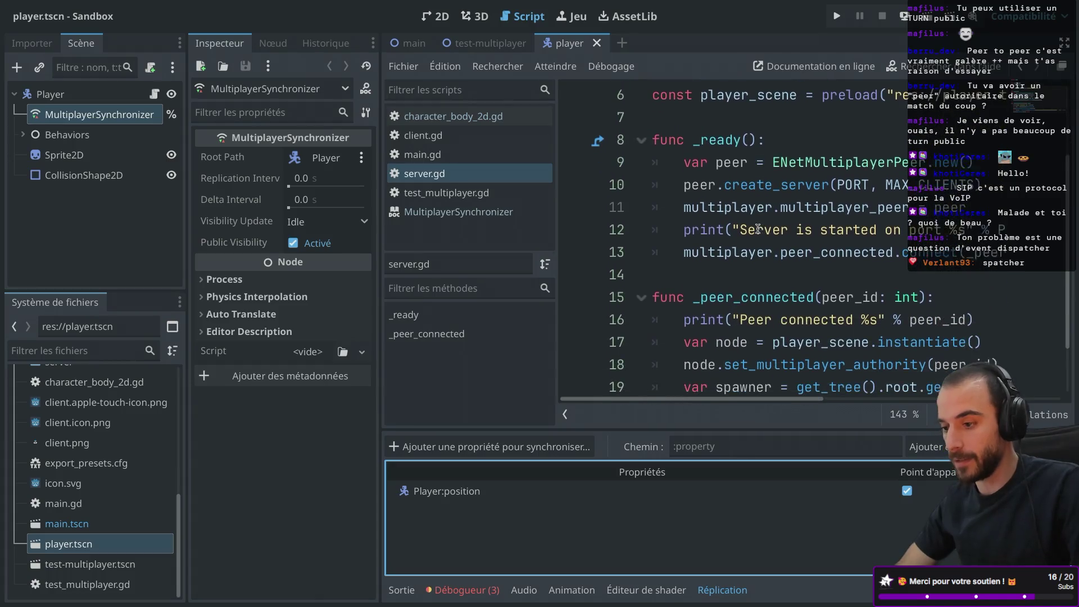
pyautogui.hotkey('ctrl', 'shift', 'F11')
pyautogui.scroll(-1, 498, 247)
pyautogui.scroll(1, 498, 247)
pyautogui.hscroll(-2, 398, 224)
pyautogui.scroll(-1, 362, 189)
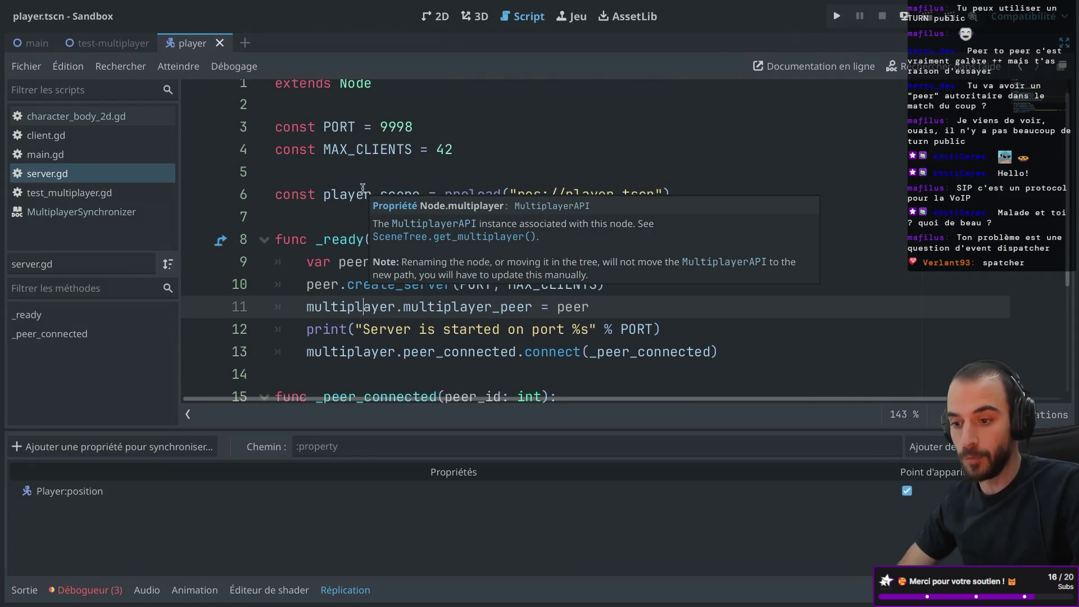
pyautogui.moveTo(348, 305)
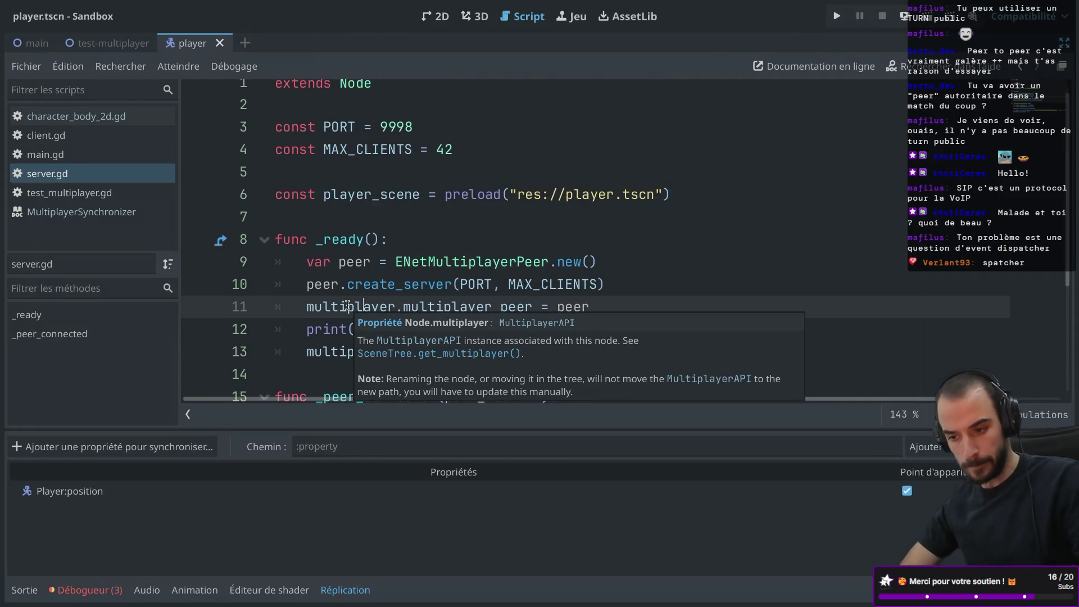
pyautogui.scroll(-3, 462, 262)
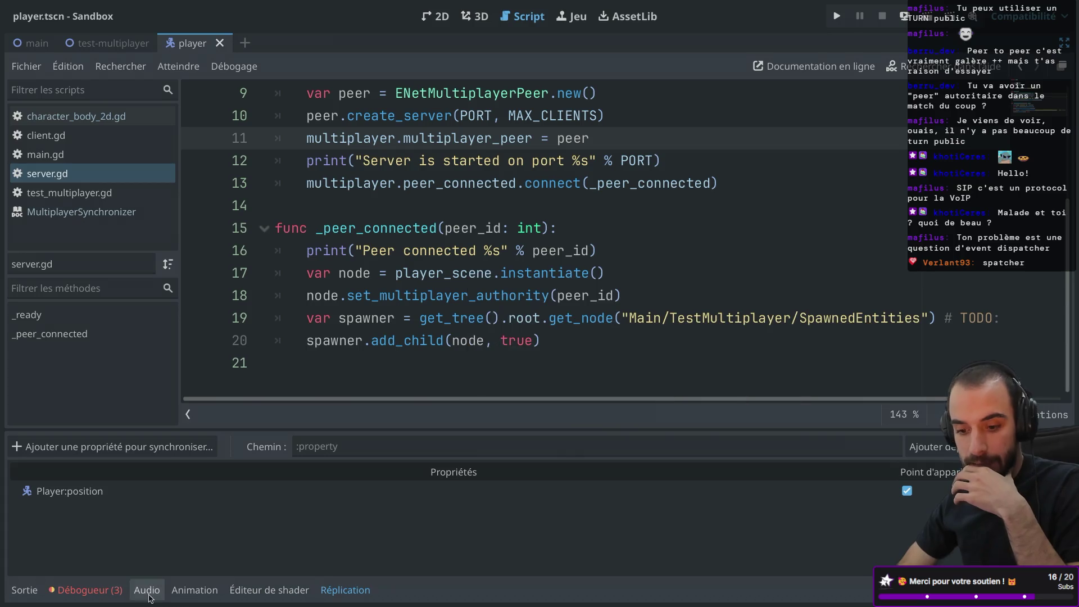
pyautogui.click(95, 598)
pyautogui.moveTo(198, 490)
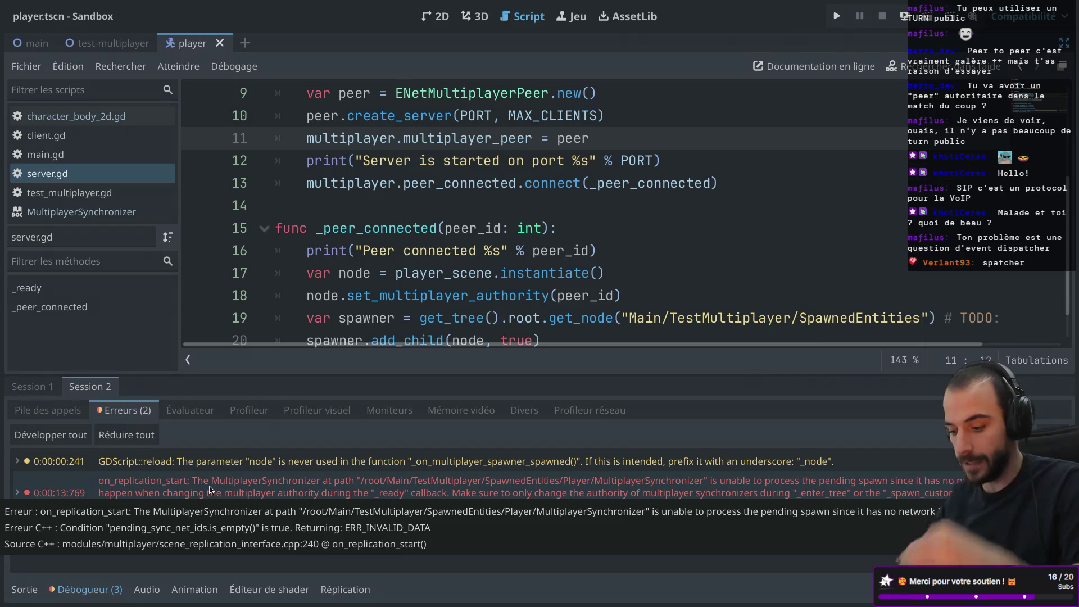
pyautogui.click(283, 496)
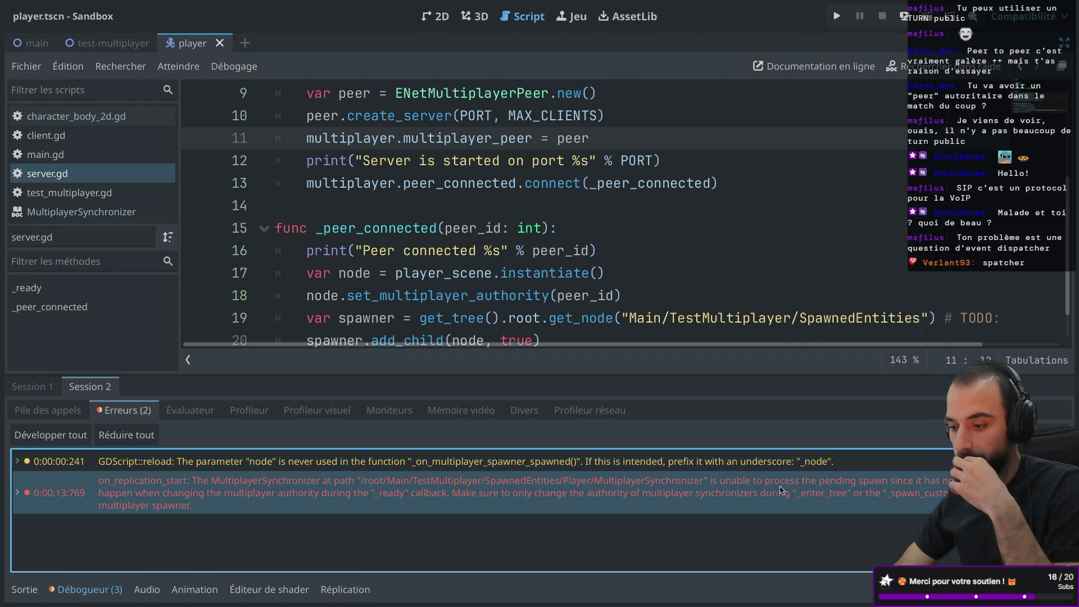
pyautogui.moveTo(885, 483)
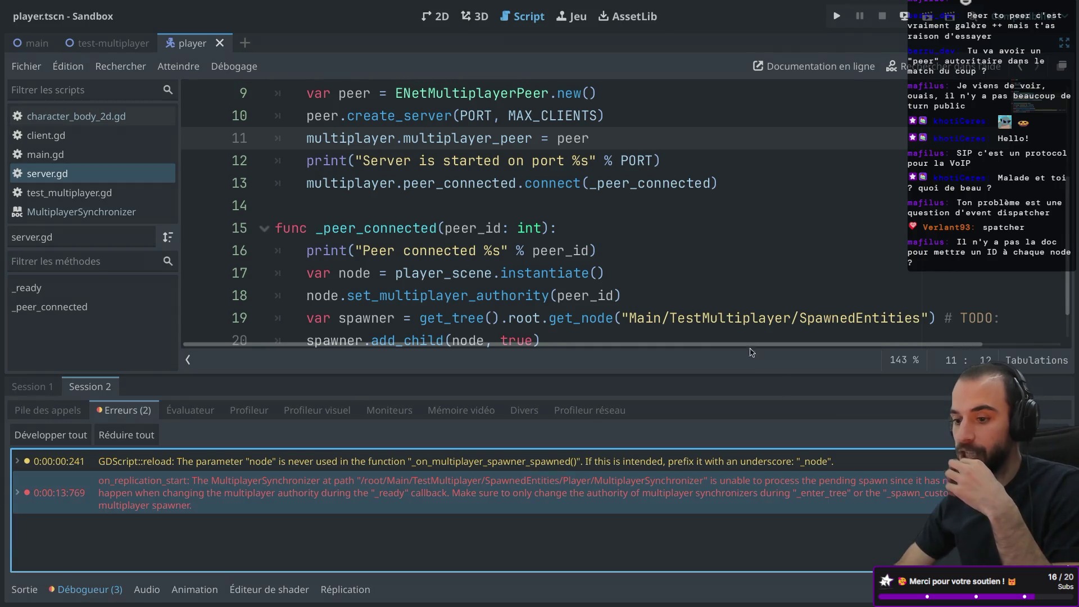
pyautogui.click(476, 254)
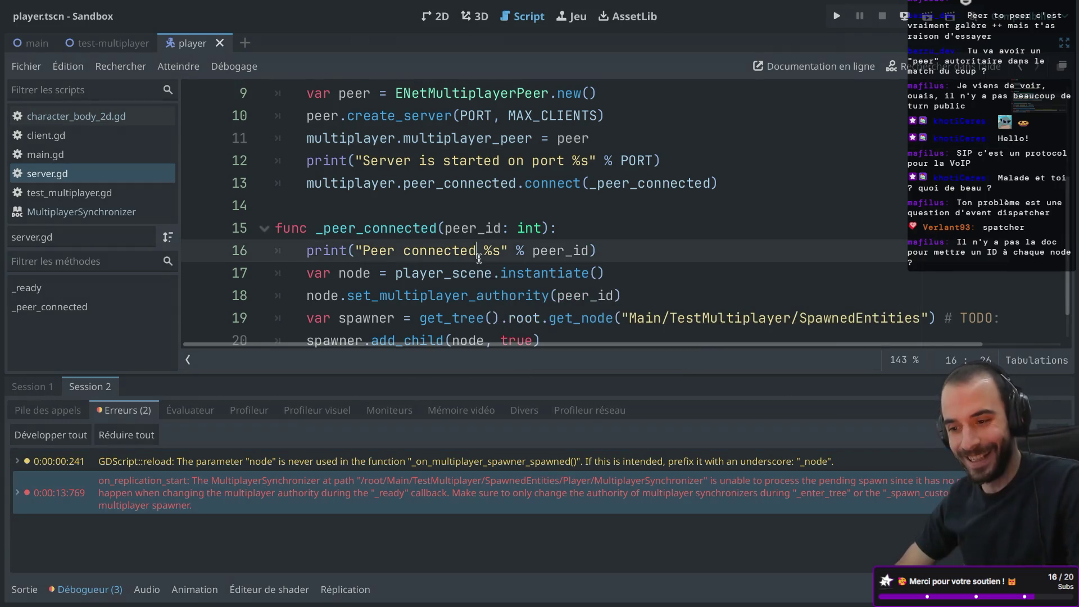
pyautogui.click(62, 173)
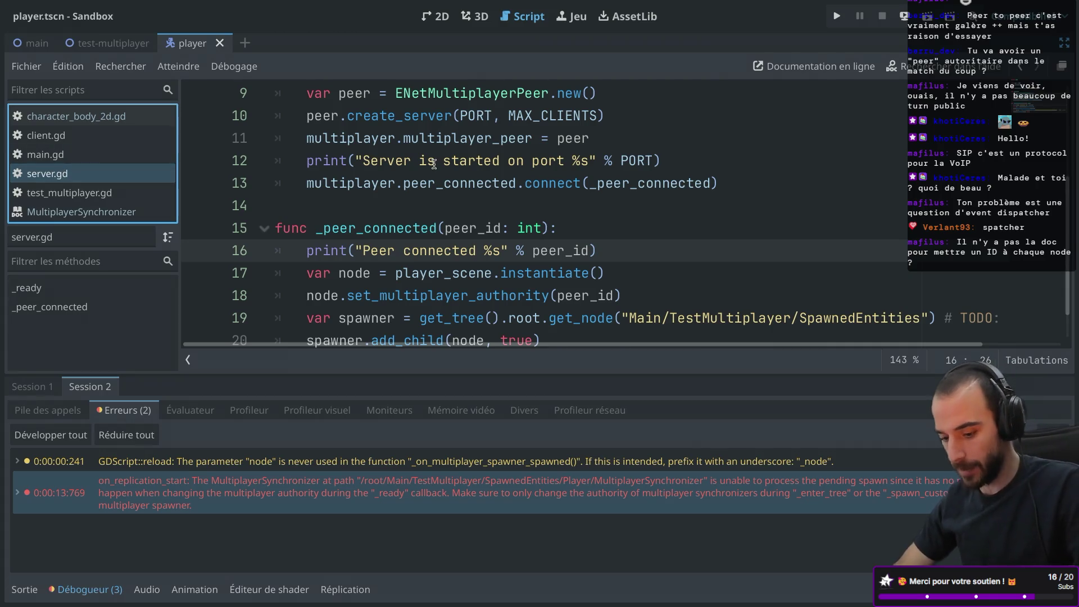
pyautogui.hotkey('ctrl', 'shift', 'F11')
pyautogui.hotkey('ctrl', 'shift', 'F11')
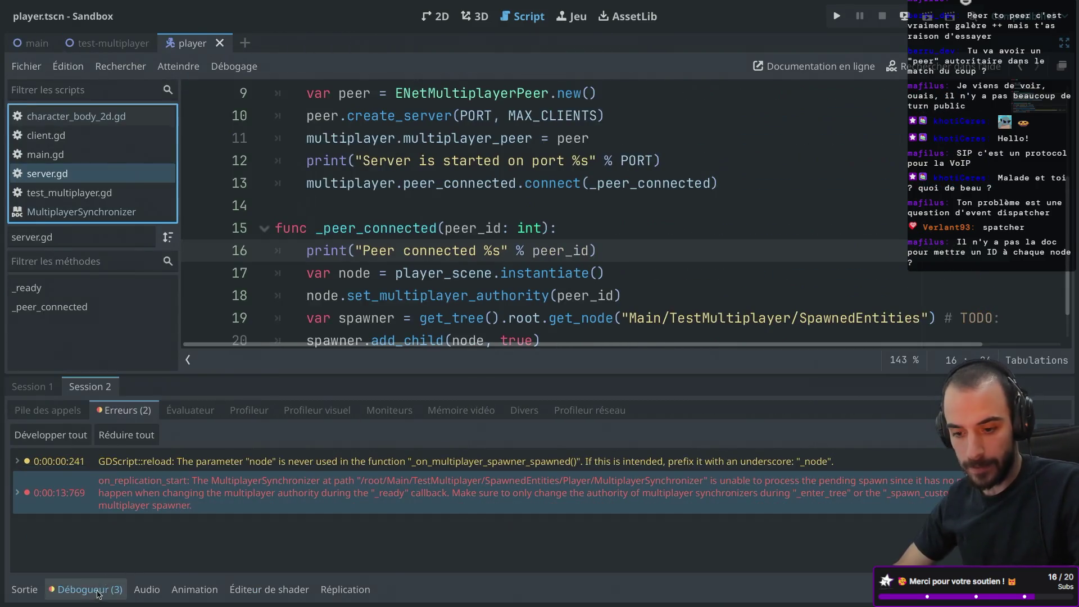
pyautogui.click(87, 590)
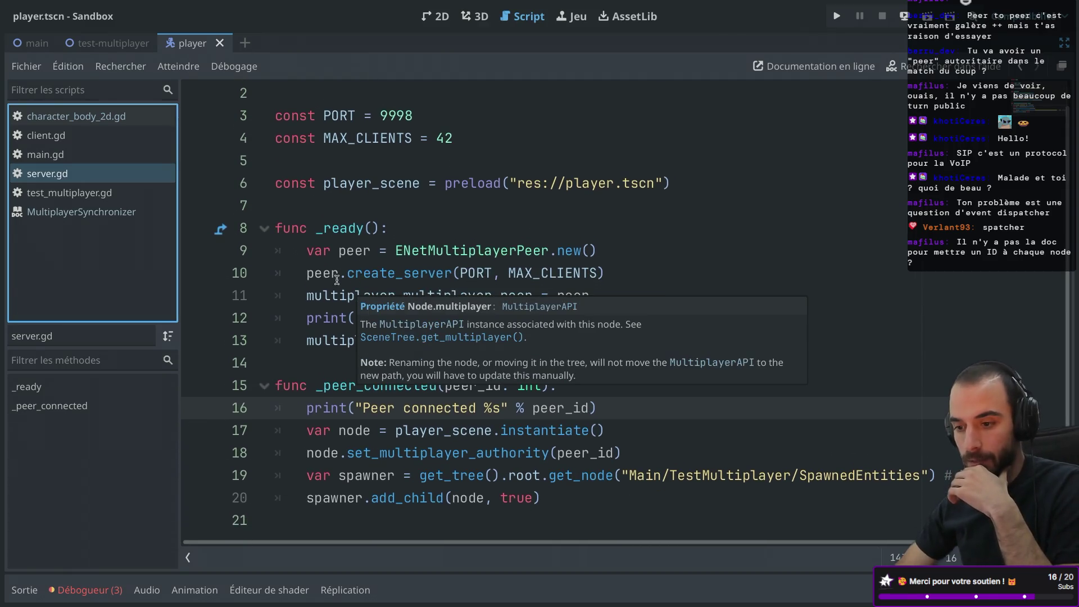
pyautogui.moveTo(306, 251); pyautogui.dragTo(598, 253)
pyautogui.click(526, 273)
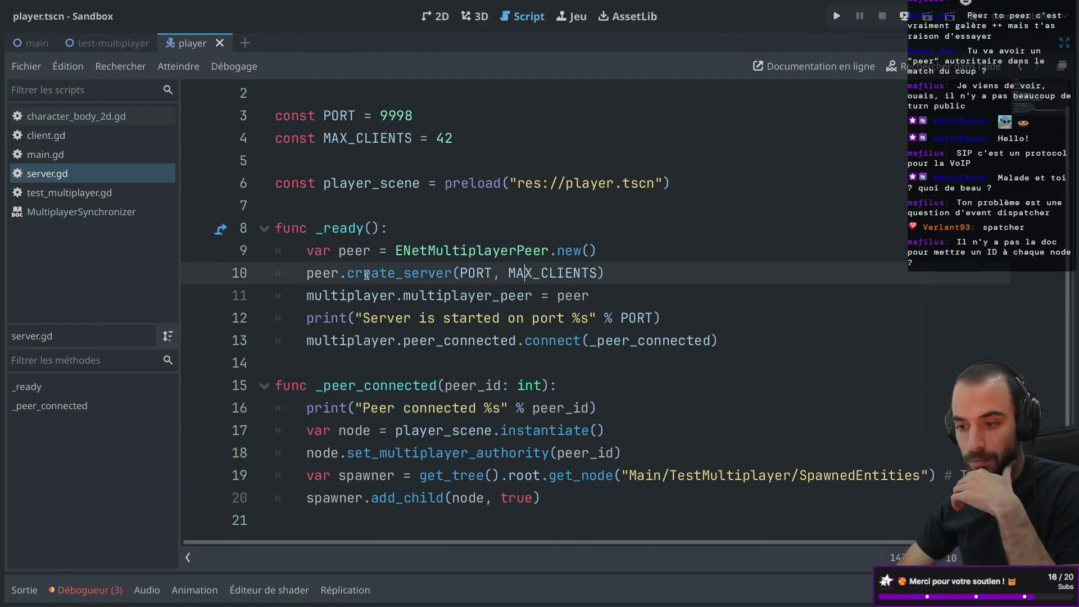
pyautogui.moveTo(348, 270)
pyautogui.moveTo(315, 272); pyautogui.dragTo(625, 273)
pyautogui.click(625, 274)
pyautogui.moveTo(402, 295); pyautogui.dragTo(588, 295)
pyautogui.click(625, 293)
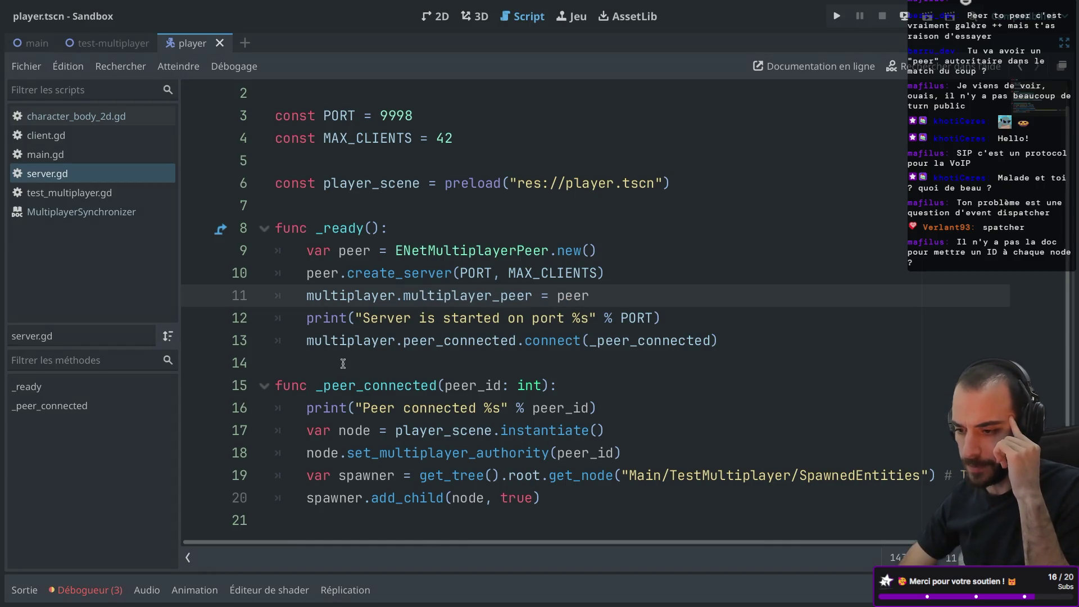
pyautogui.moveTo(310, 337)
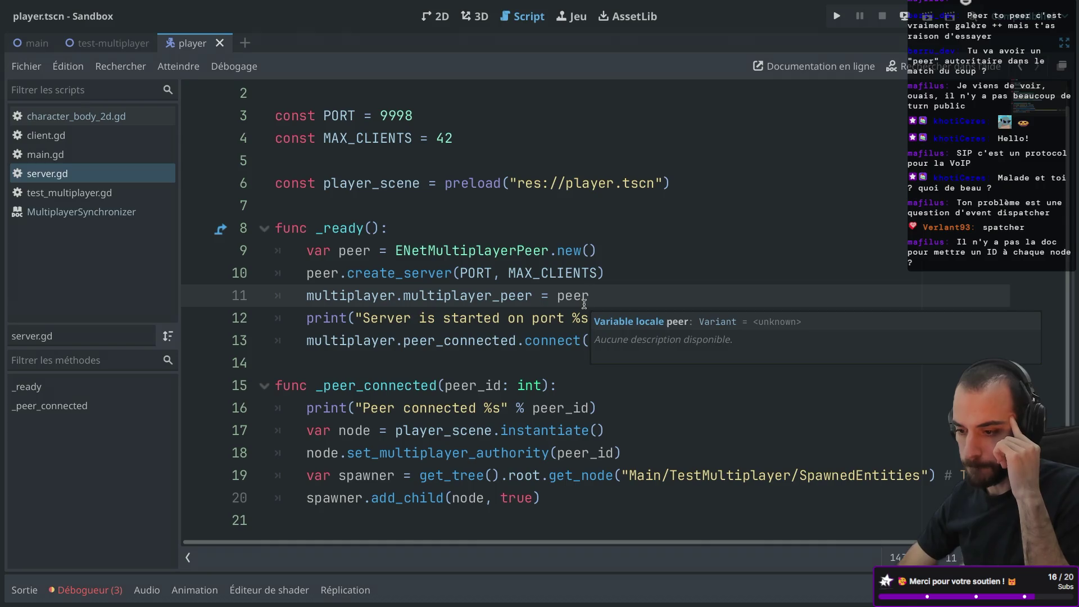
pyautogui.click(428, 363)
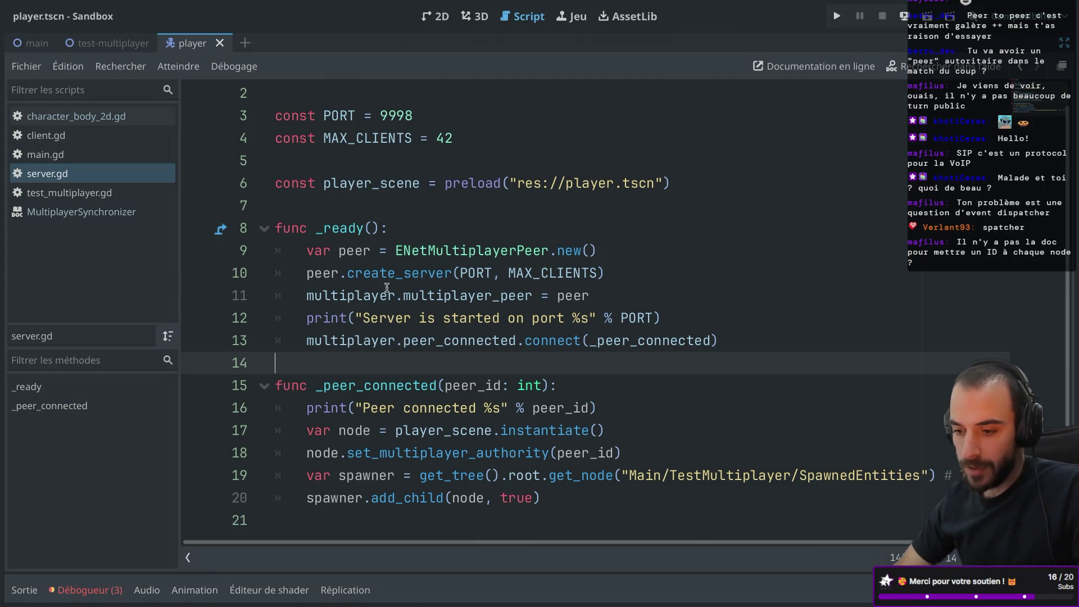
pyautogui.moveTo(660, 318); pyautogui.dragTo(663, 284)
# - Move the server-started print line below multiplayer.peer_connected.connect() in server.gd
pyautogui.hotkey('ctrl', 'x')
pyautogui.hotkey('ctrl', 'z')
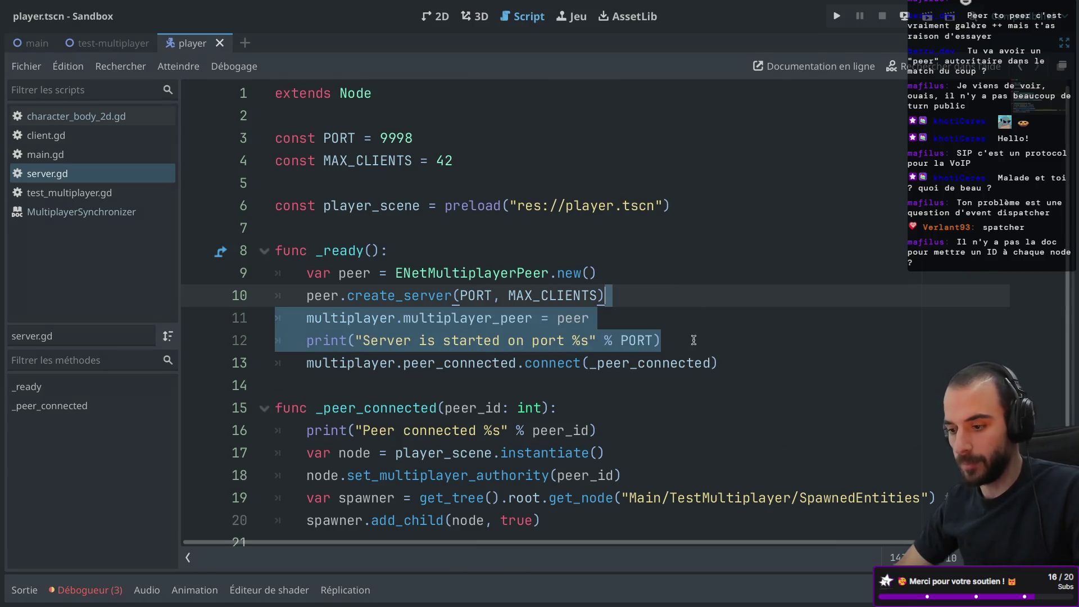
pyautogui.moveTo(693, 340); pyautogui.dragTo(692, 316)
pyautogui.hotkey('ctrl', 'x')
pyautogui.click(734, 341)
pyautogui.hotkey('ctrl', 'v')
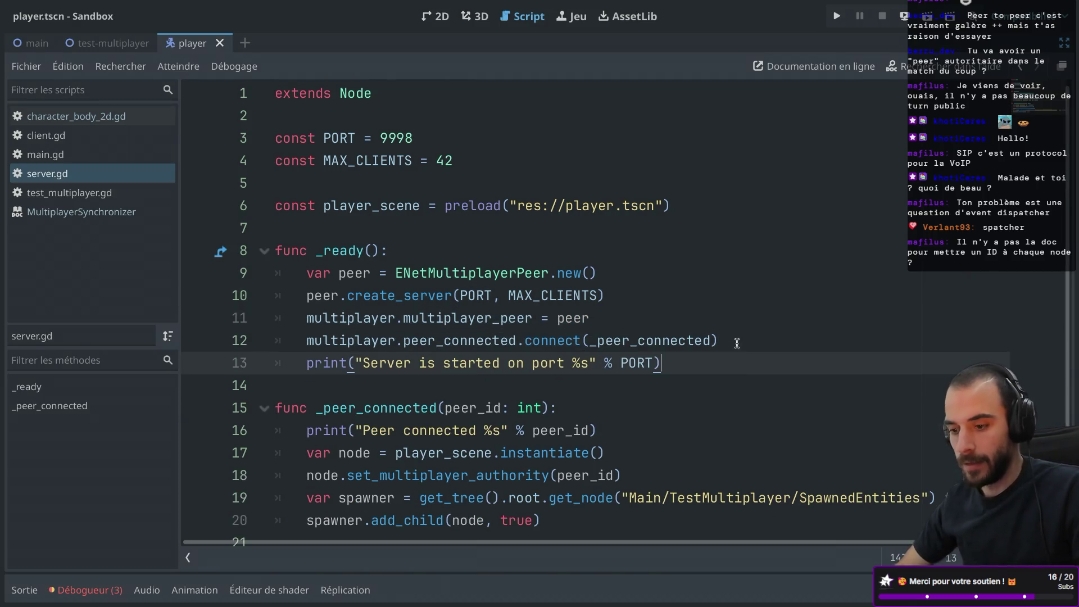
# - Select peer_id in _peer_connected and review the debugger errors and the Sortie output log
pyautogui.moveTo(413, 325)
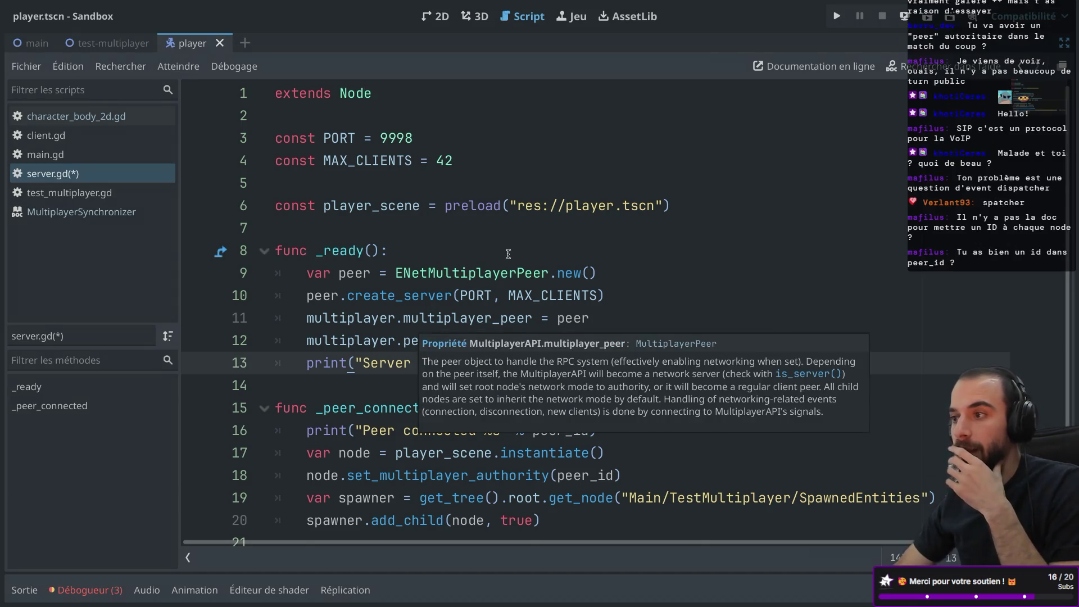
pyautogui.scroll(-1, 529, 284)
pyautogui.moveTo(529, 281)
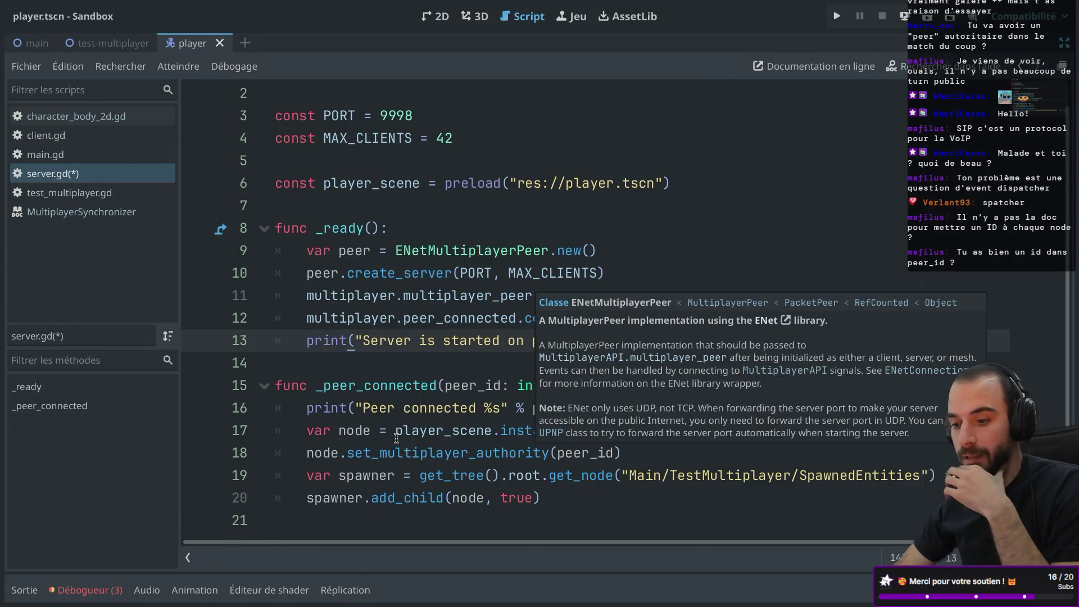
pyautogui.doubleClick(472, 387)
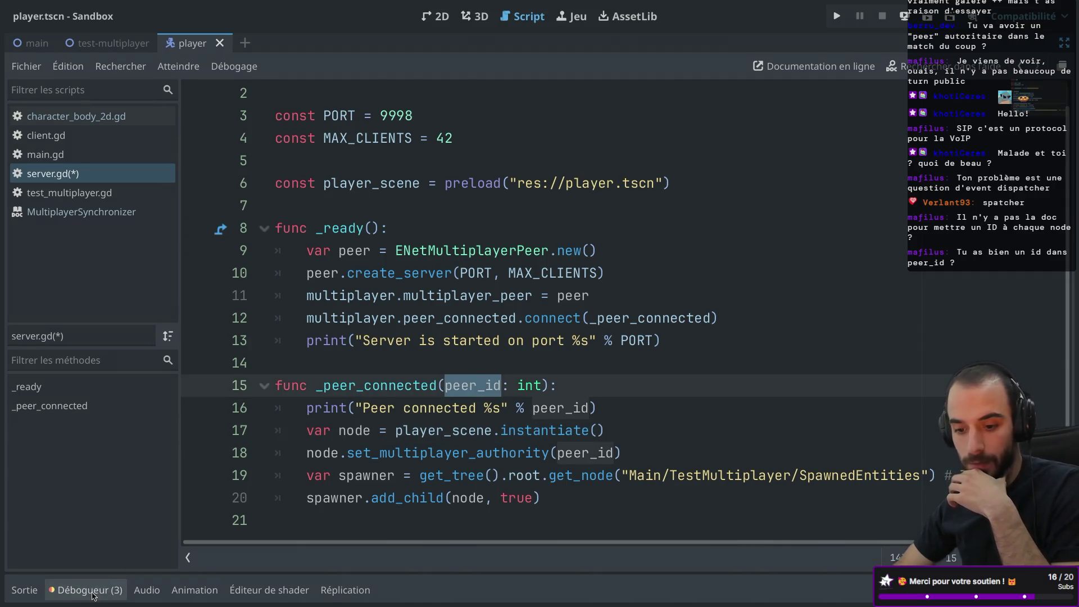
pyautogui.click(90, 591)
pyautogui.click(22, 590)
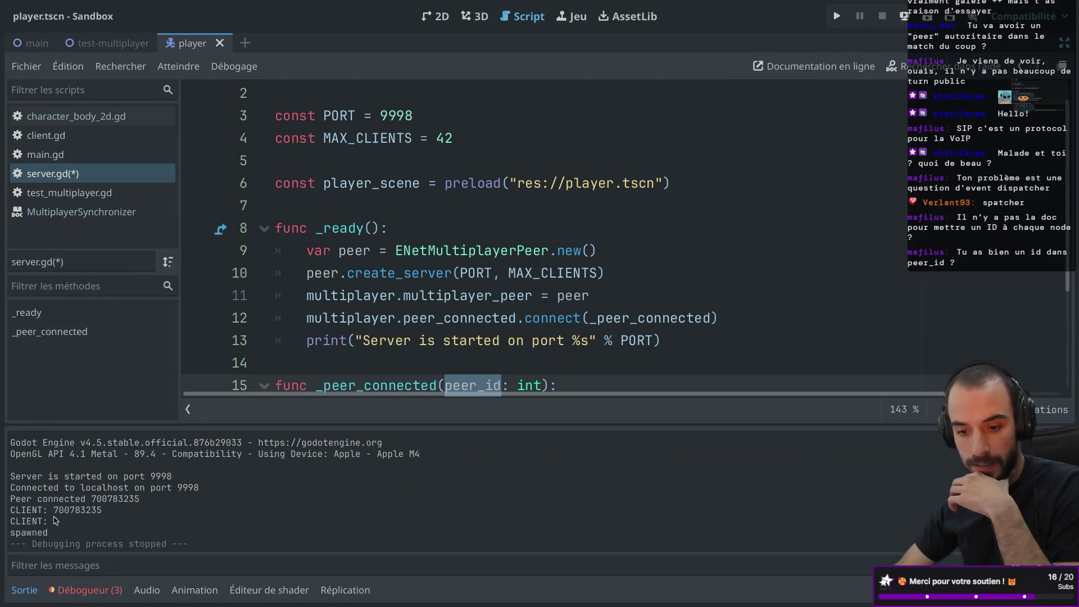
pyautogui.scroll(-3, 392, 250)
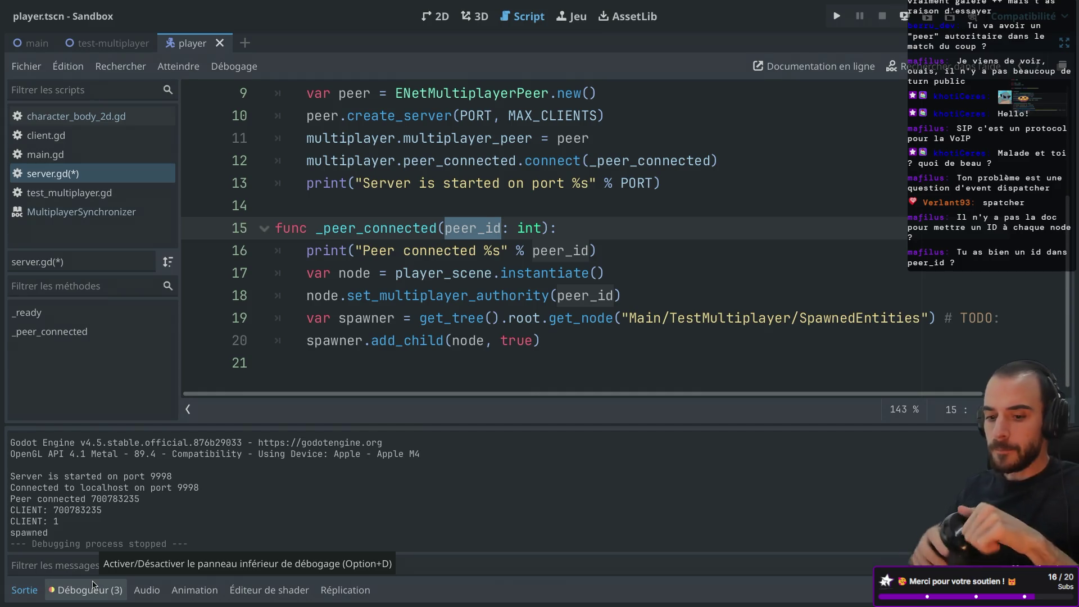
# - Leave distraction-free mode to restore the docks and open character_body_2d.gd
pyautogui.hotkey('ctrl', 'shift', 'f')
pyautogui.press('Escape')
pyautogui.hotkey('ctrl', 'shift', 'F11')
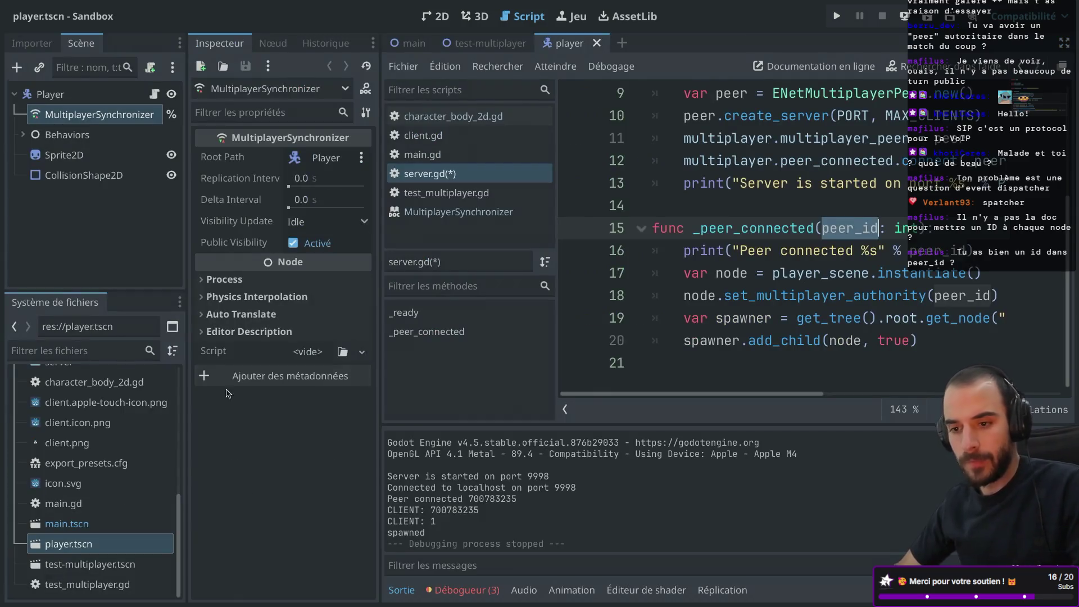
pyautogui.click(153, 94)
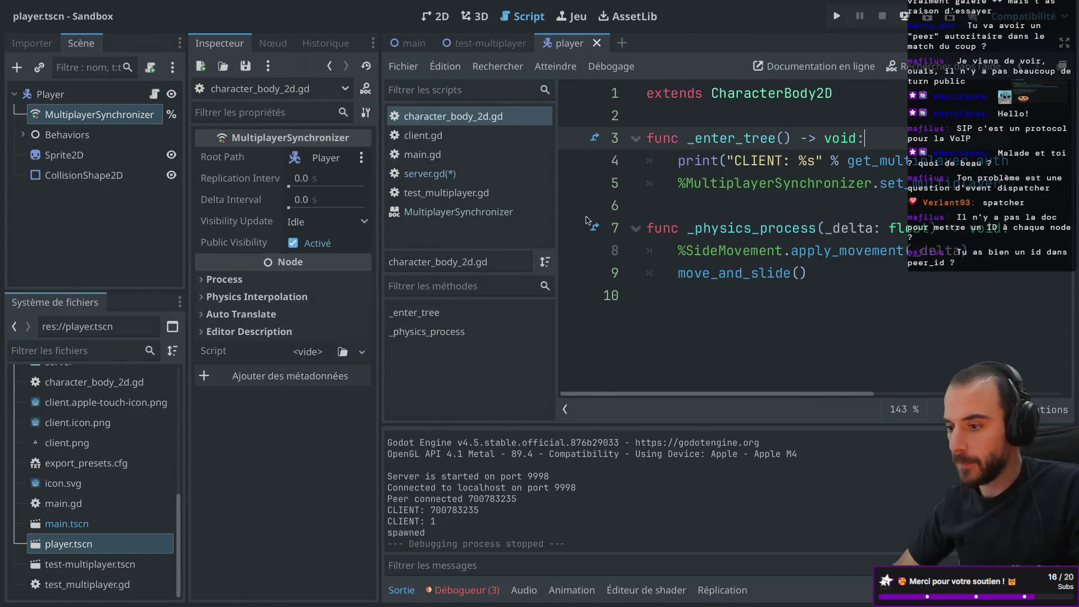
pyautogui.moveTo(753, 175)
pyautogui.hscroll(3, 754, 175)
pyautogui.hscroll(-3, 753, 175)
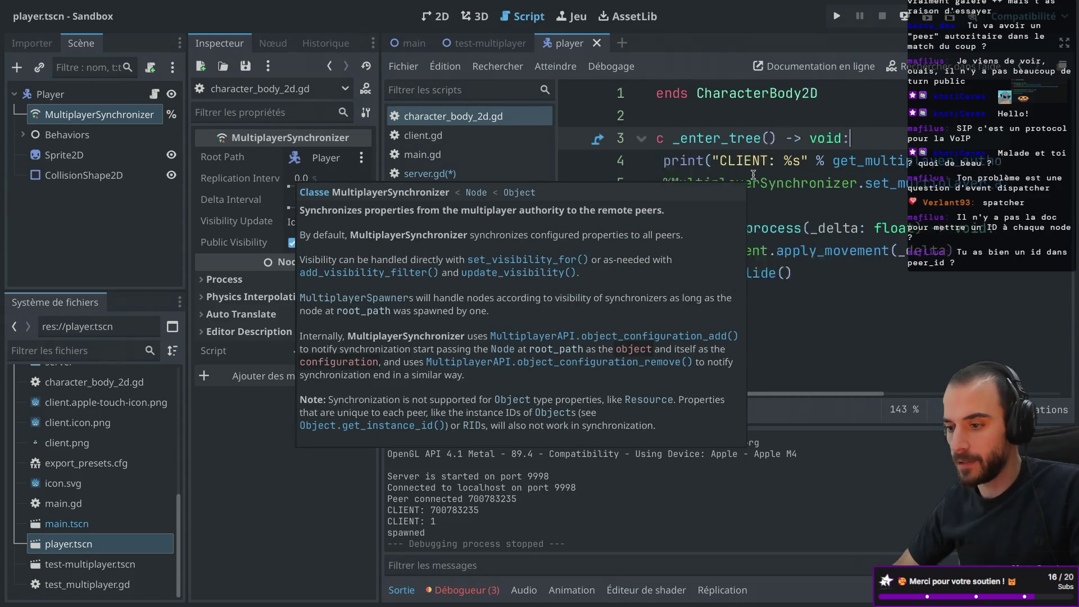
pyautogui.click(741, 176)
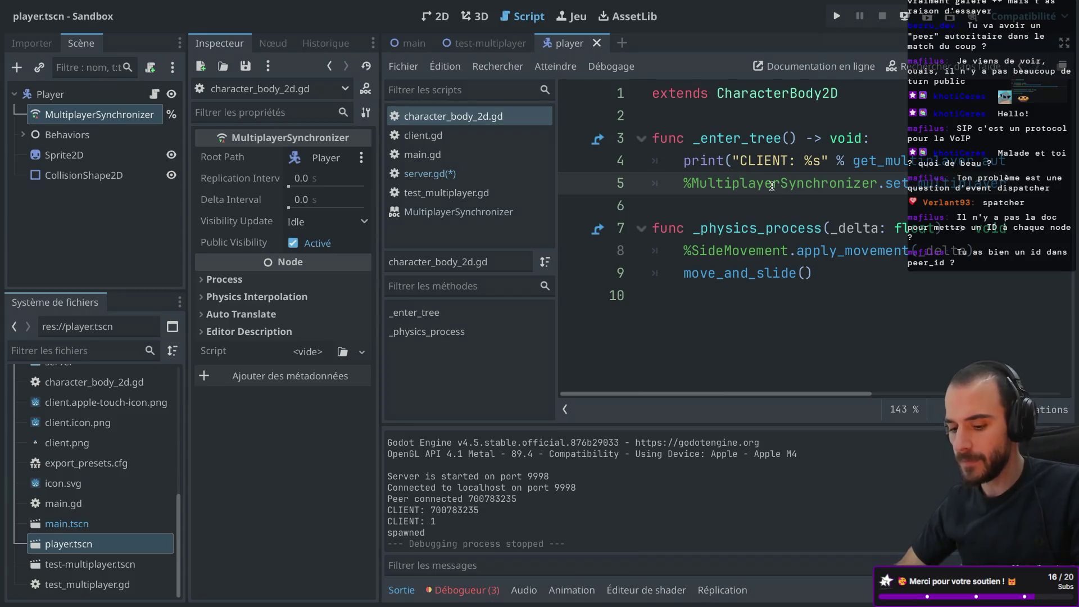
pyautogui.press('ctrl+super+d')
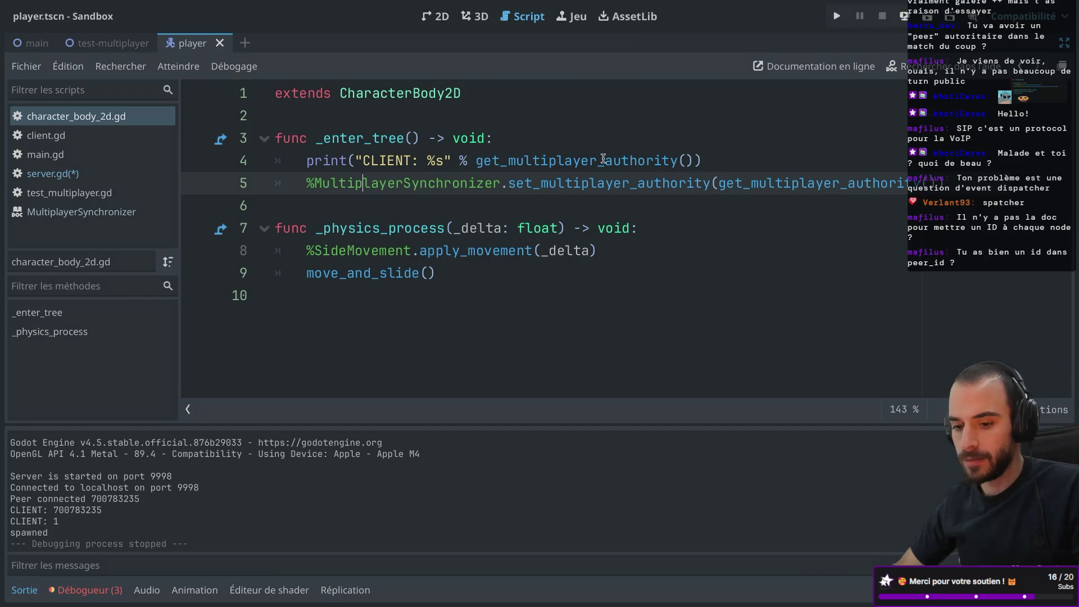
pyautogui.moveTo(603, 160)
pyautogui.click(616, 125)
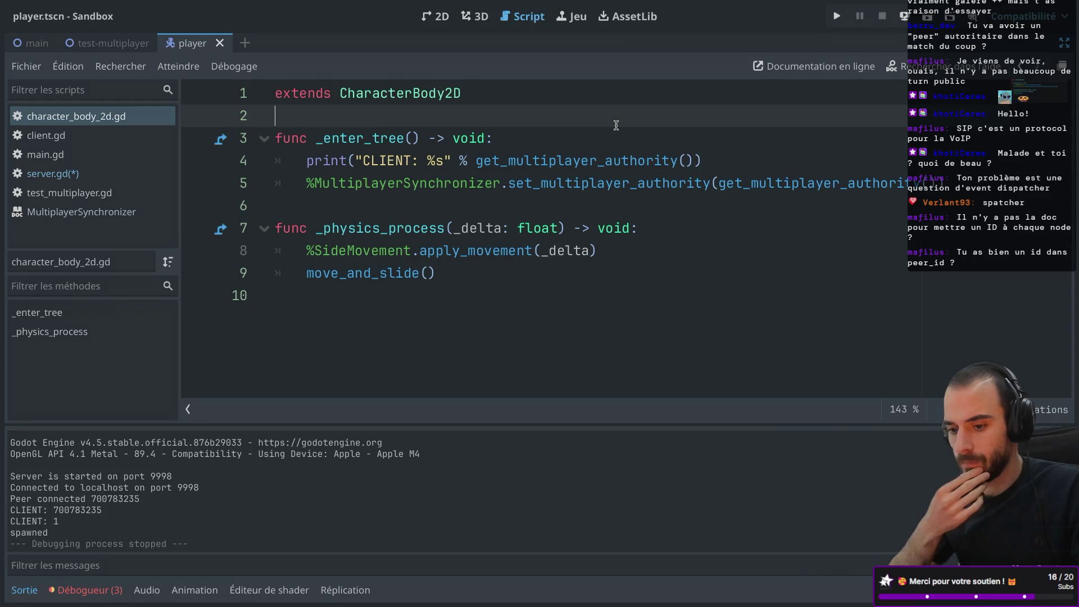
pyautogui.press('ctrl+super+d')
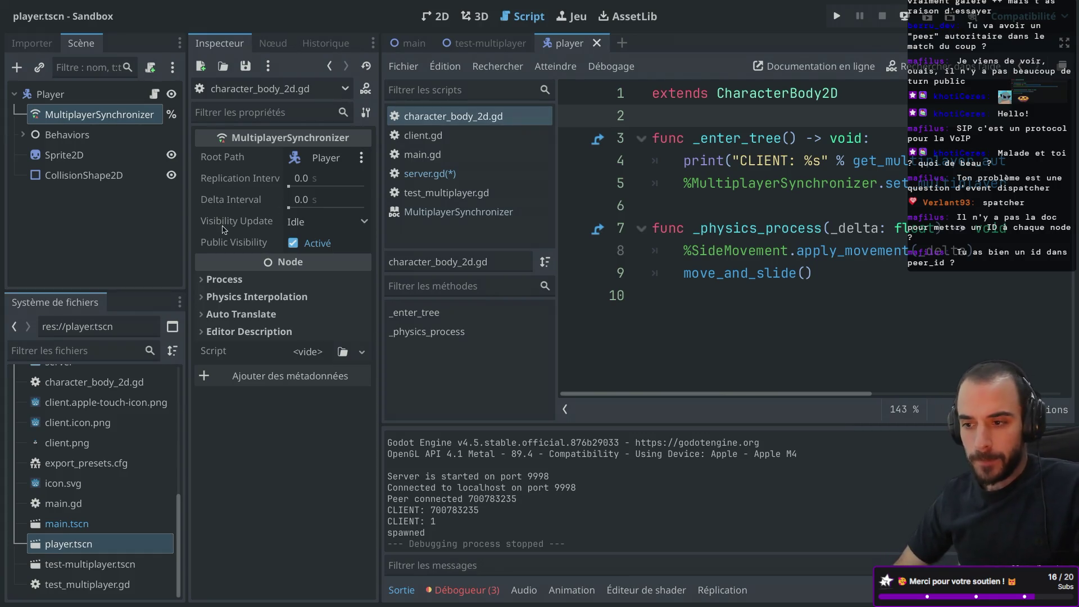
# - Switch through the main and test-multiplayer scene tabs to the player scene in the 2D view
pyautogui.click(410, 45)
pyautogui.click(497, 45)
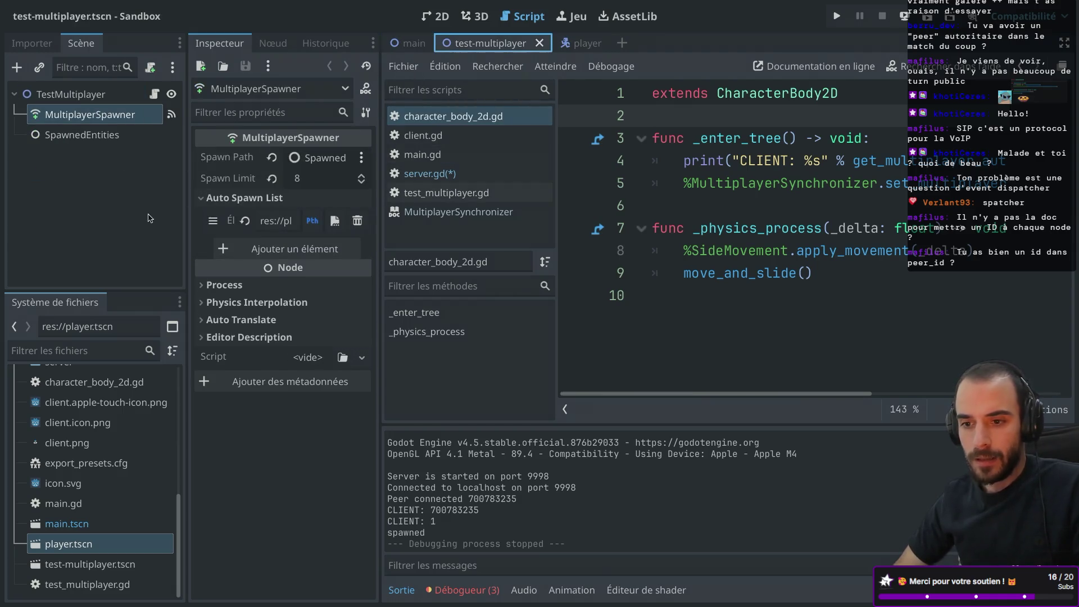
pyautogui.click(437, 16)
pyautogui.scroll(-2, 474, 147)
pyautogui.hscroll(-2, 538, 183)
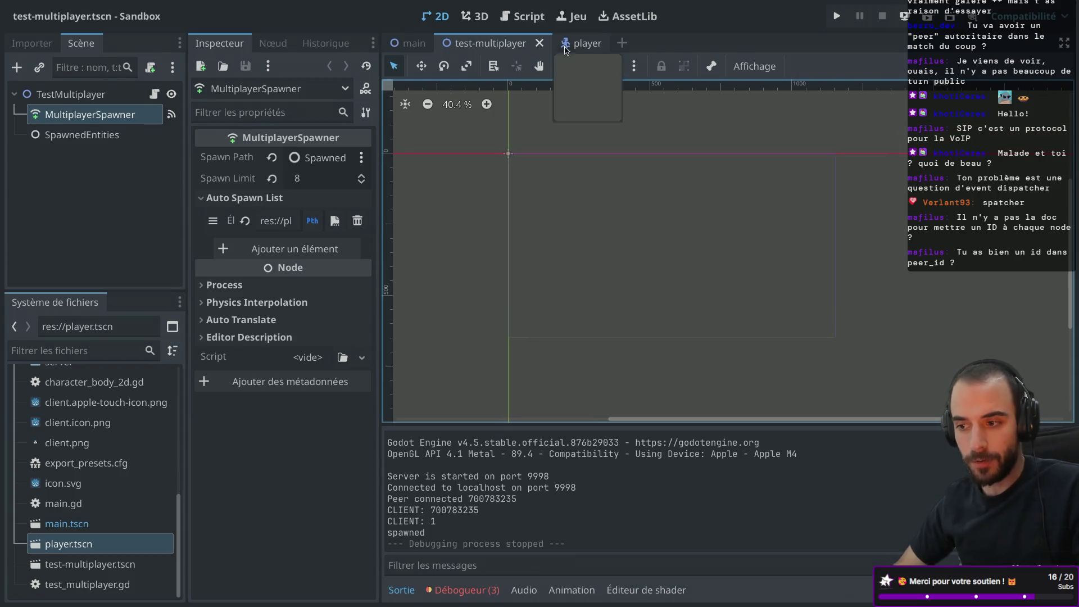
pyautogui.click(568, 45)
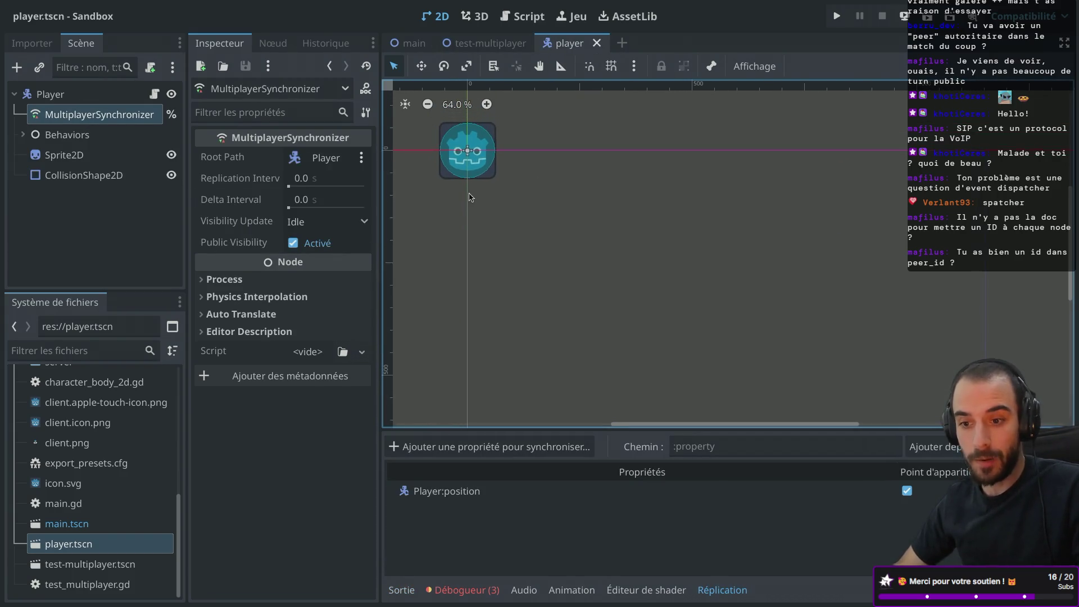
pyautogui.scroll(-2, 471, 197)
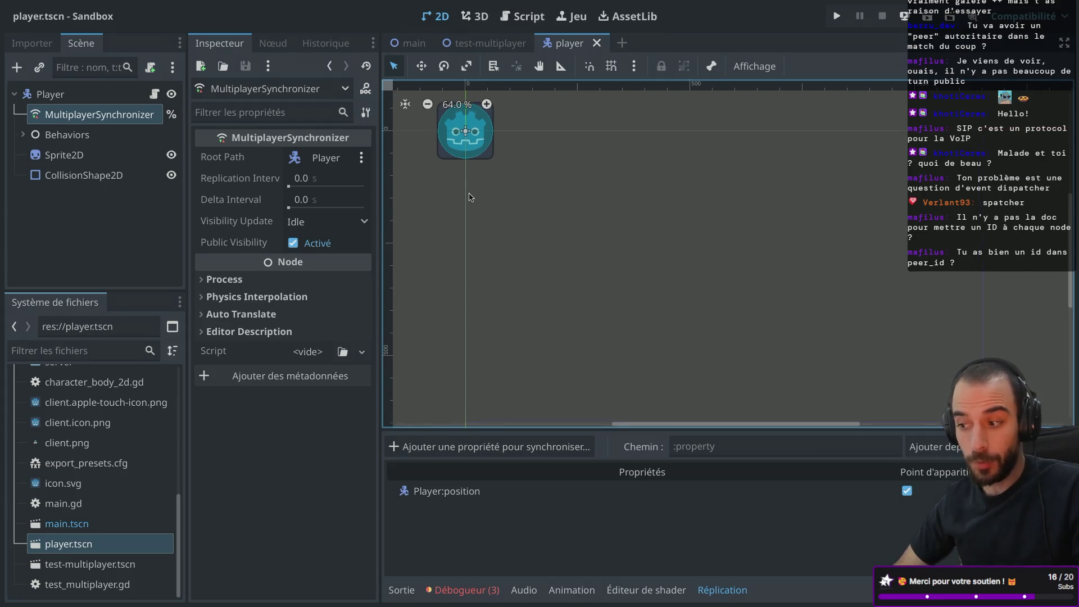
pyautogui.hscroll(-1, 470, 197)
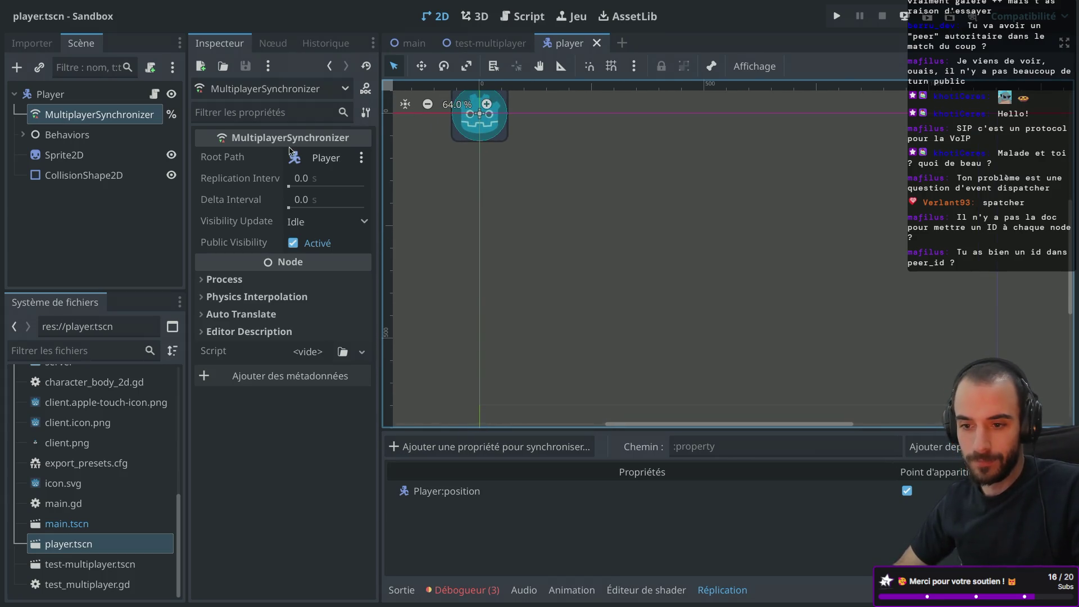
# - Expand and inspect the Behaviors node, select MultiplayerSynchronizer, and run the project
pyautogui.click(22, 137)
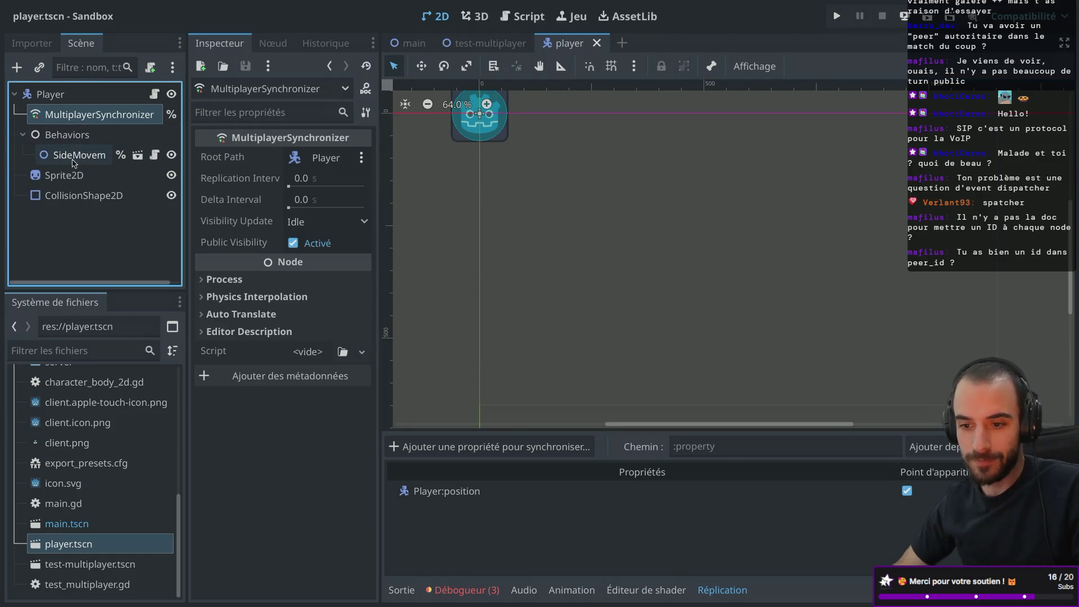
pyautogui.click(86, 136)
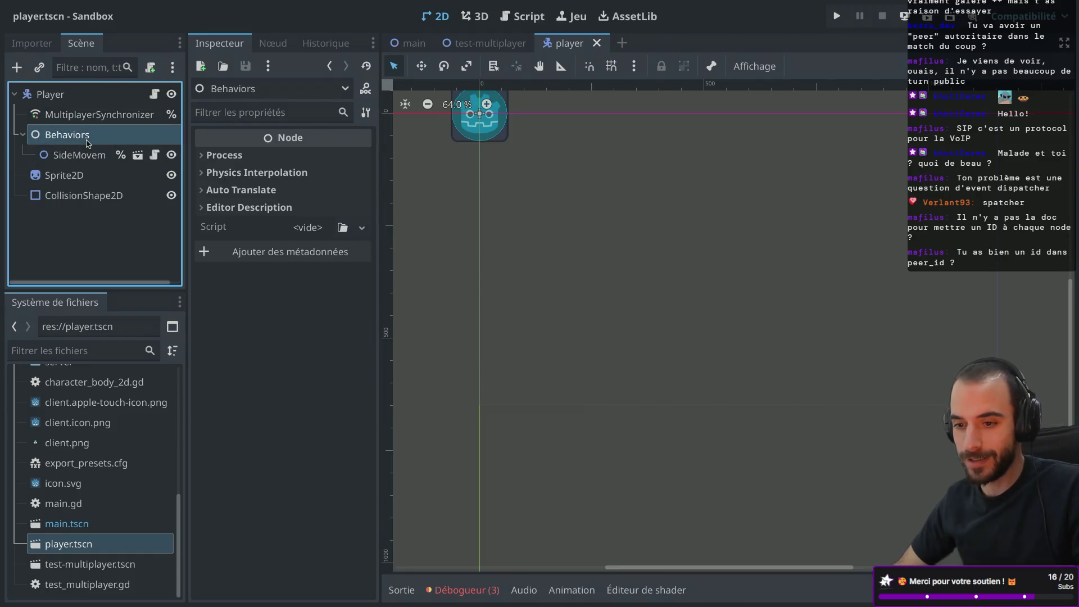
pyautogui.click(225, 155)
pyautogui.click(224, 155)
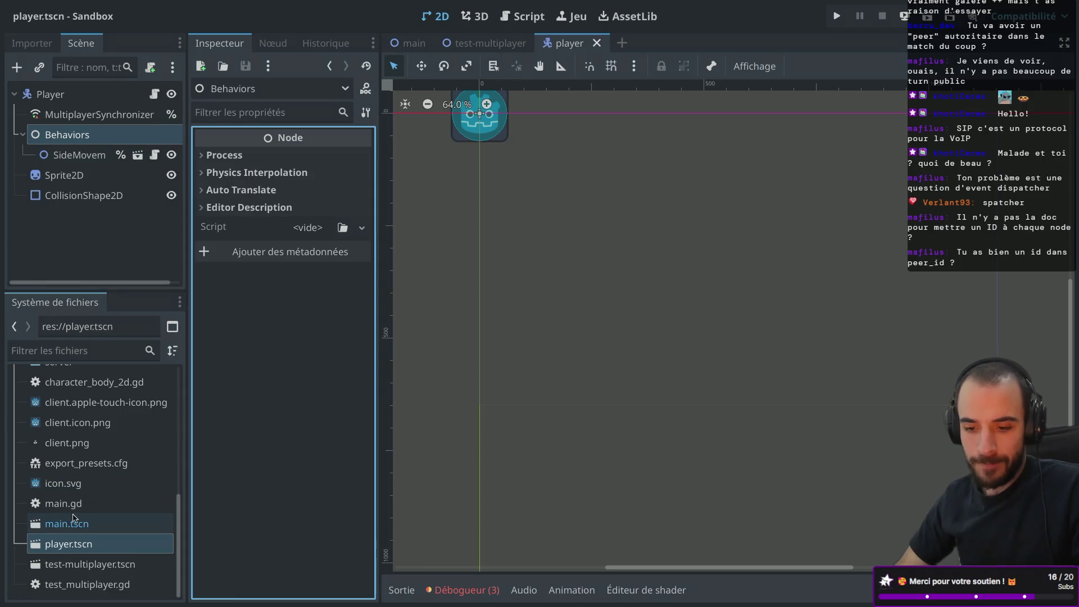
pyautogui.scroll(2, 75, 518)
pyautogui.scroll(-2, 75, 518)
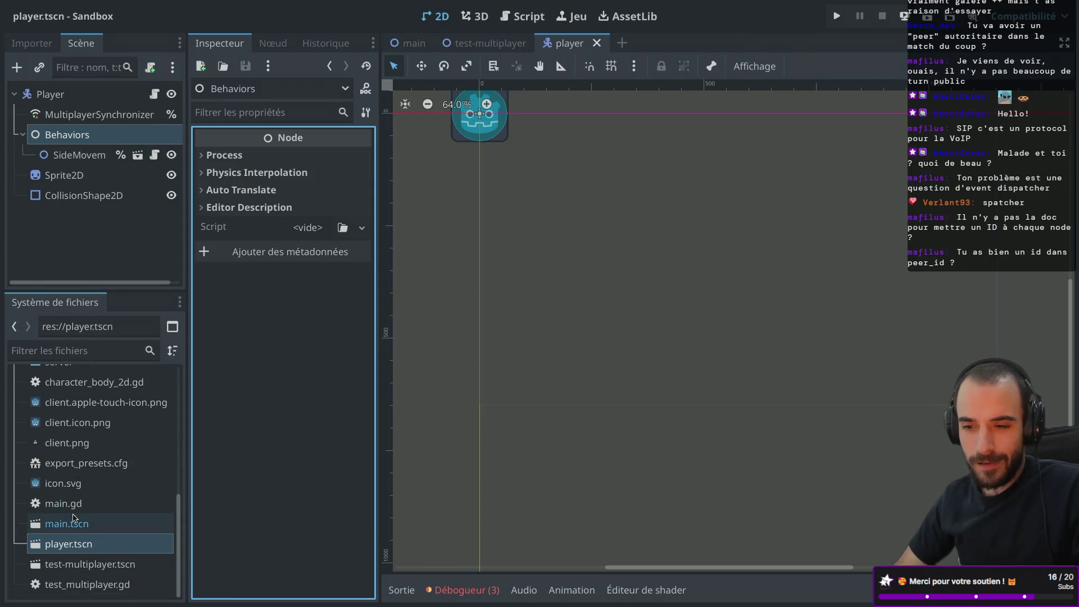
pyautogui.click(118, 115)
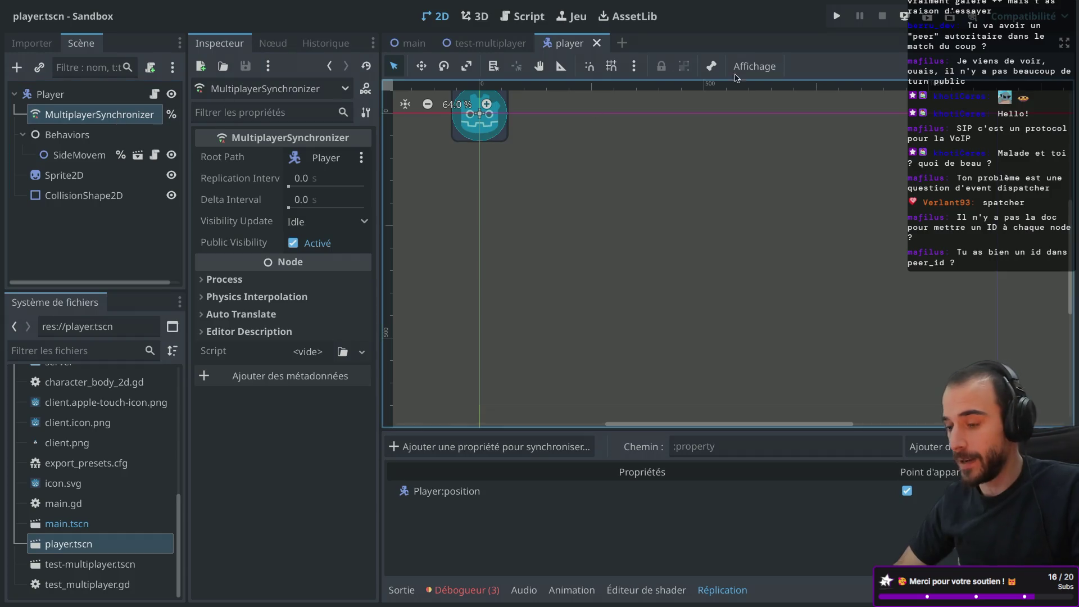
pyautogui.click(838, 15)
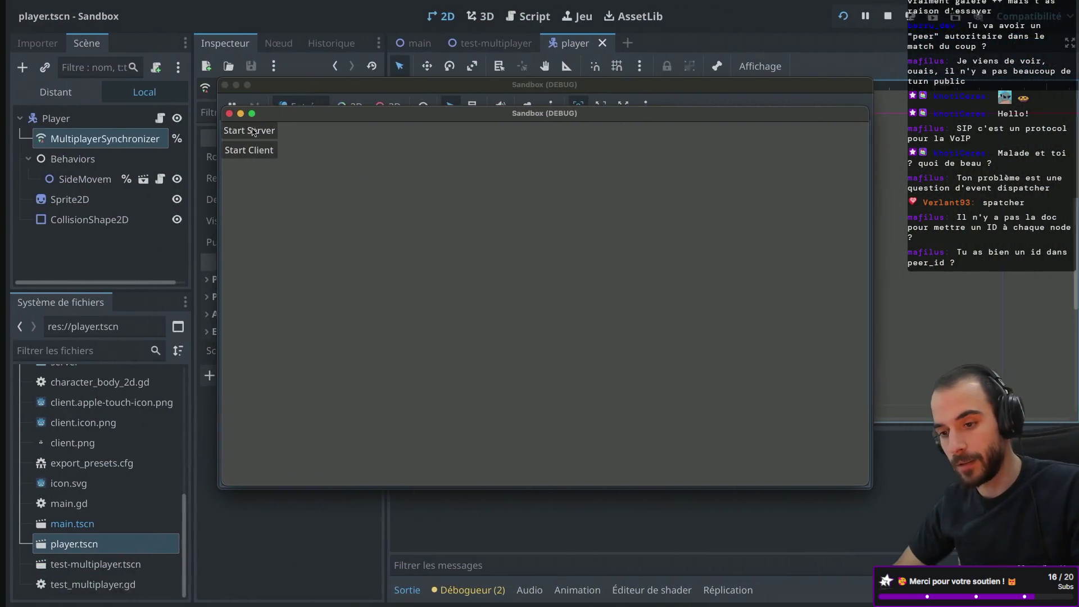
# - Start server and client, then select the spawned Player under root/Main/TestMultiplayer/SpawnedEntities in the Remote tree
pyautogui.click(253, 131)
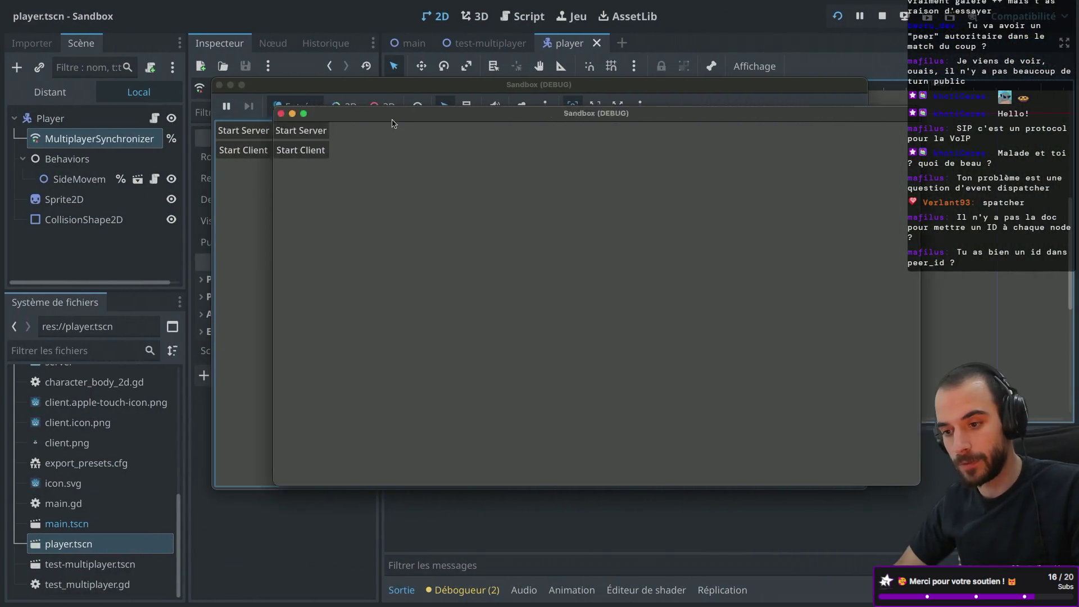
pyautogui.click(267, 154)
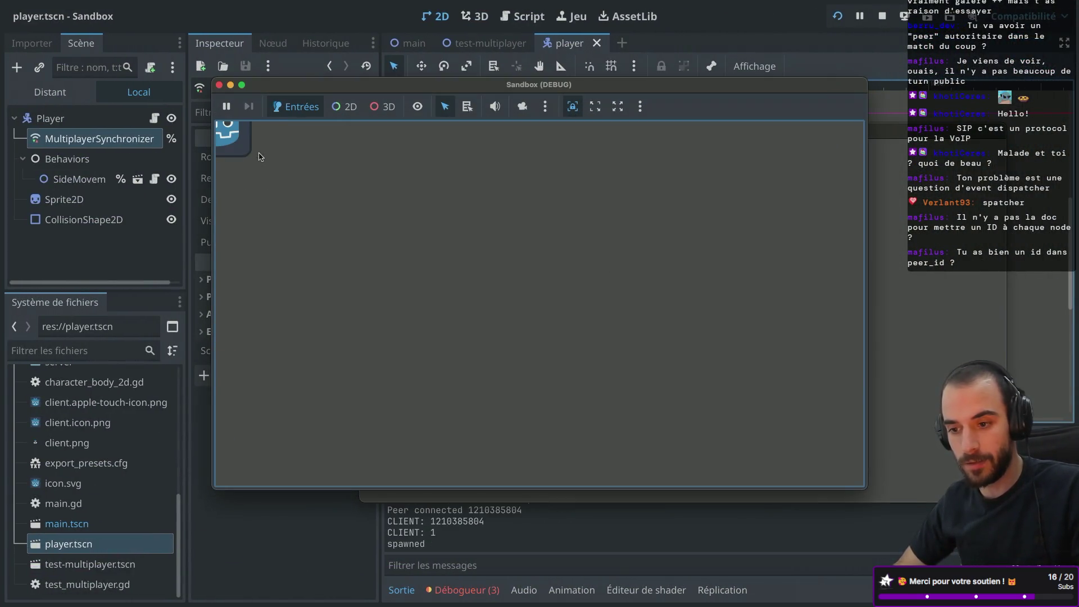
pyautogui.click(56, 100)
pyautogui.click(23, 139)
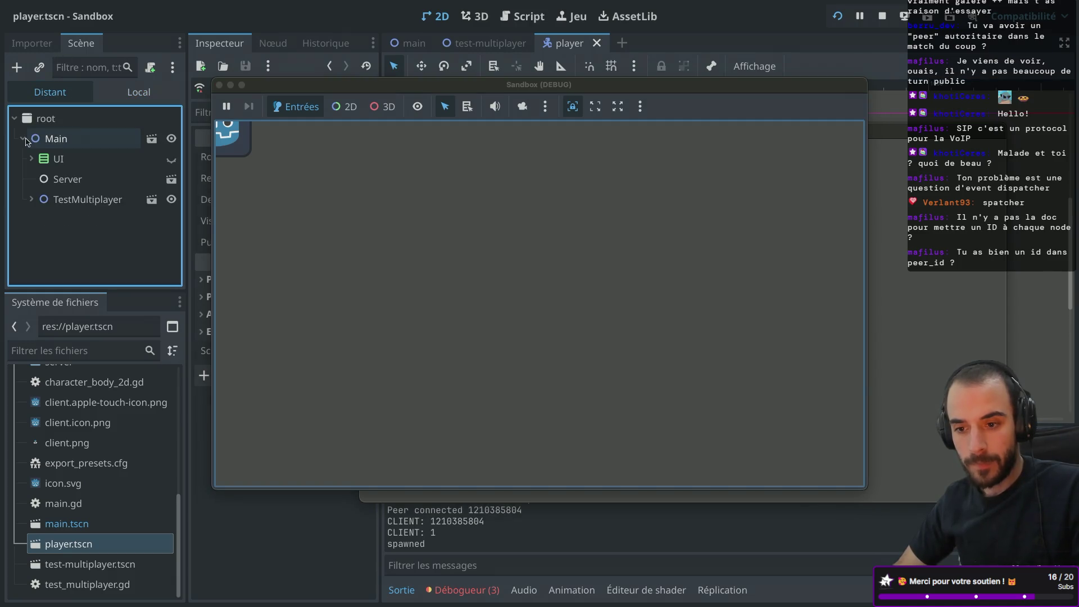
pyautogui.click(32, 200)
pyautogui.click(40, 240)
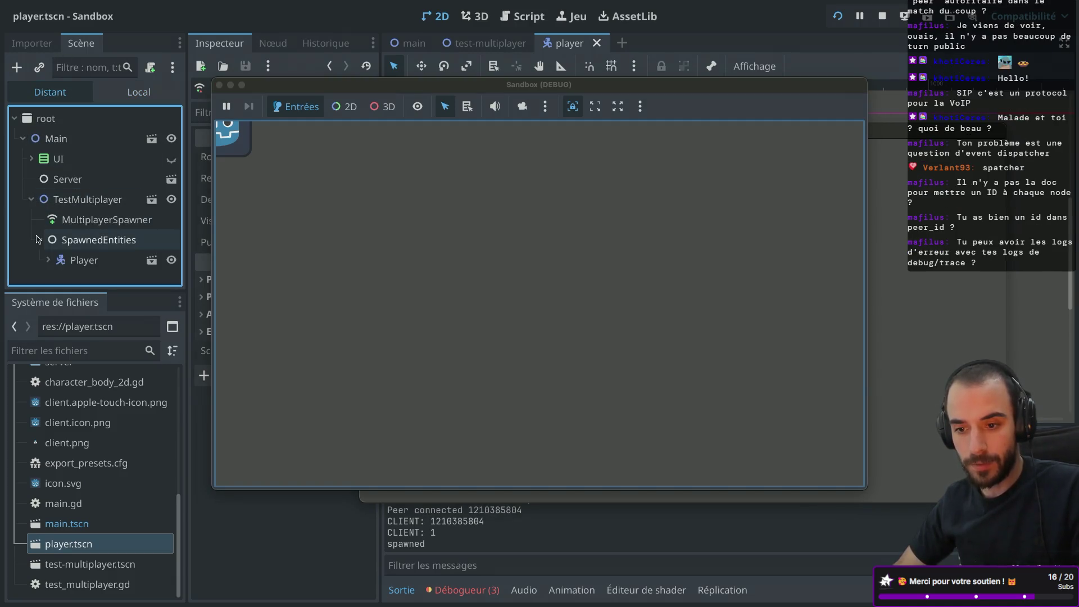
pyautogui.click(74, 258)
# - Check the Player's Multiplayer Authority in the inspector, then stop both game instances
pyautogui.moveTo(390, 86); pyautogui.dragTo(655, 118)
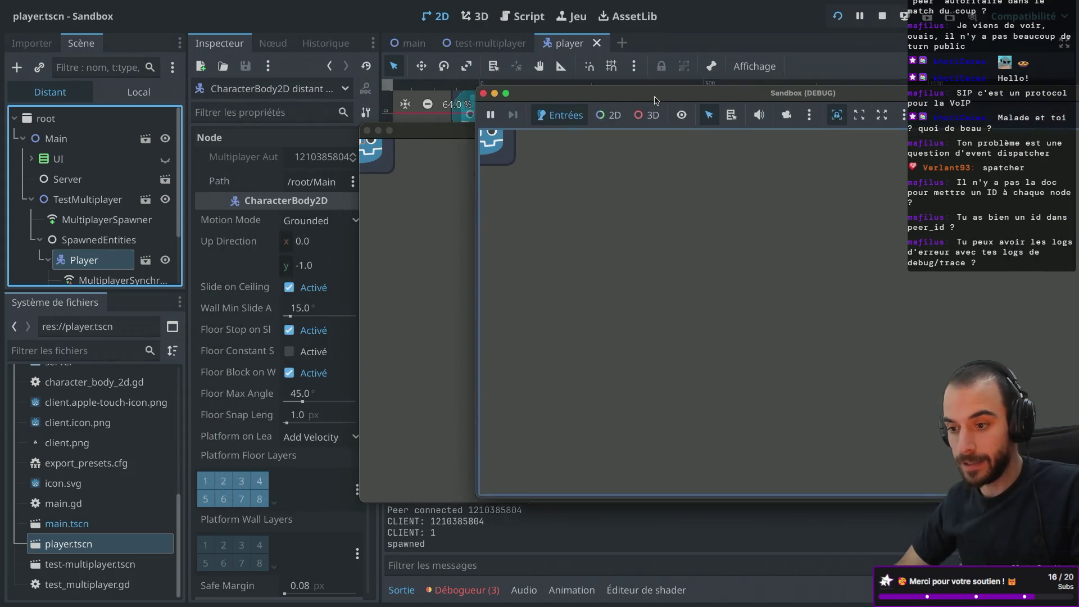
pyautogui.moveTo(393, 131); pyautogui.dragTo(537, 130)
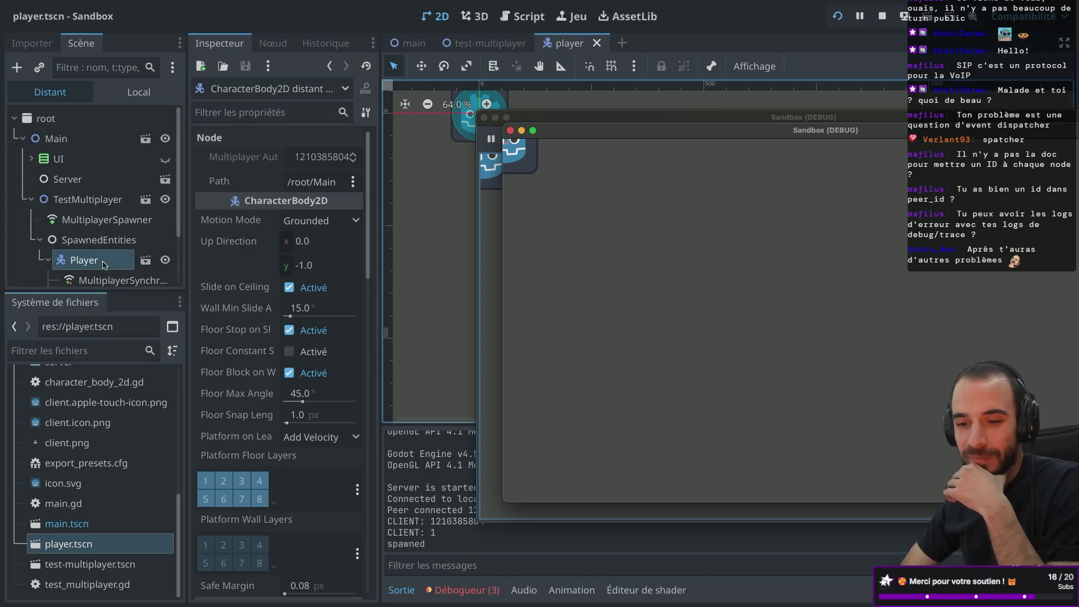
pyautogui.scroll(-3, 104, 261)
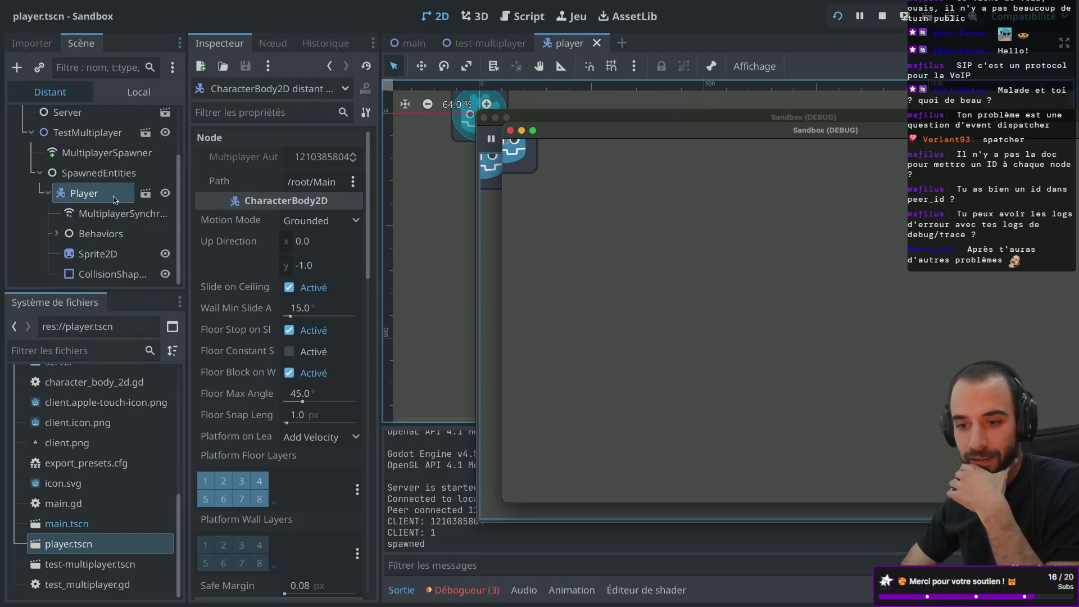
pyautogui.moveTo(285, 162)
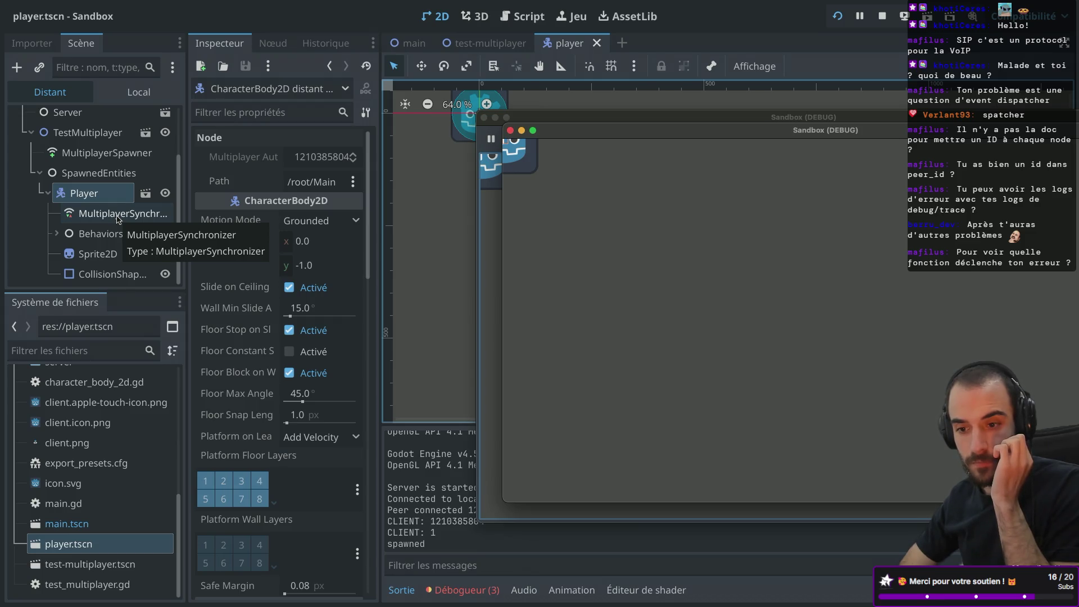
pyautogui.click(485, 116)
pyautogui.click(485, 116)
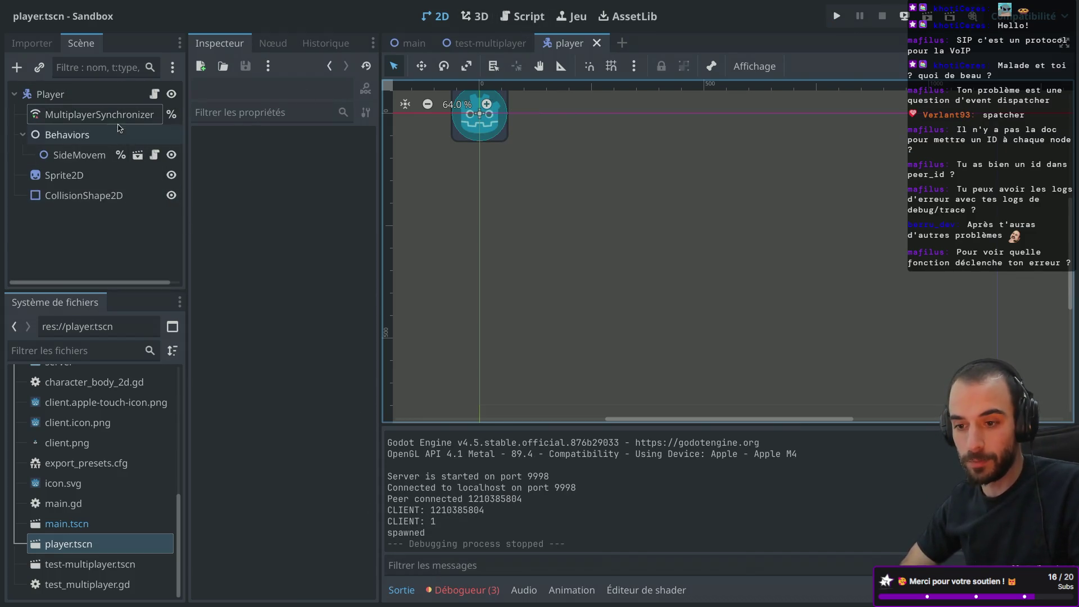
# - Browse Player's syncable properties, searching 'au' and 'mul', then close the picker without adding any
pyautogui.click(124, 119)
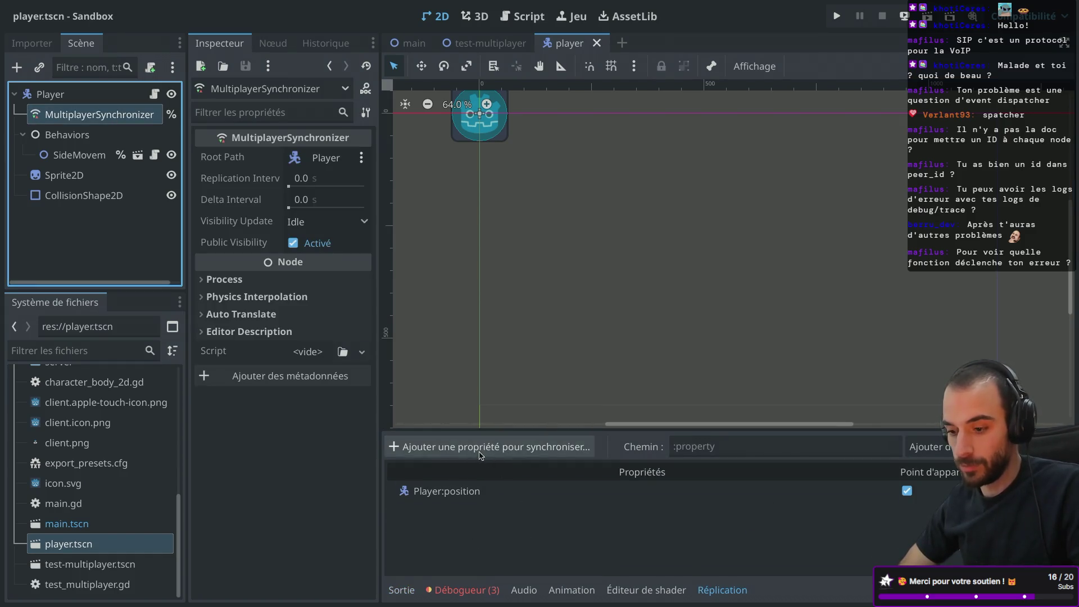
pyautogui.click(481, 450)
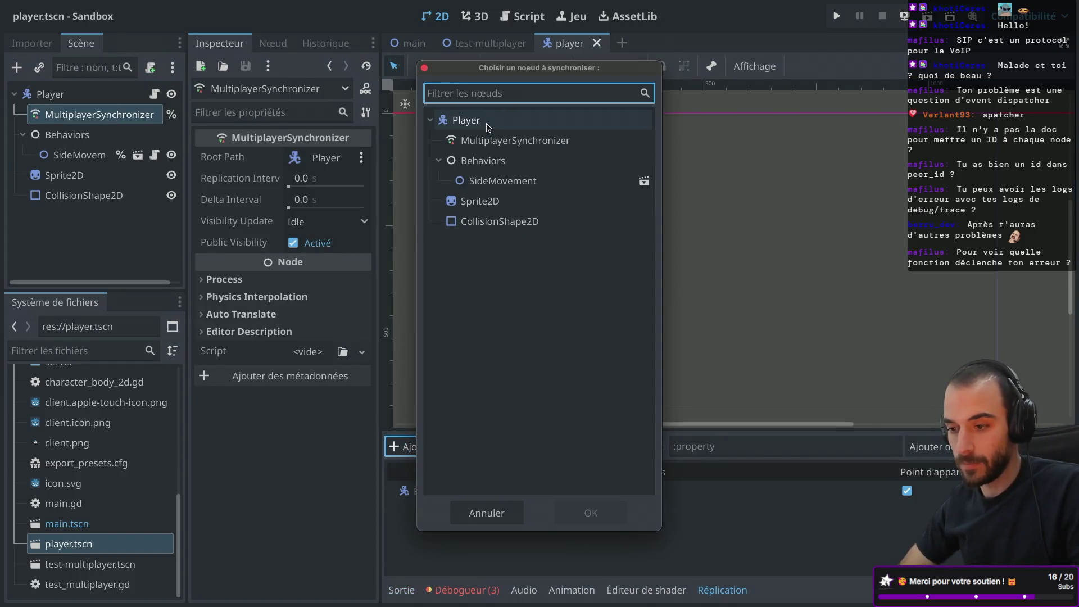
pyautogui.click(488, 124)
pyautogui.doubleClick(488, 125)
pyautogui.write('a')
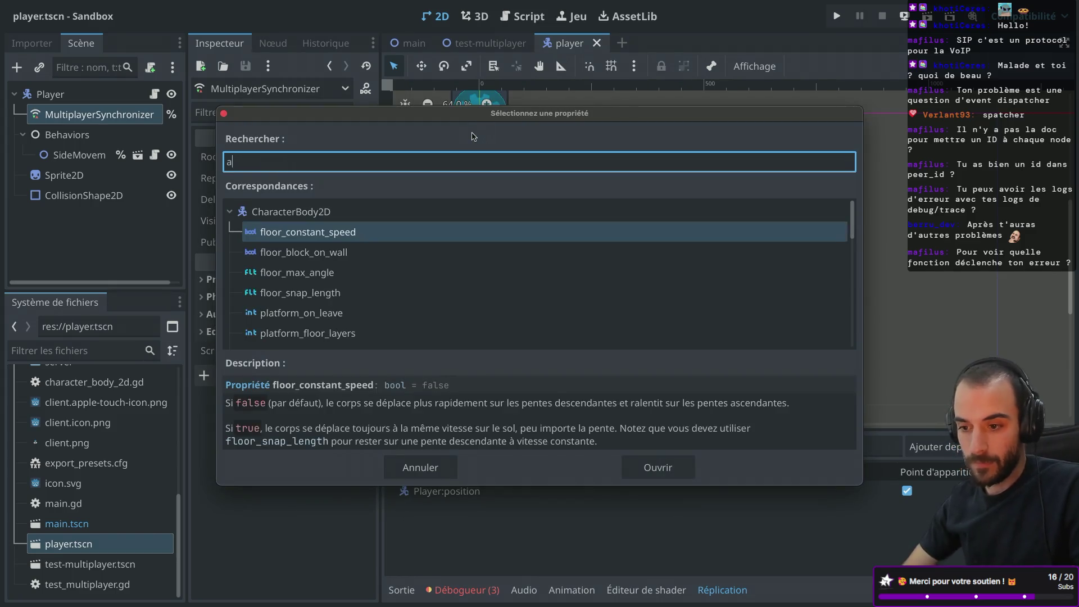
pyautogui.press('BackSpace')
pyautogui.write('mul')
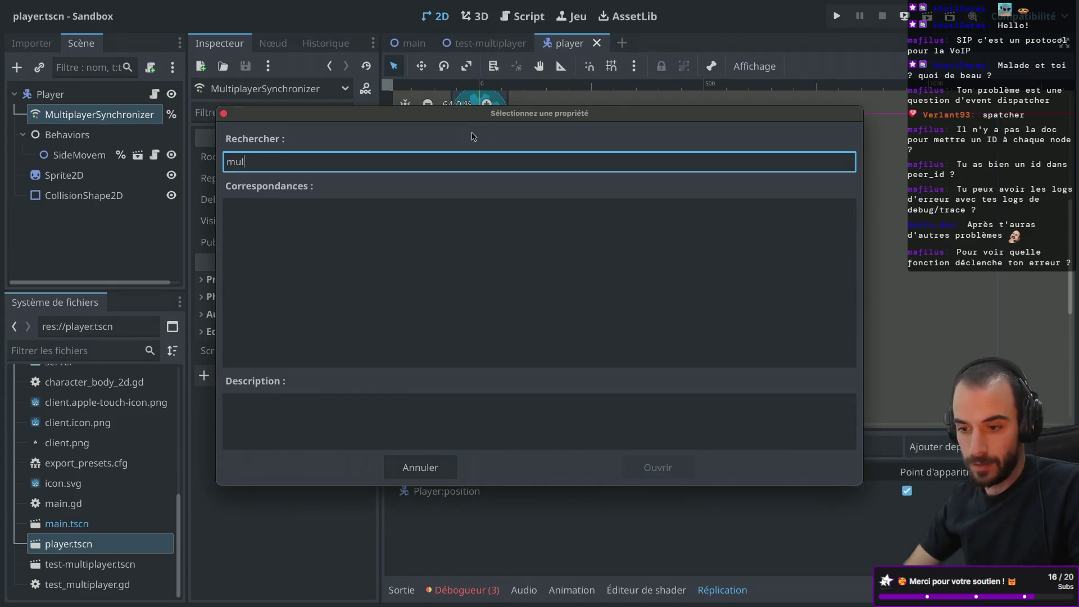
pyautogui.press('BackSpace')
pyautogui.press('BackSpace')
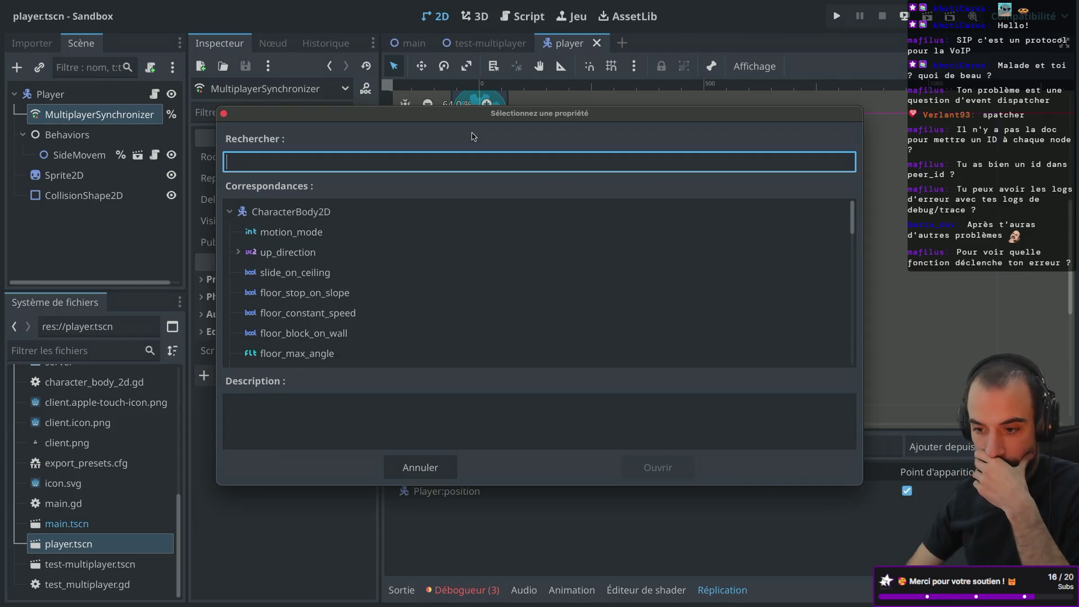
pyautogui.scroll(-10, 407, 300)
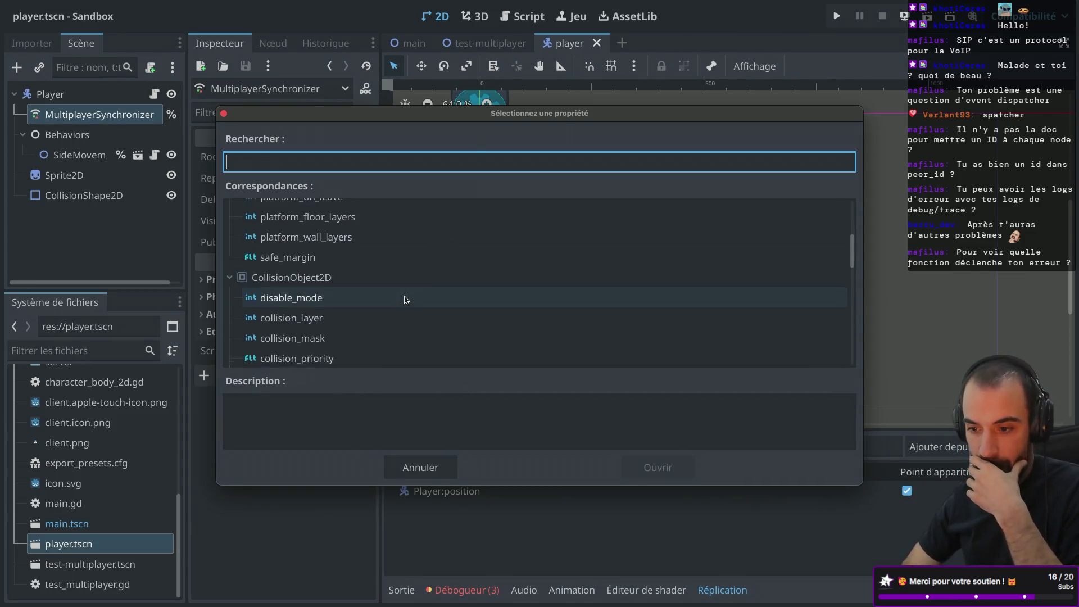
pyautogui.scroll(-10, 405, 299)
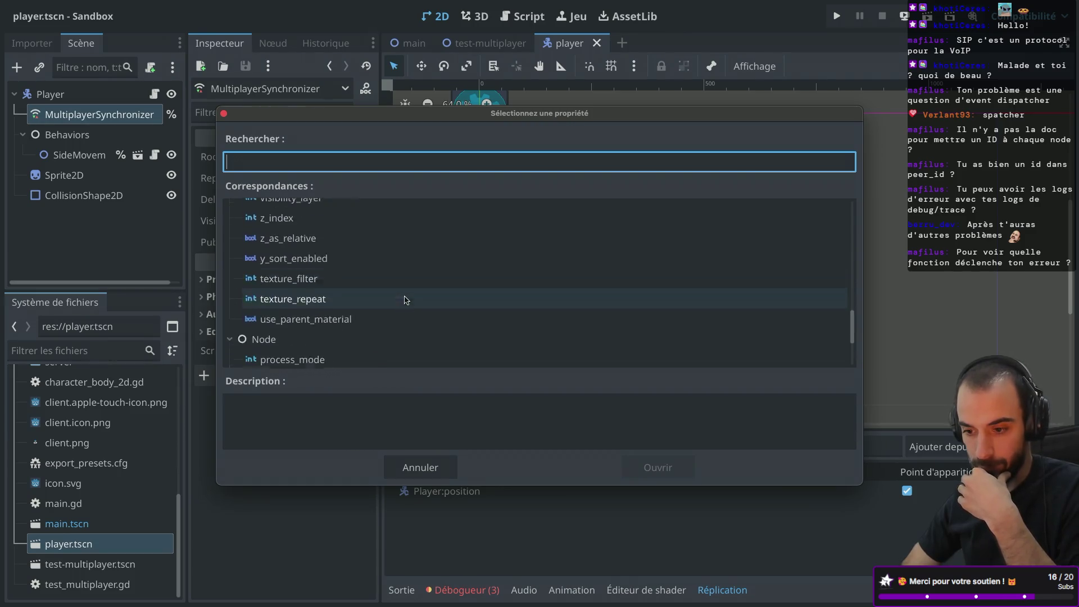
pyautogui.click(223, 113)
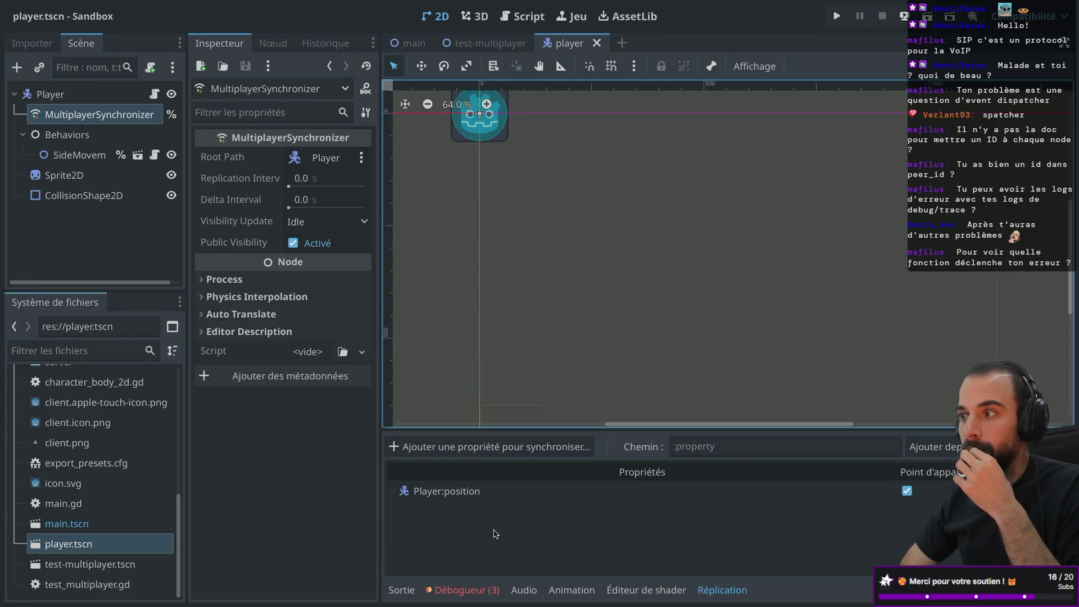
# - In Session 1's Erreurs, expand the on_replication_start error, enlarge the panel, and check its call stack
pyautogui.click(498, 598)
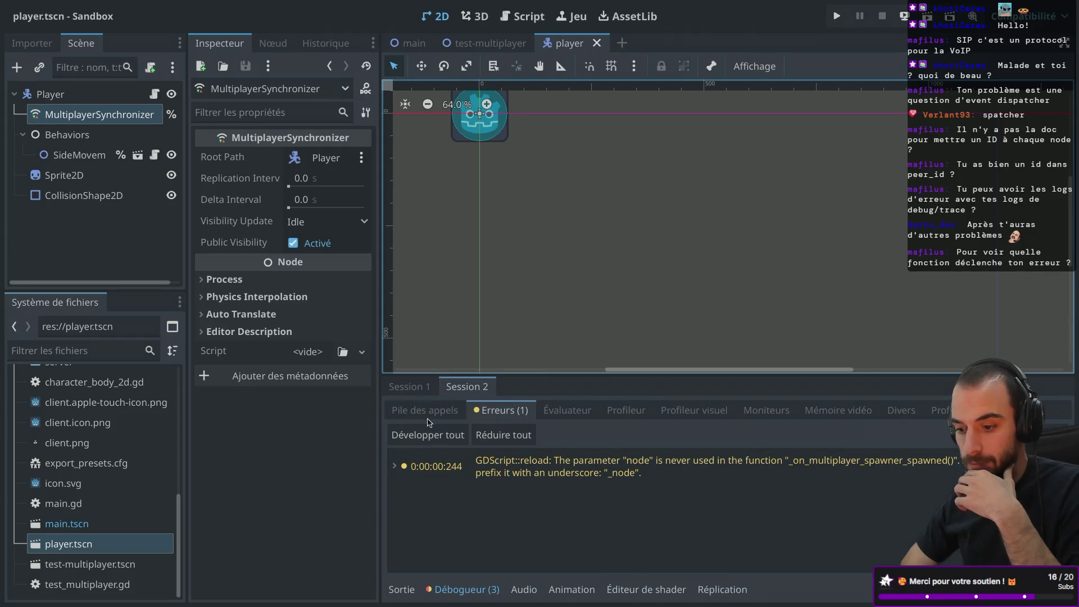
pyautogui.click(408, 387)
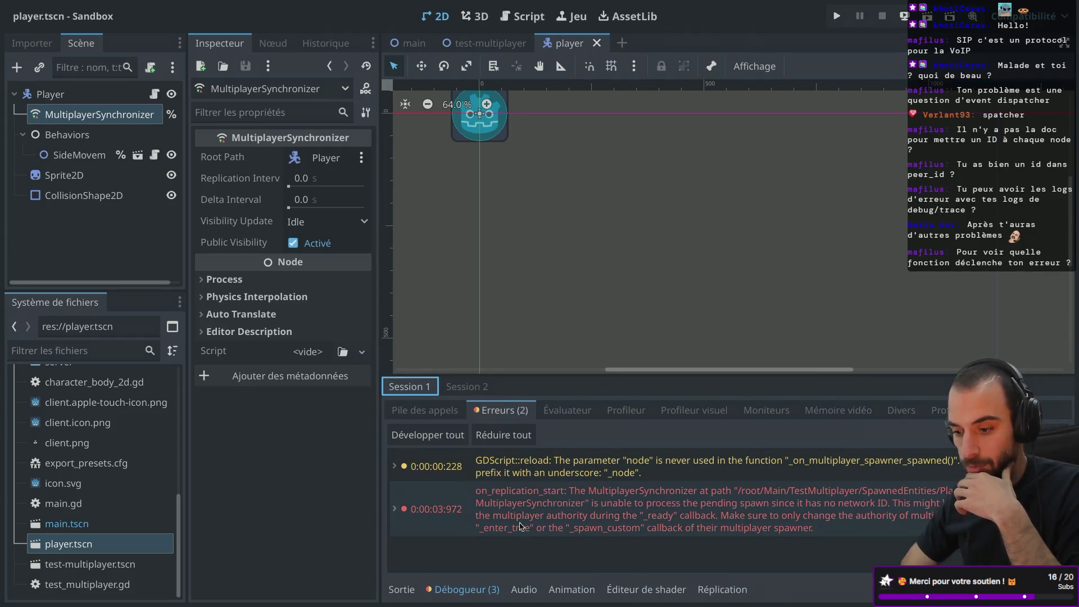
pyautogui.click(394, 509)
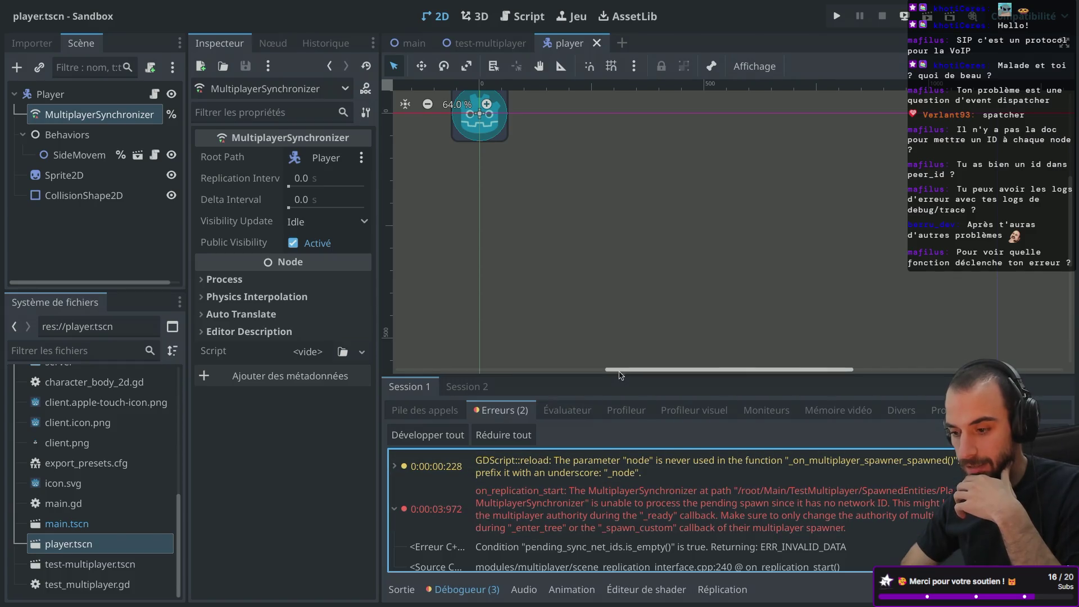
pyautogui.moveTo(607, 373); pyautogui.dragTo(607, 108)
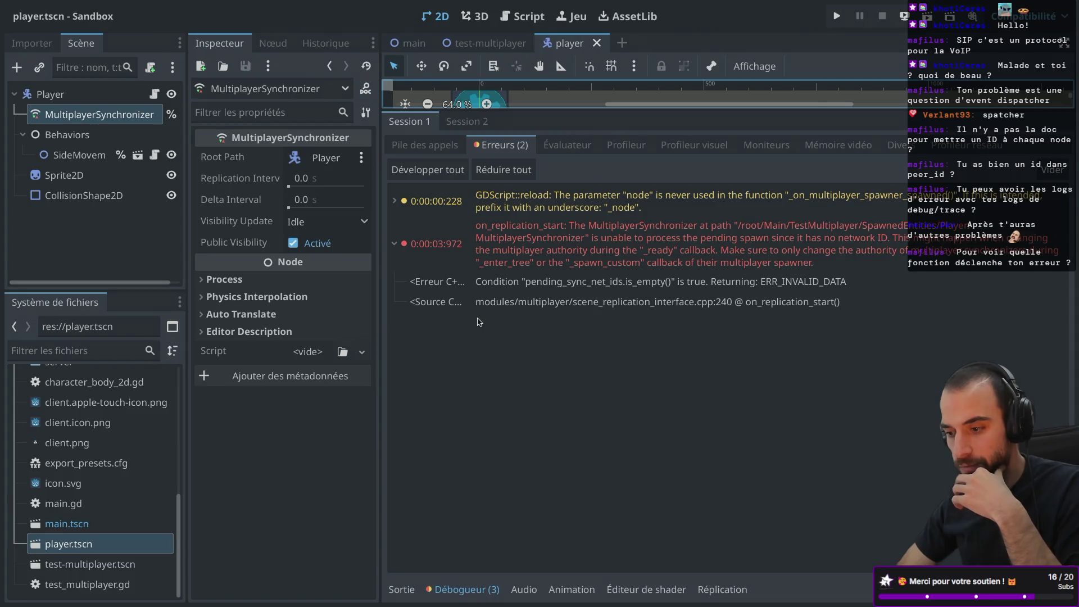
pyautogui.click(478, 307)
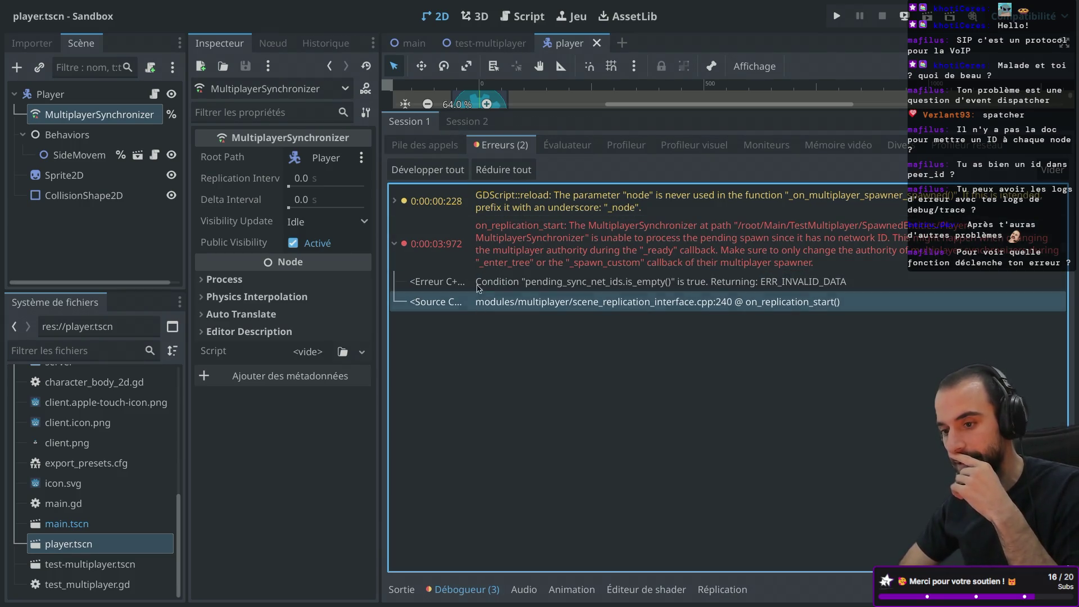
pyautogui.click(439, 148)
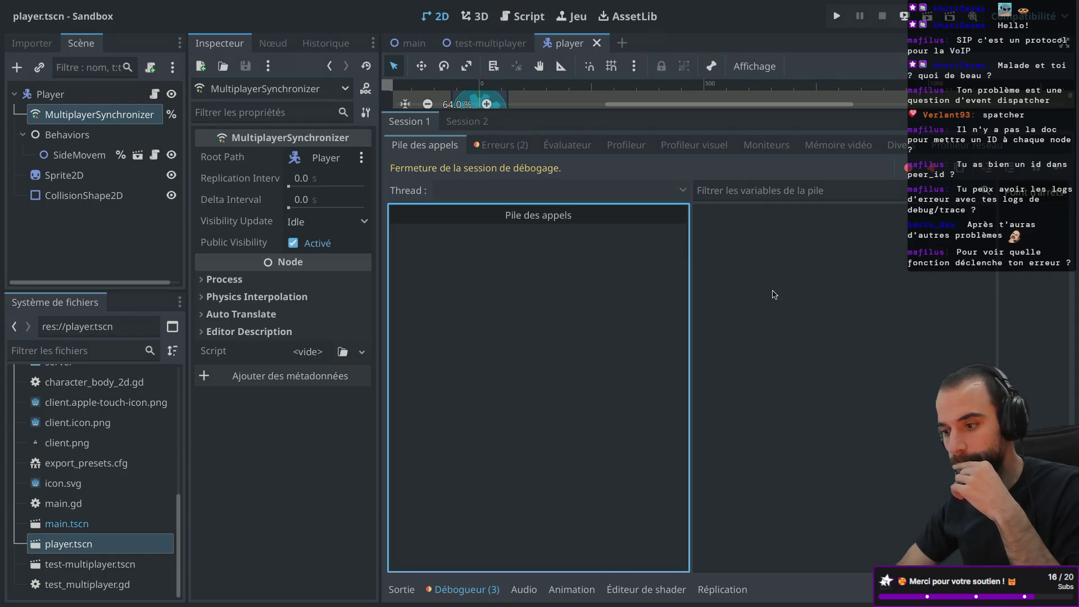
pyautogui.click(502, 145)
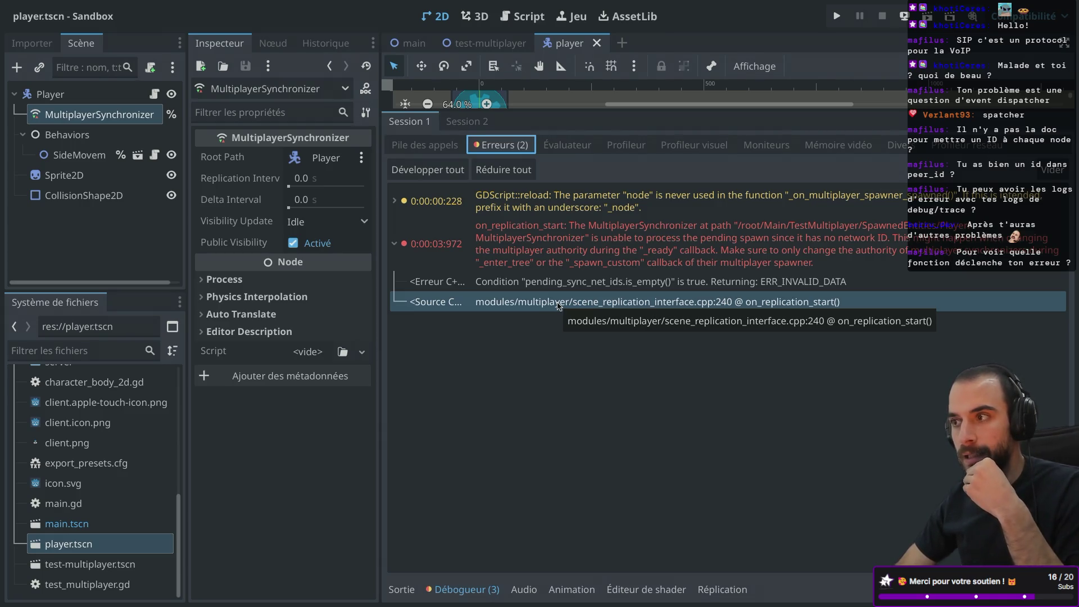
# - Read the error's C++ condition and scene_replication_interface.cpp:240 source line, widening the view, then shrink the panel
pyautogui.click(455, 291)
pyautogui.click(457, 302)
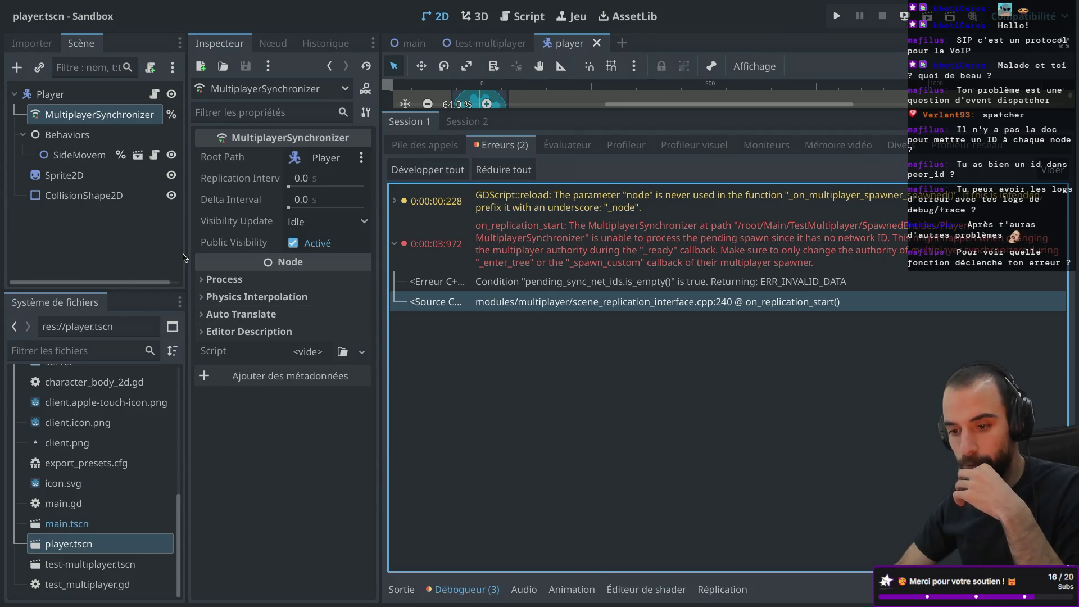
pyautogui.moveTo(186, 254); pyautogui.dragTo(123, 255)
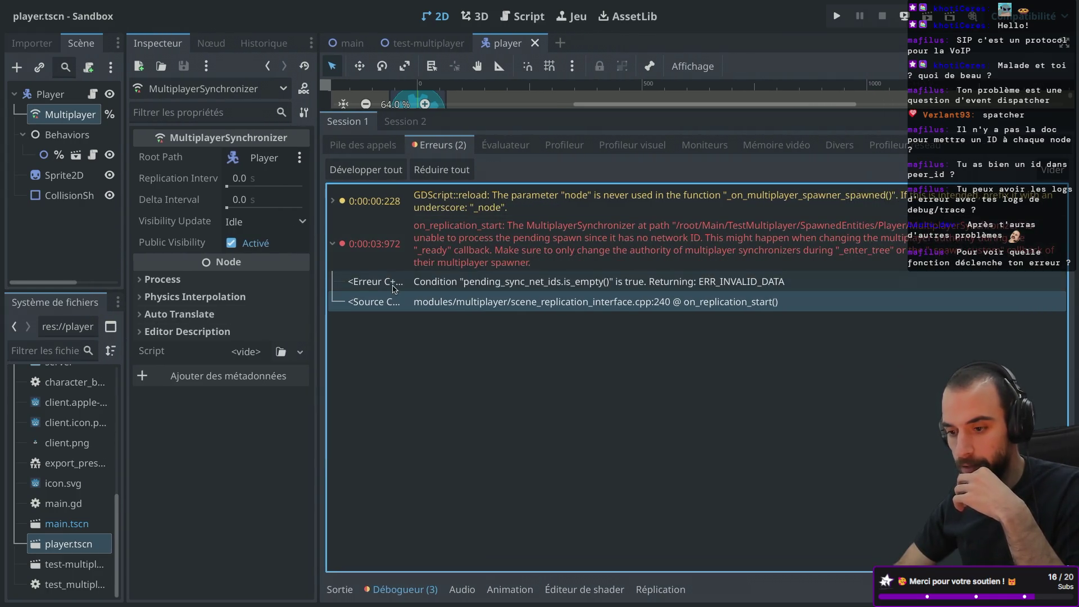
pyautogui.click(442, 282)
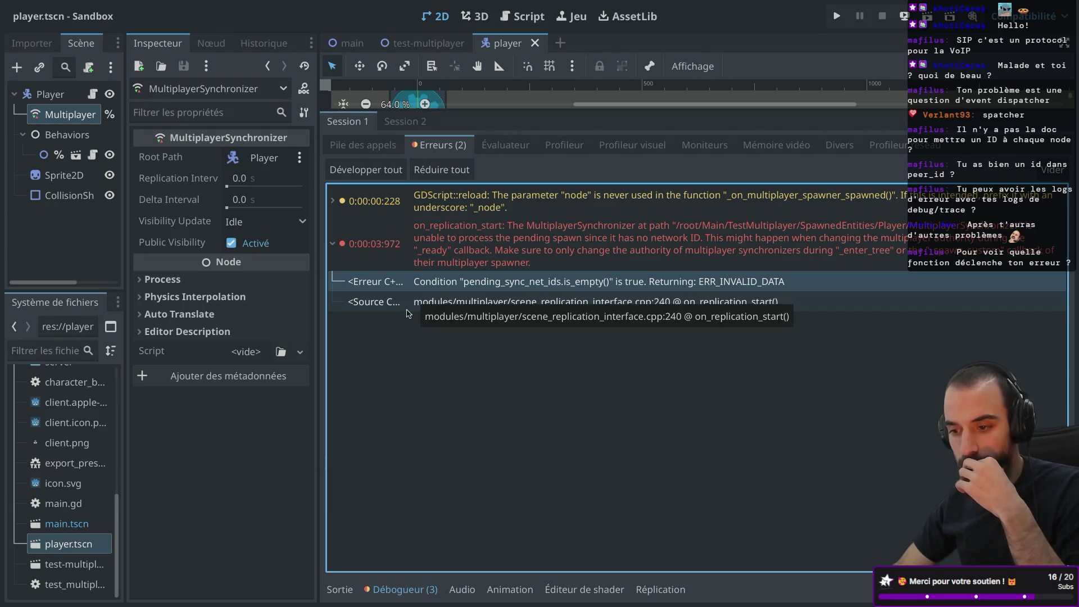
pyautogui.click(397, 302)
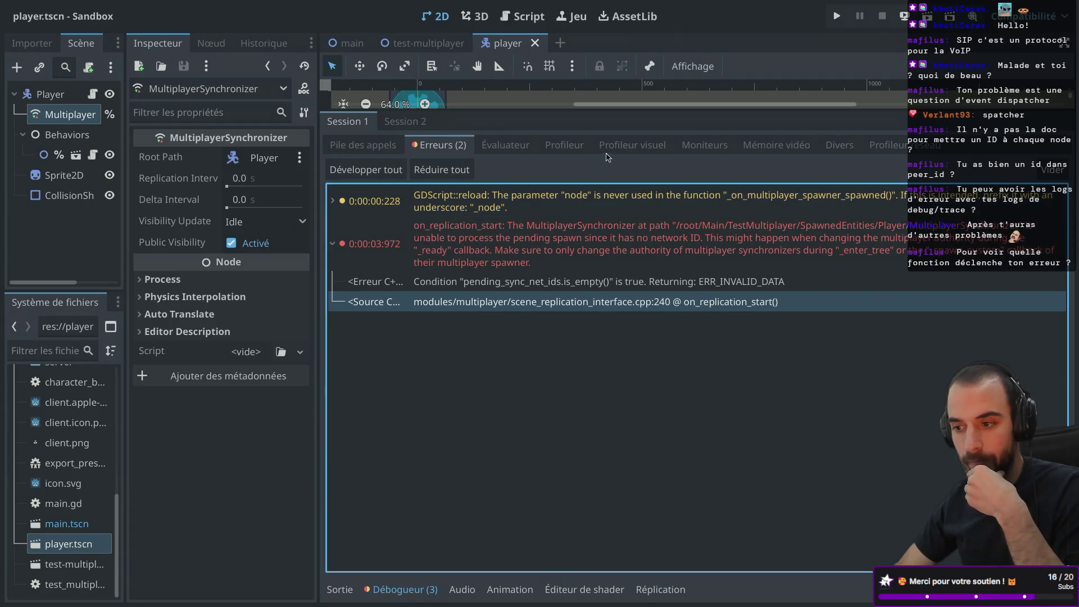
pyautogui.moveTo(630, 110)
pyautogui.mouseDown()
pyautogui.moveTo(612, 369)
pyautogui.moveTo(604, 316)
pyautogui.mouseUp()
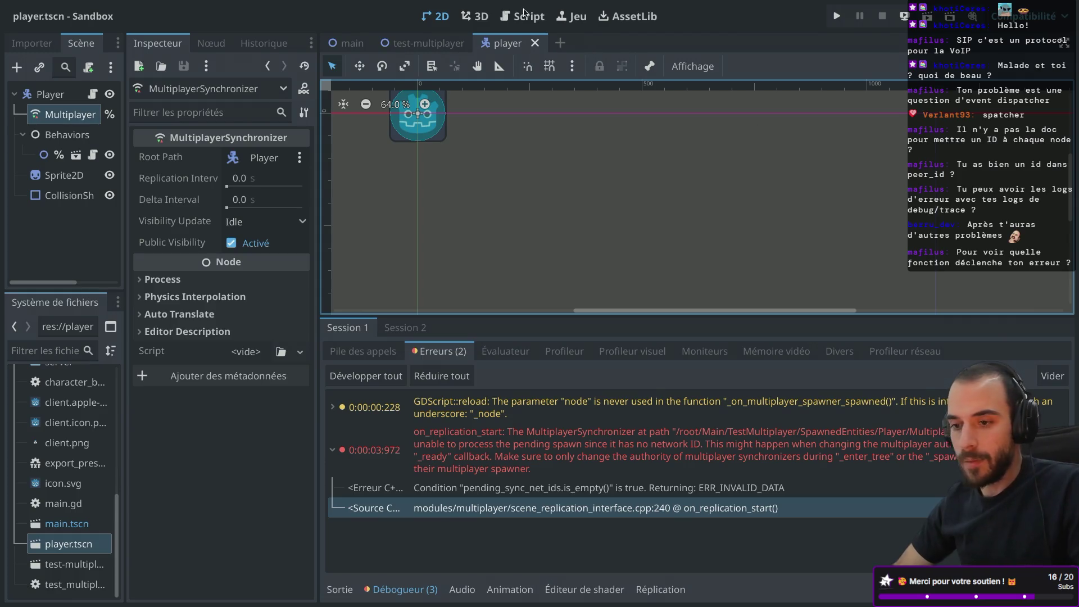
pyautogui.click(149, 6)
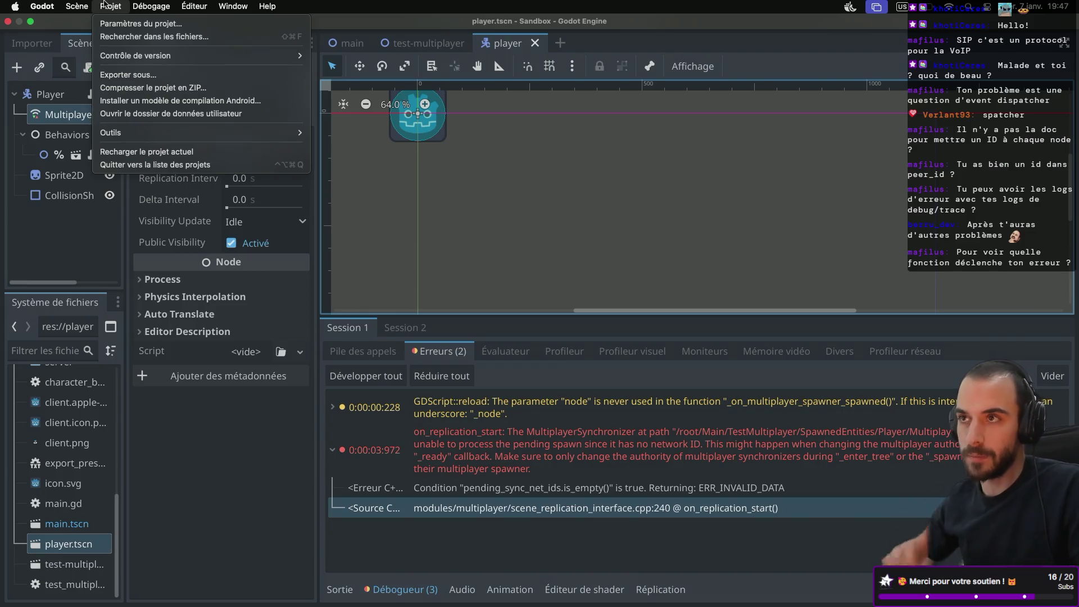
# - Confirm the Debug > Customize Run Instances settings
pyautogui.moveTo(75, 5)
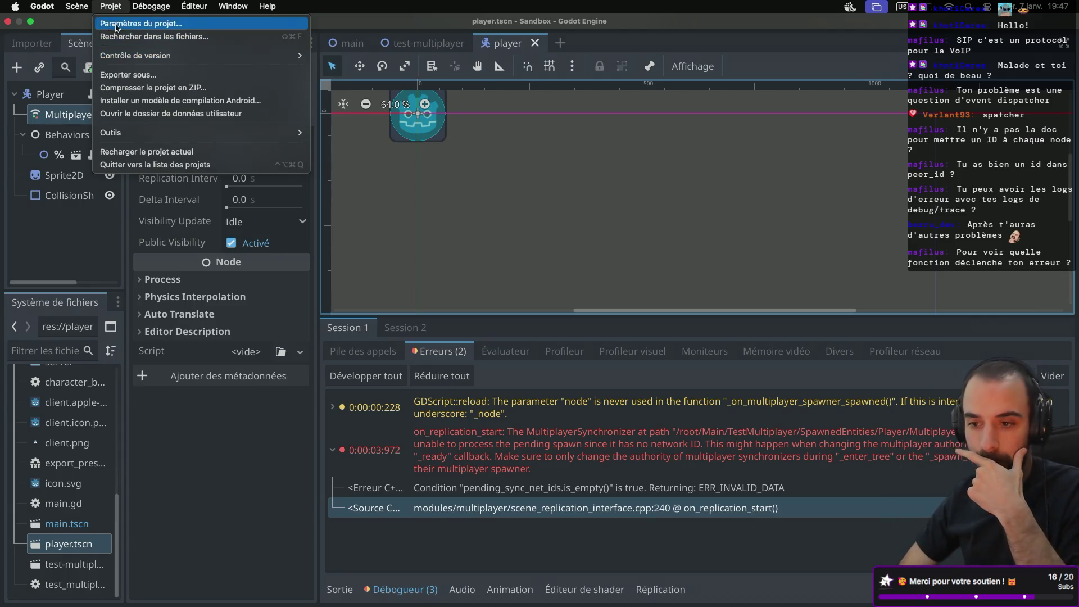
pyautogui.moveTo(152, 7)
pyautogui.click(172, 178)
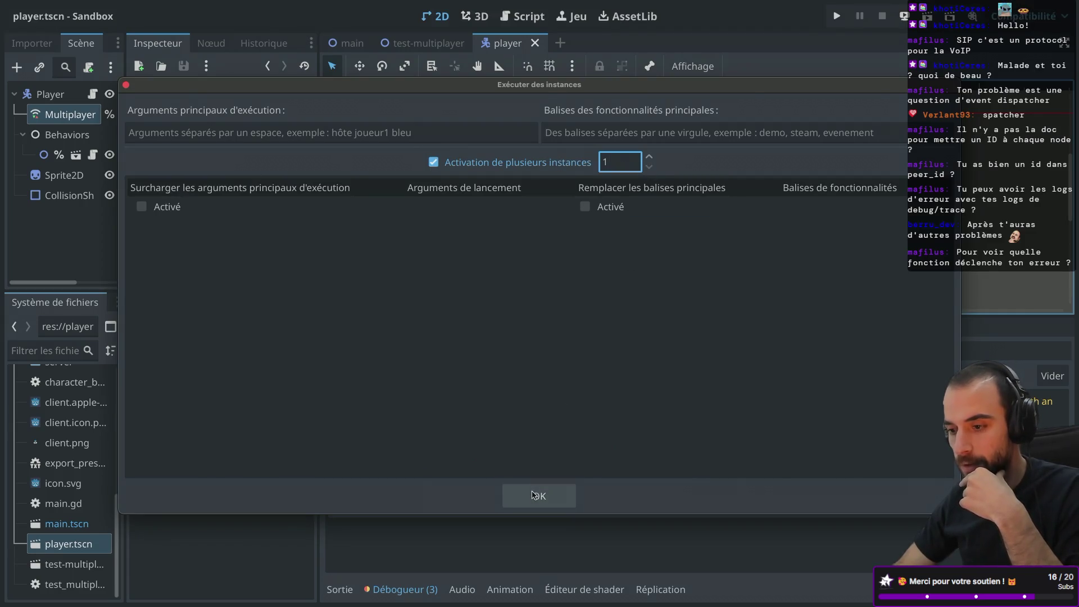
pyautogui.click(540, 496)
# - Export the client preset as client.dmg, overwriting the existing file
pyautogui.click(78, 6)
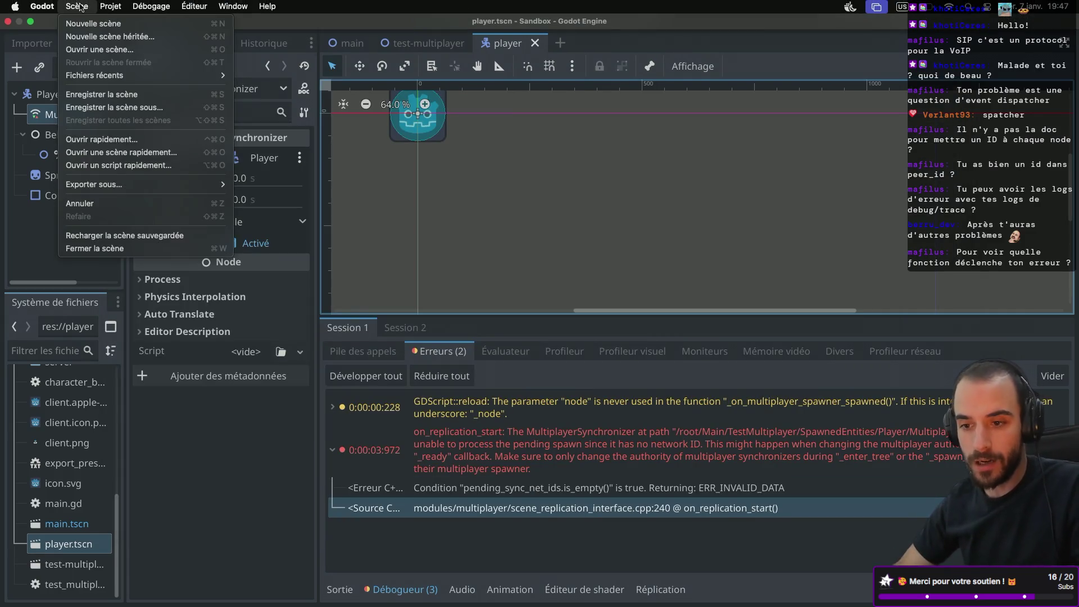
pyautogui.moveTo(111, 6)
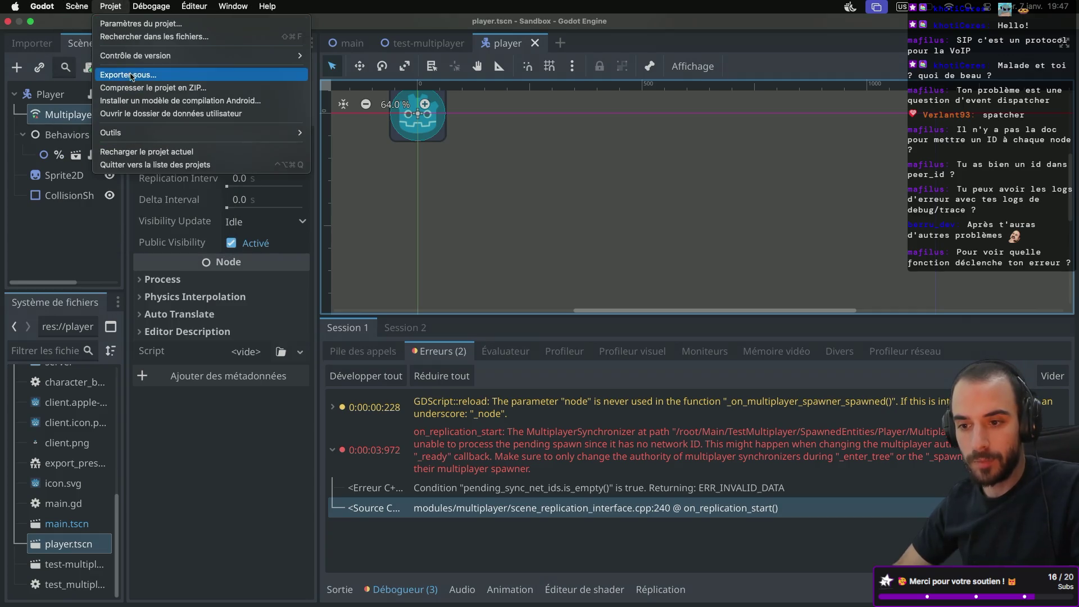
pyautogui.click(128, 74)
pyautogui.click(323, 234)
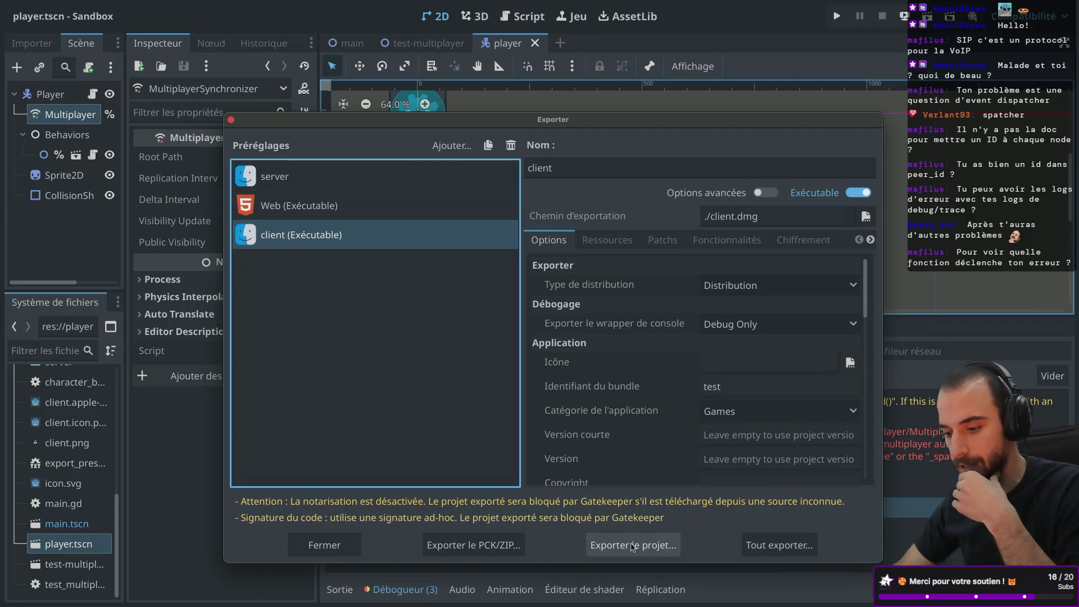
pyautogui.click(629, 545)
pyautogui.click(669, 526)
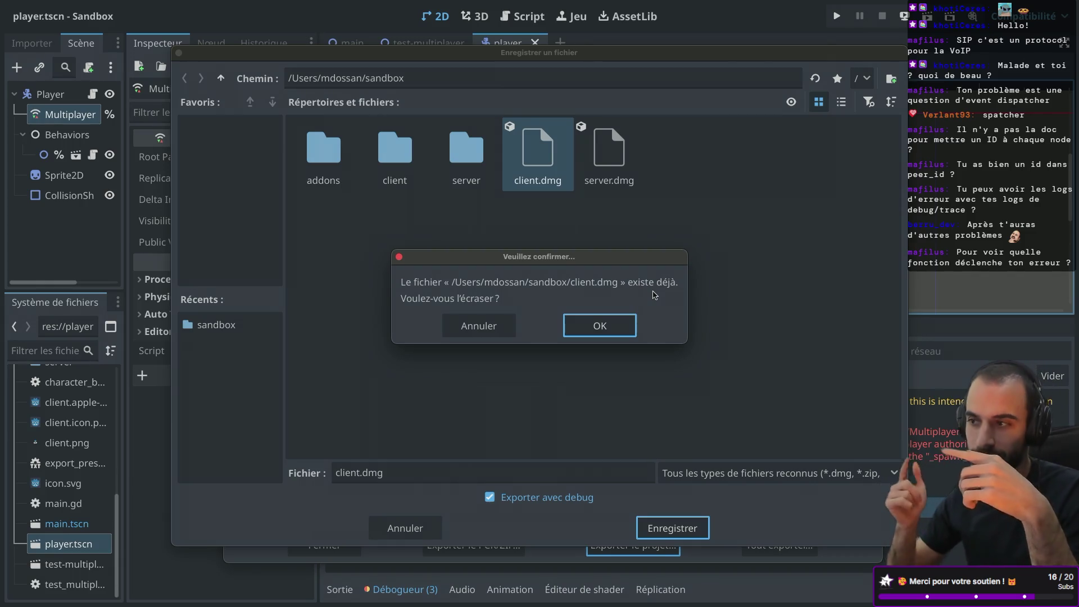
pyautogui.click(615, 323)
pyautogui.hotkey('ctrl', 'Left')
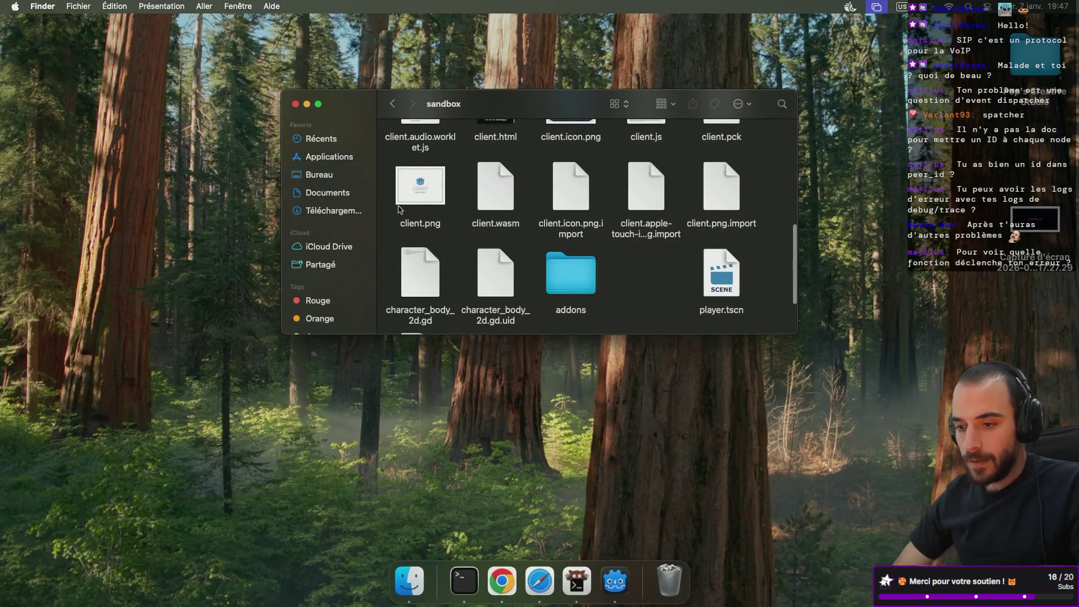
# - Reopen the sandbox folder in Finder to refresh its exported files
pyautogui.press('super+Up')
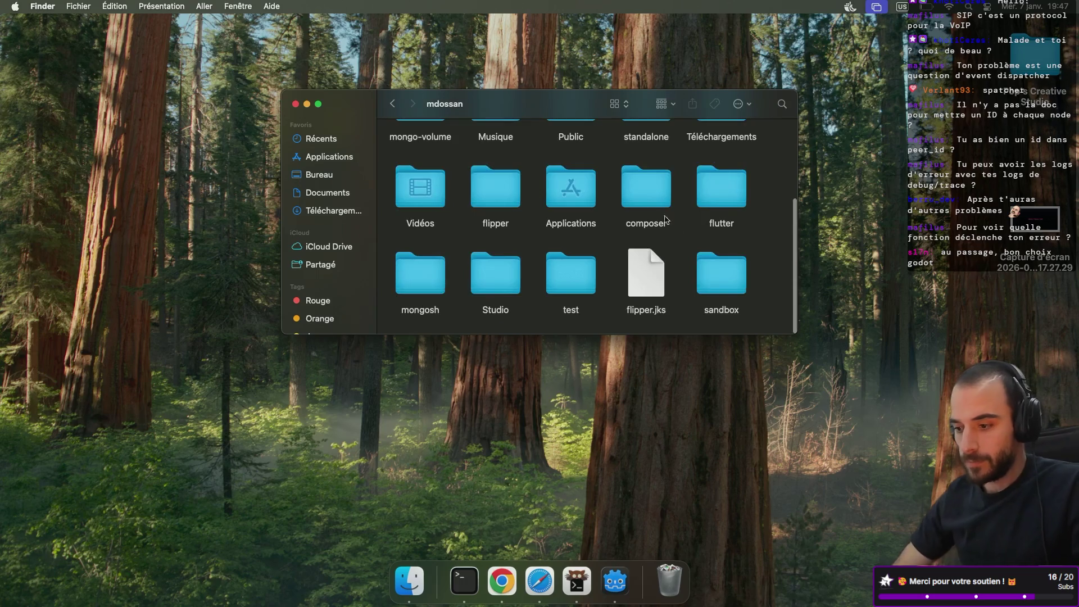
pyautogui.doubleClick(736, 271)
pyautogui.scroll(-5, 506, 214)
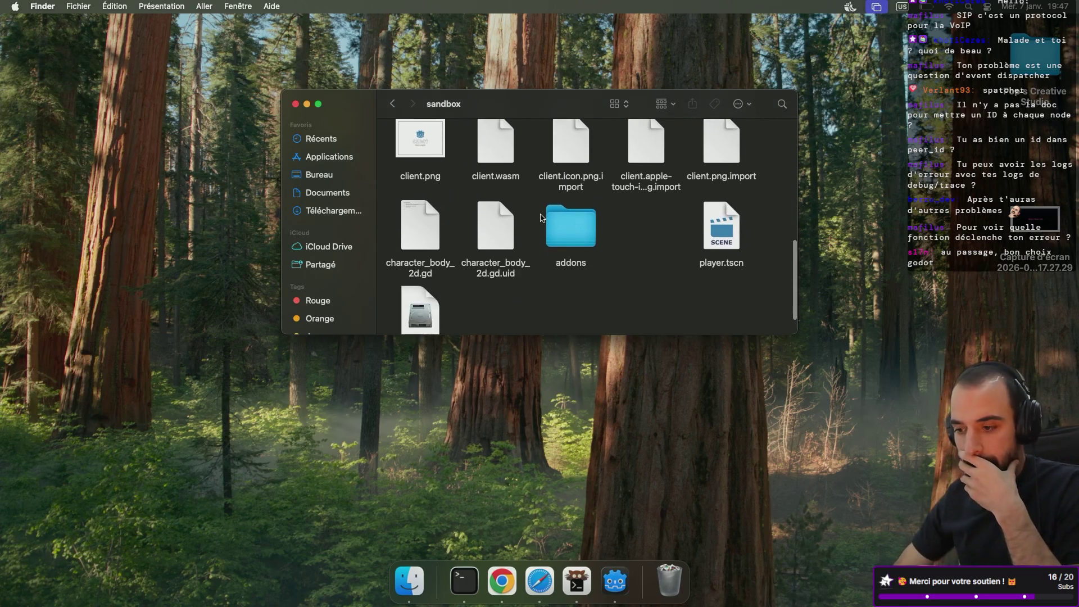
pyautogui.hotkey('ctrl', 'Right')
pyautogui.hotkey('ctrl', 'Left')
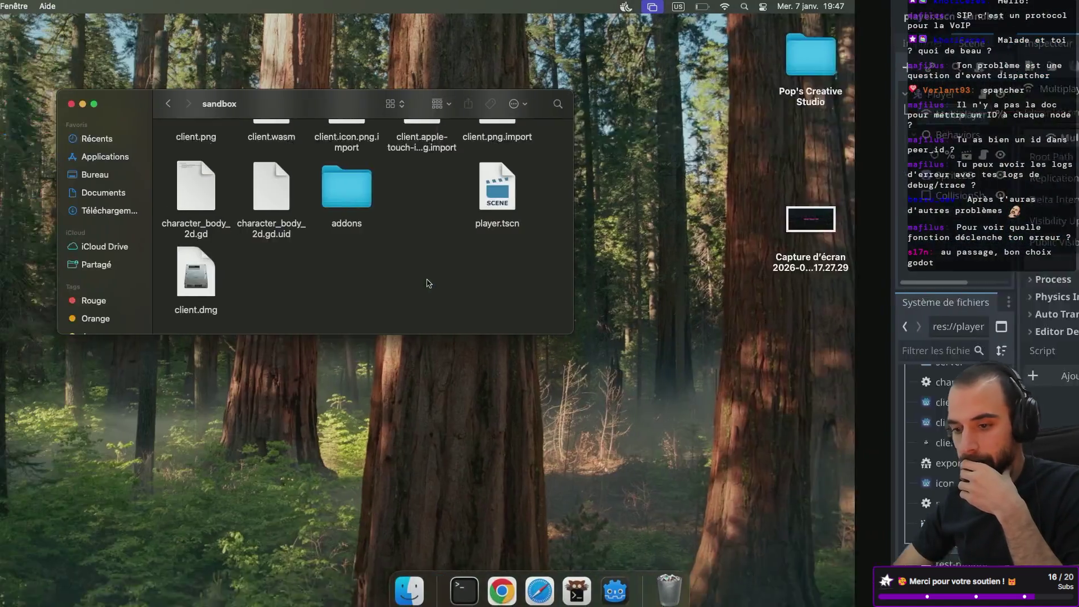
# - Mount client.dmg and launch the Sandbox app inside it
pyautogui.click(418, 279)
pyautogui.doubleClick(419, 279)
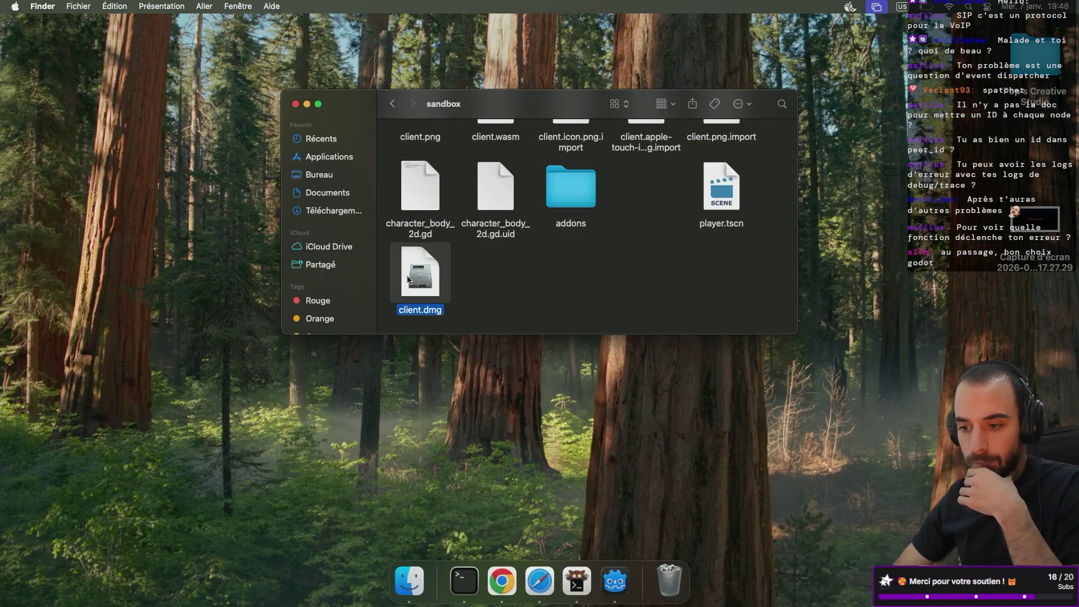
pyautogui.doubleClick(444, 171)
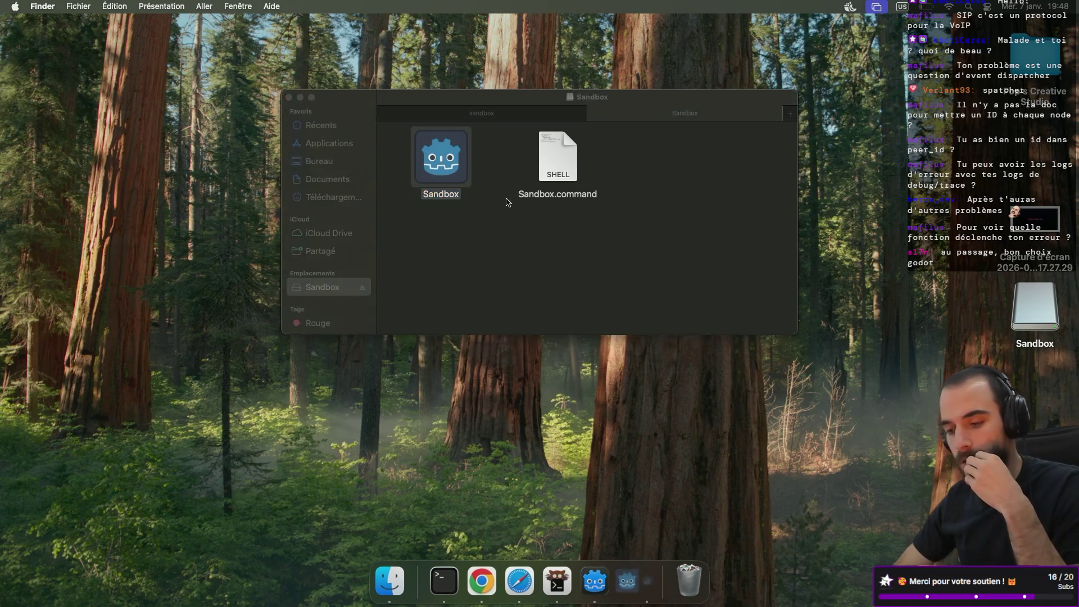
pyautogui.press('super+Tab')
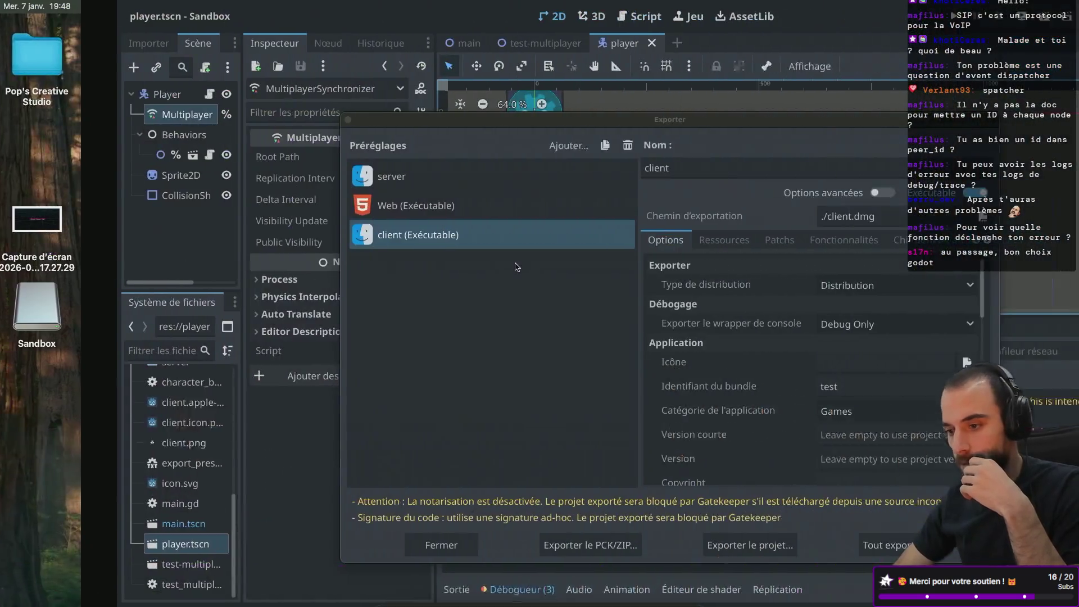
# - Close the export presets and run the project to bring up the Sandbox debug window
pyautogui.click(231, 121)
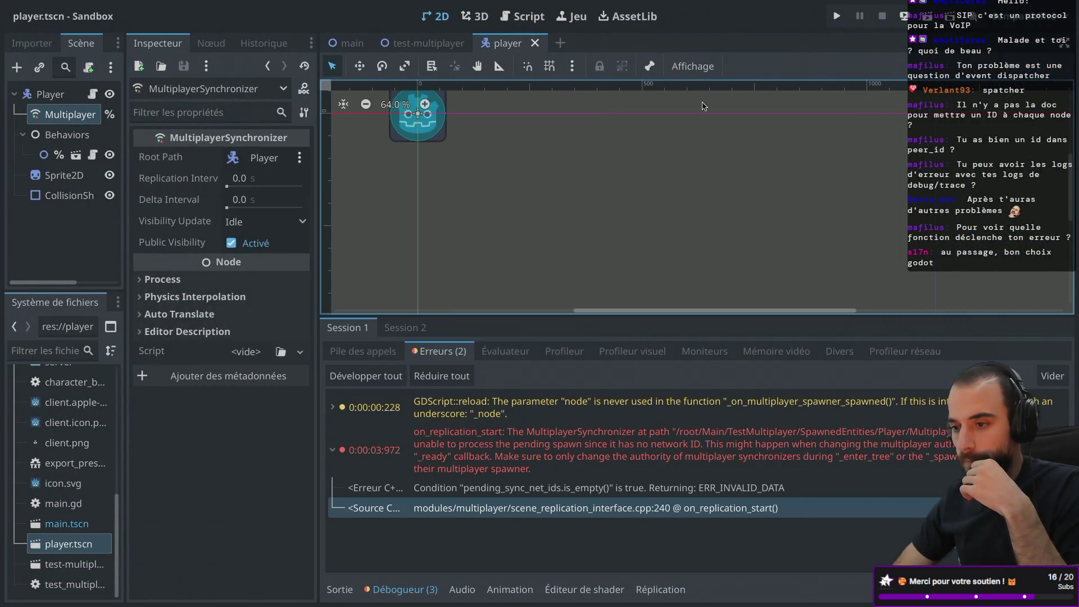
pyautogui.click(836, 15)
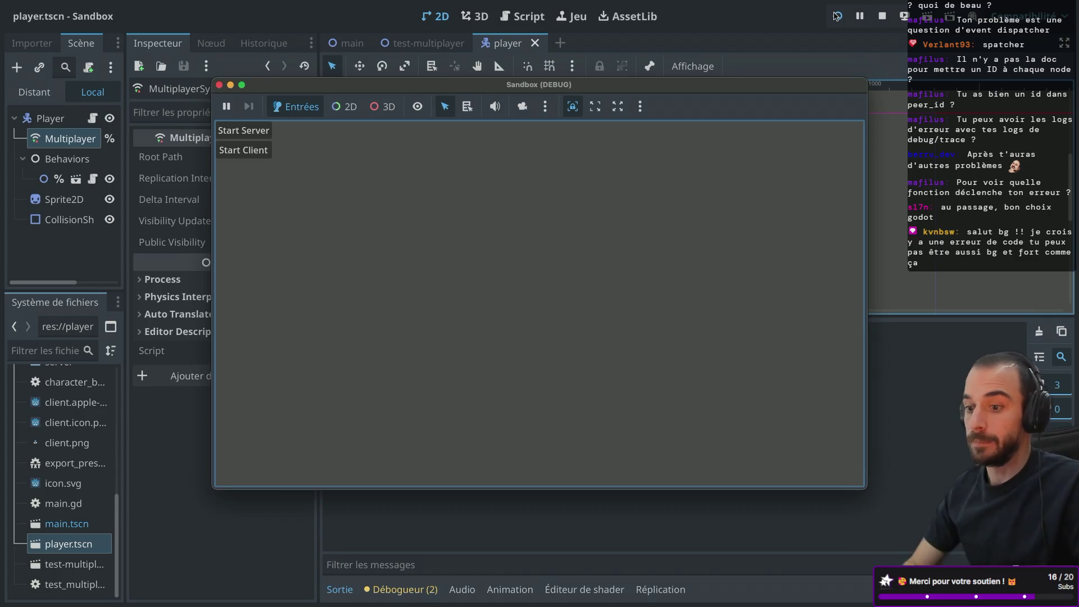
# - Start the editor's debug game as a client and move its window up and right
pyautogui.moveTo(340, 90); pyautogui.dragTo(358, 103)
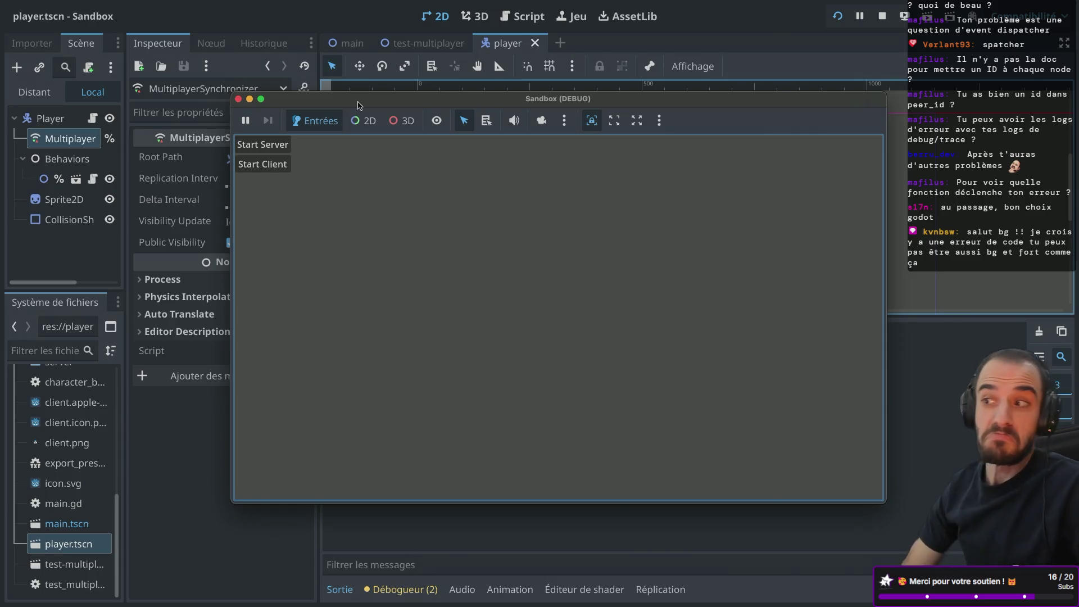
pyautogui.click(267, 164)
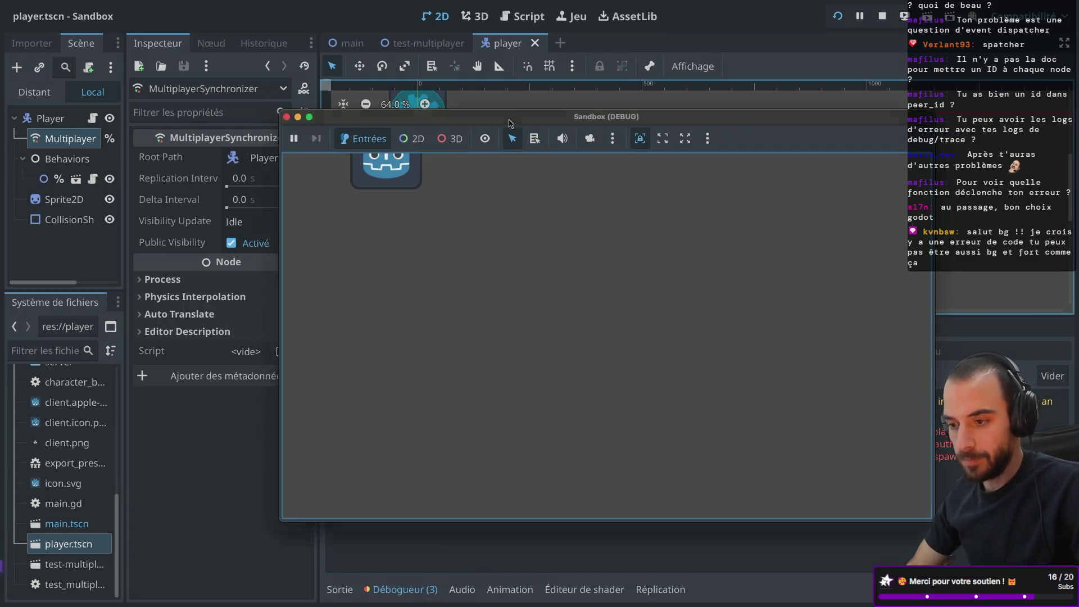
pyautogui.moveTo(510, 123); pyautogui.dragTo(572, 85)
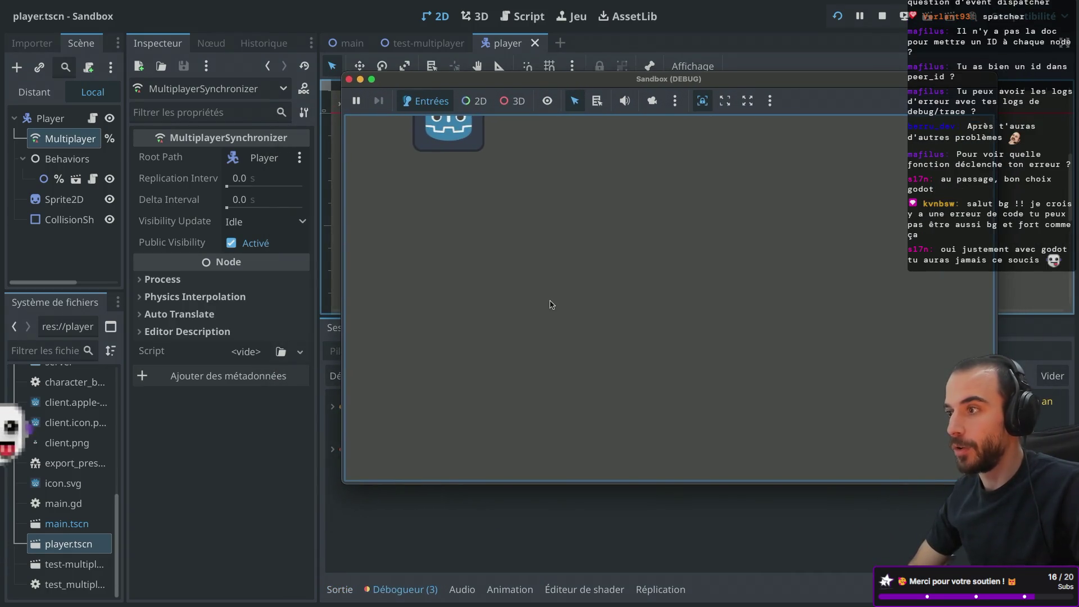
# - Move the game window aside to show the Output log, then go to the desktop space
pyautogui.click(436, 525)
pyautogui.moveTo(497, 79); pyautogui.dragTo(813, 118)
pyautogui.click(340, 589)
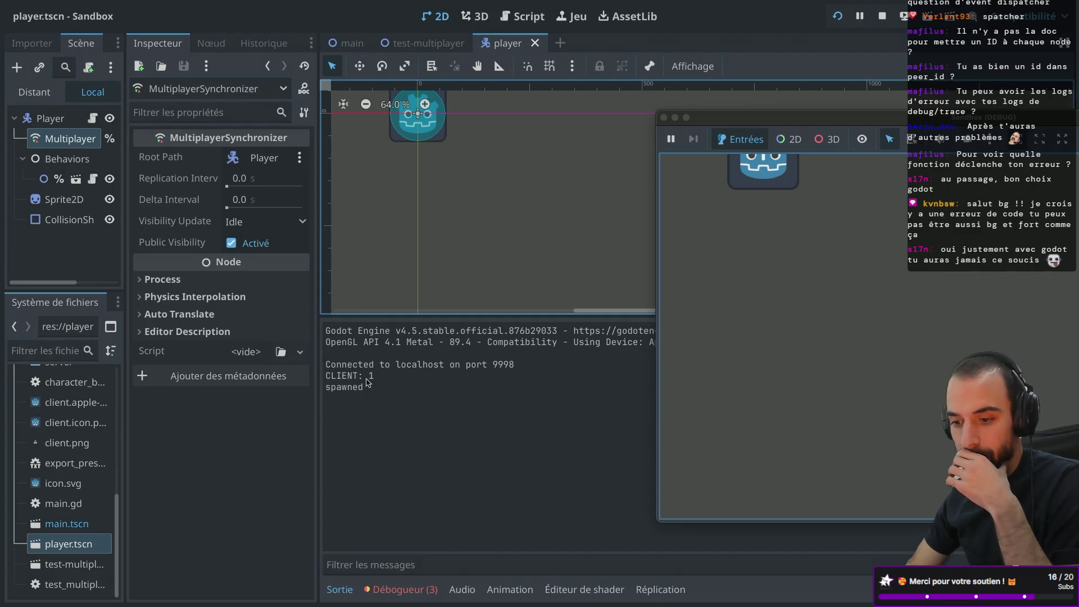
pyautogui.hotkey('ctrl', 'Left')
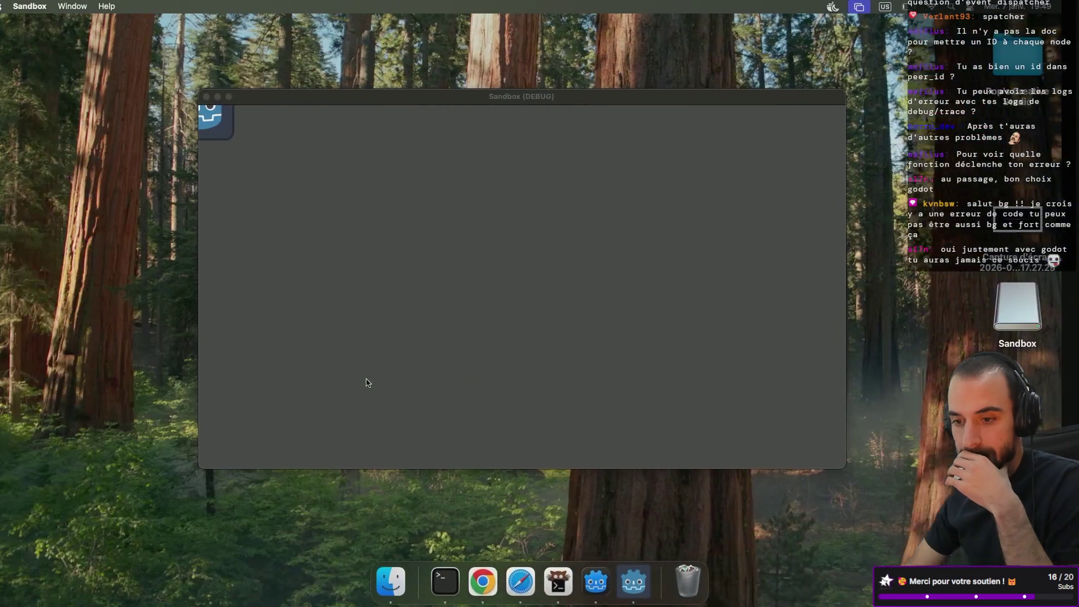
# - Relaunch the exported game from its command script and stop the editor's debug run
pyautogui.click(224, 97)
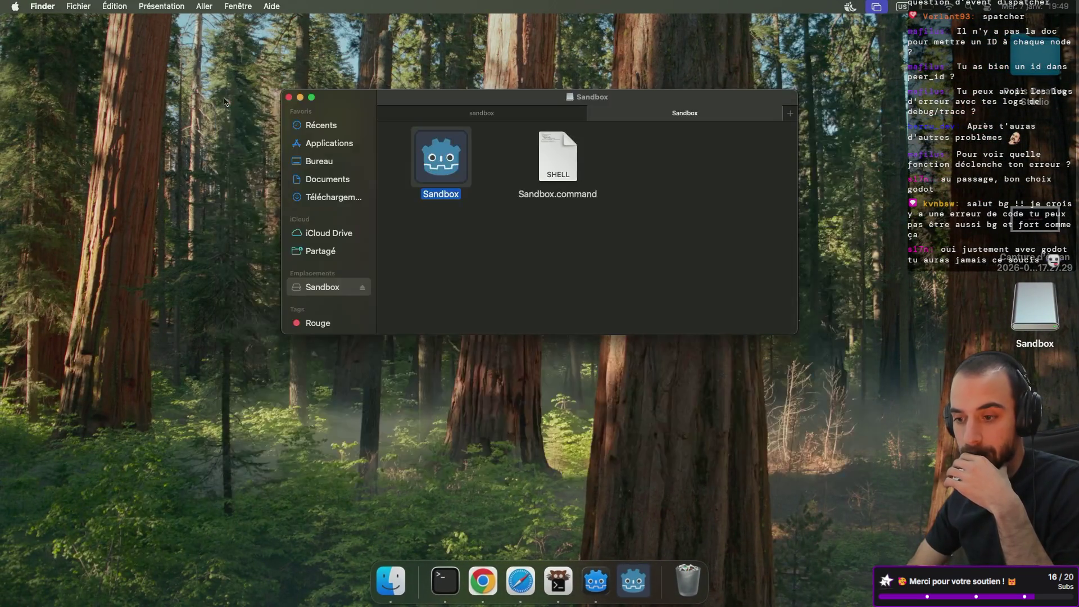
pyautogui.doubleClick(556, 163)
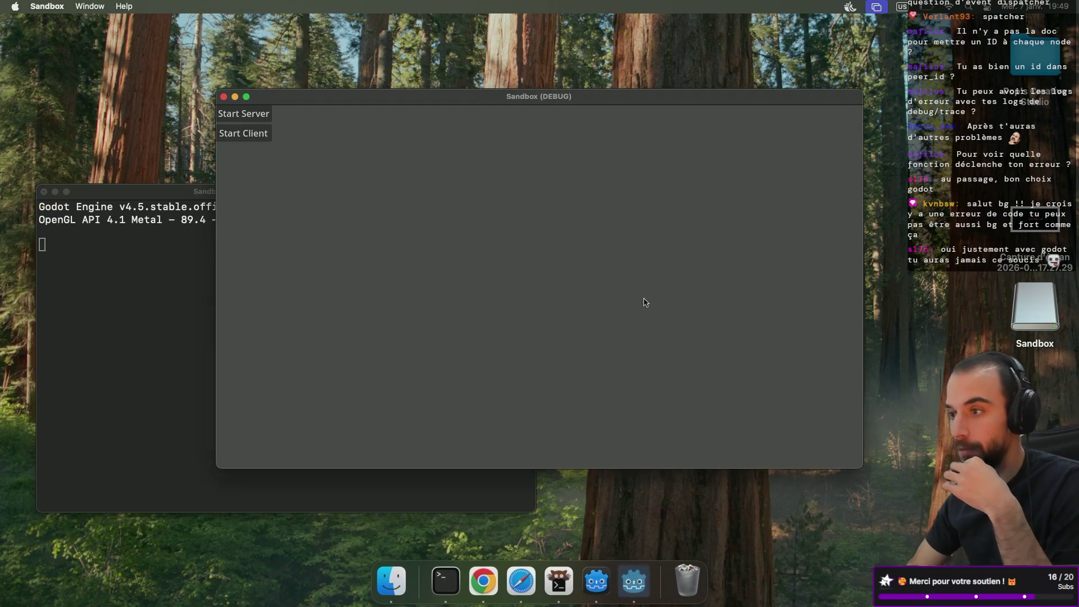
pyautogui.hotkey('ctrl', 'Right')
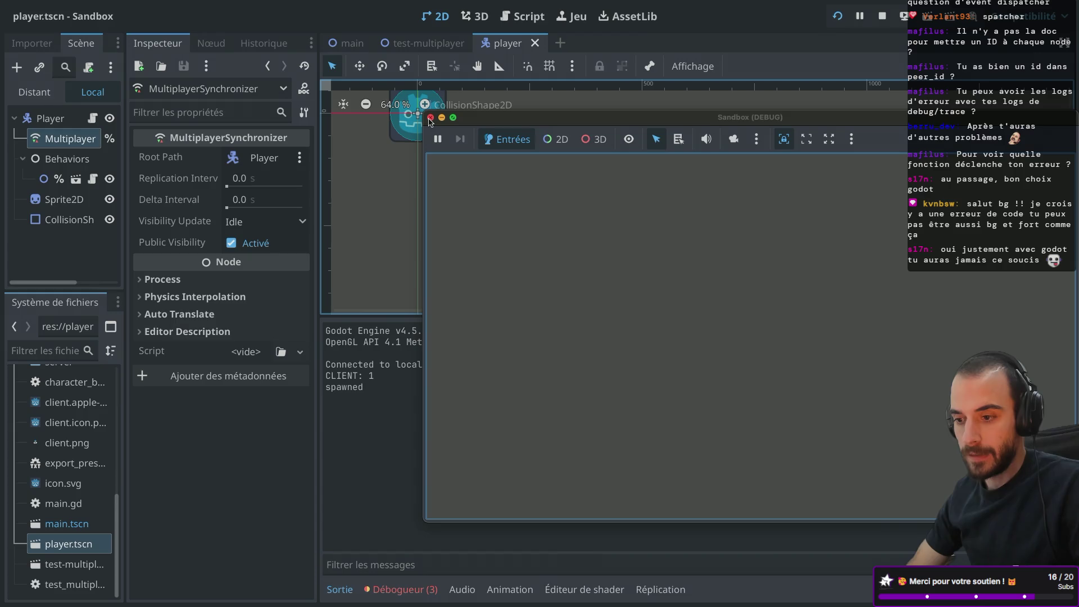
pyautogui.click(430, 121)
# - Rerun the project as a client and start the exported game as the server
pyautogui.click(838, 16)
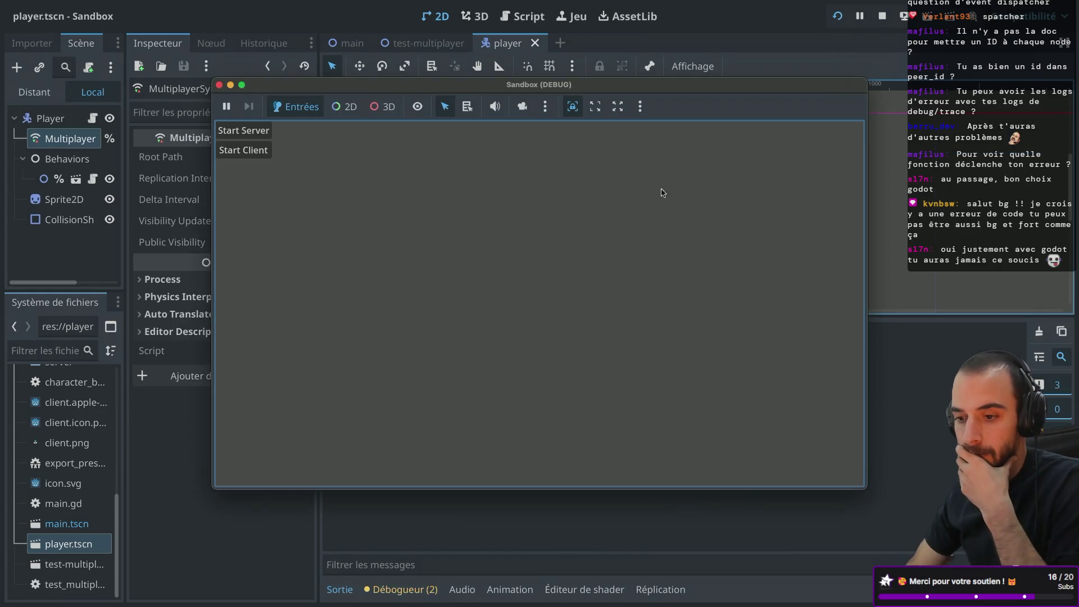
pyautogui.click(244, 150)
pyautogui.hotkey('ctrl', 'Left')
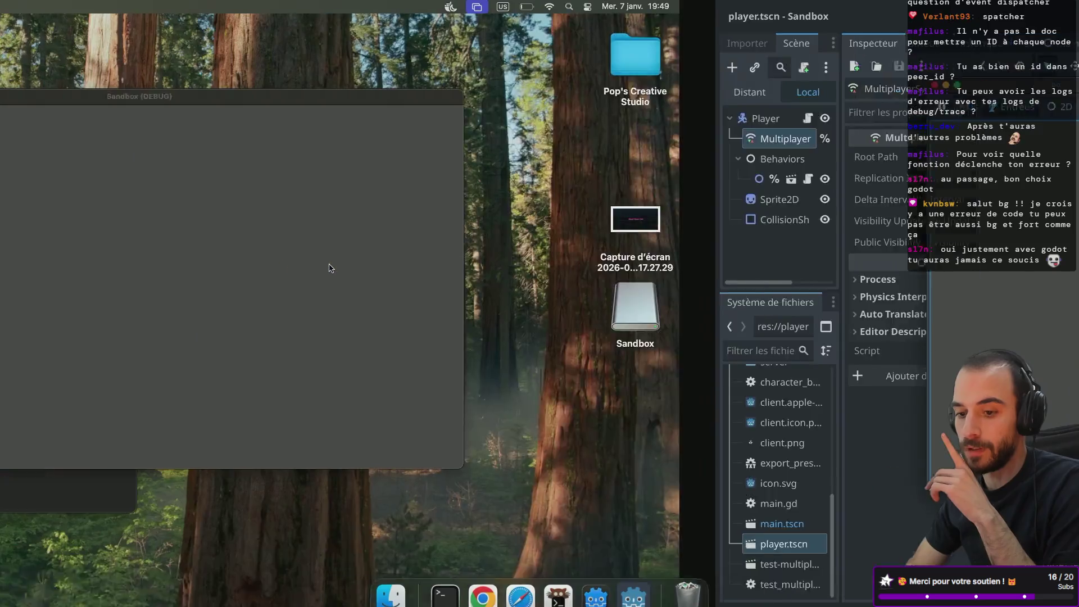
pyautogui.click(256, 114)
pyautogui.hotkey('ctrl', 'Right')
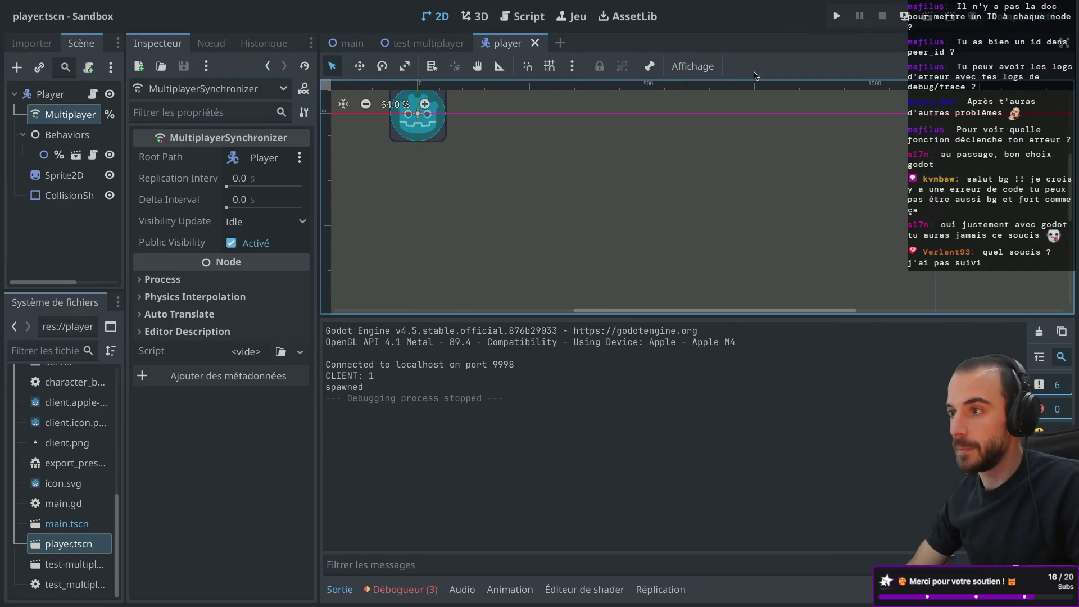
# - Run the project again, join the server as a client, and review the server console log
pyautogui.click(837, 16)
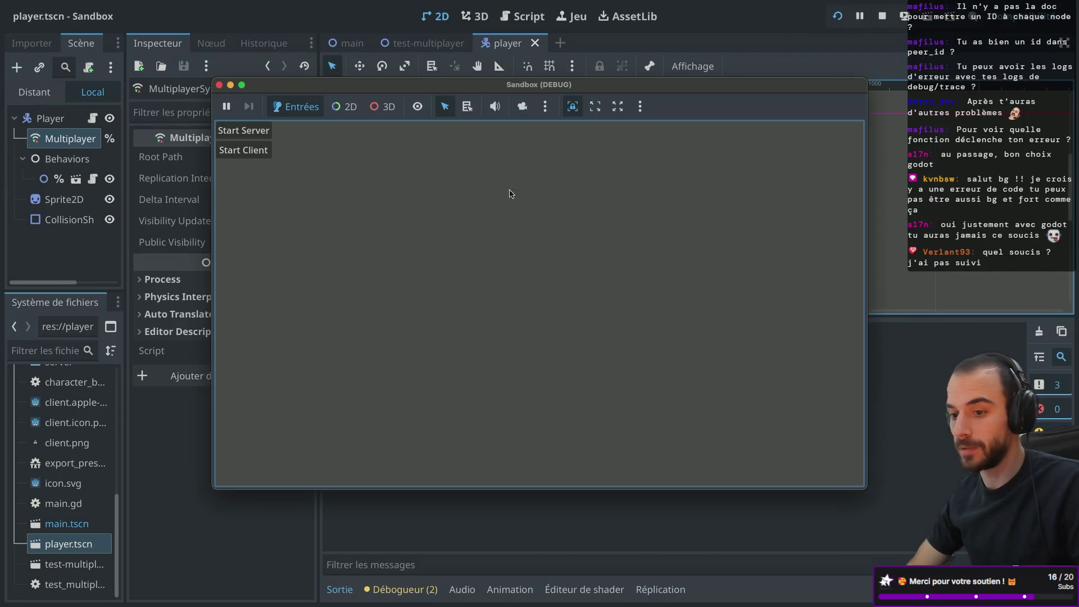
pyautogui.click(261, 152)
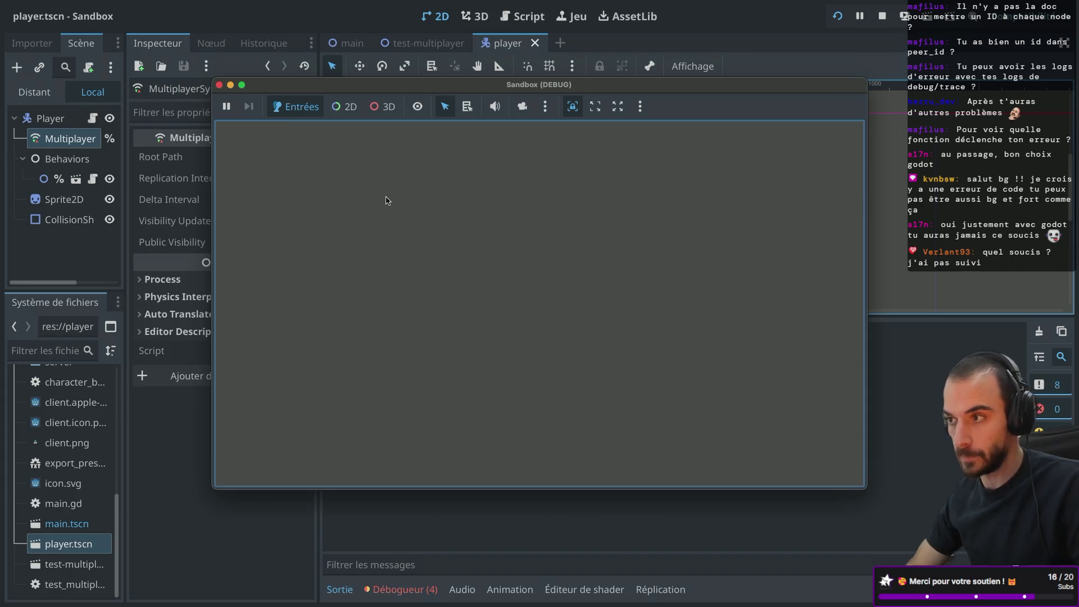
pyautogui.hotkey('ctrl', 'Left')
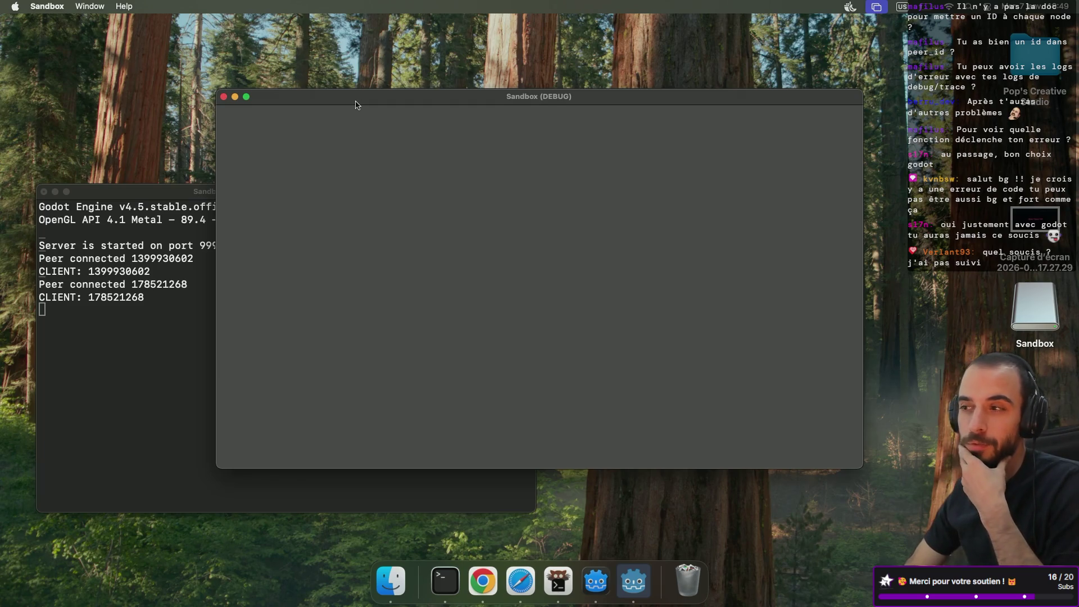
pyautogui.click(76, 287)
pyautogui.click(508, 168)
pyautogui.hotkey('ctrl', 'Right')
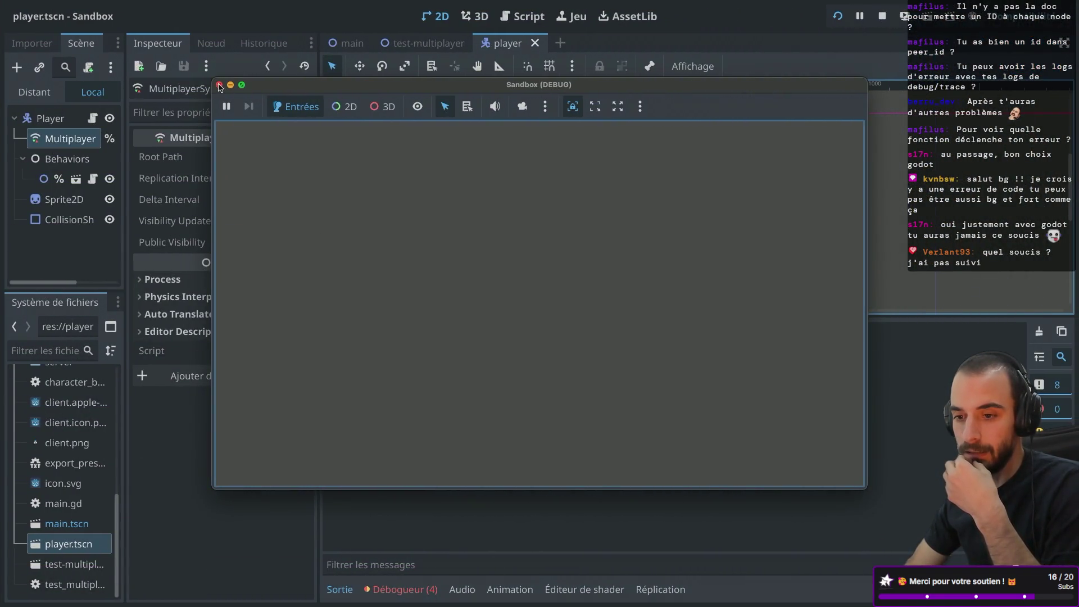
pyautogui.hotkey('ctrl', 'Left')
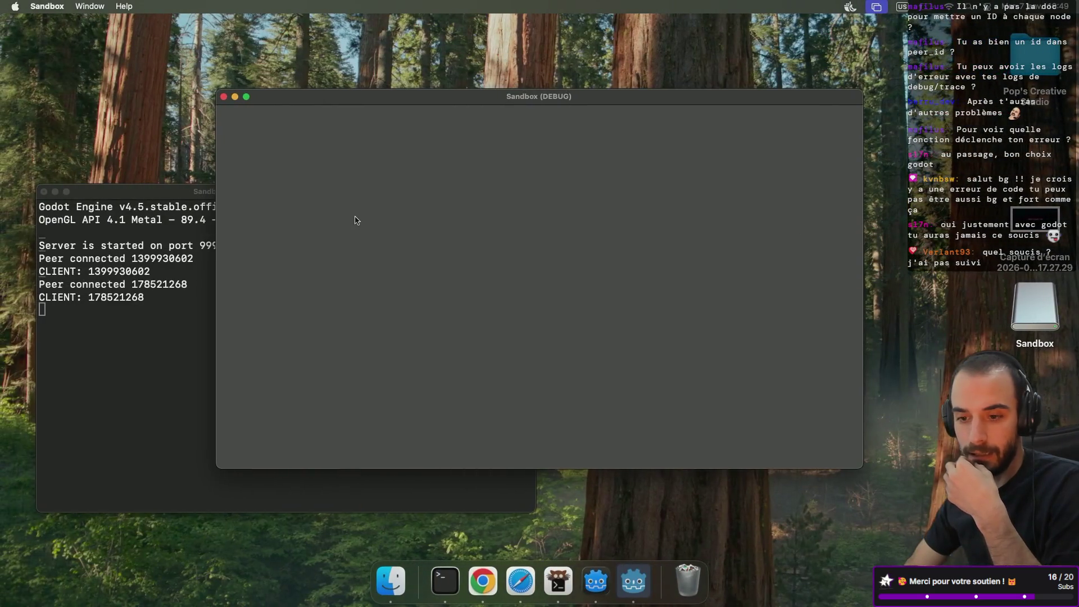
pyautogui.click(100, 378)
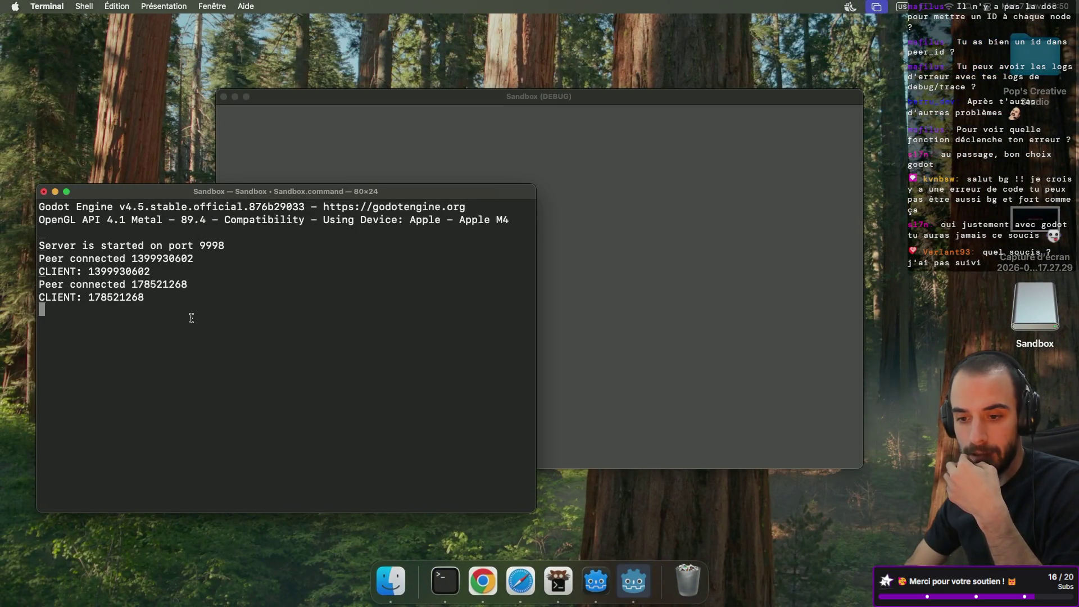
pyautogui.hotkey('ctrl', 'Right')
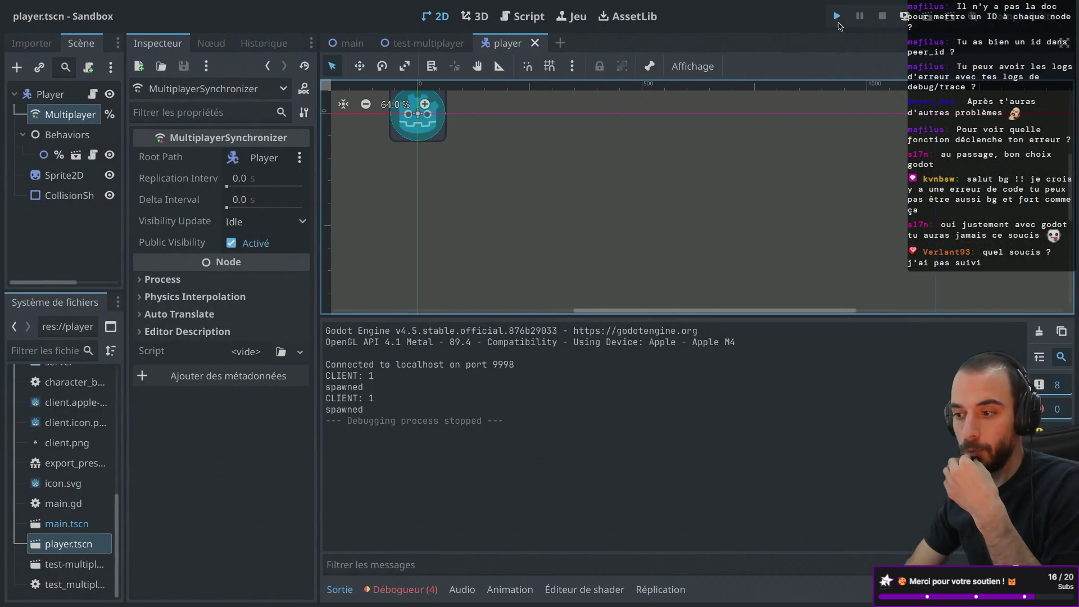
# - Launch another game instance as a client and check the server log for the new peer
pyautogui.click(838, 18)
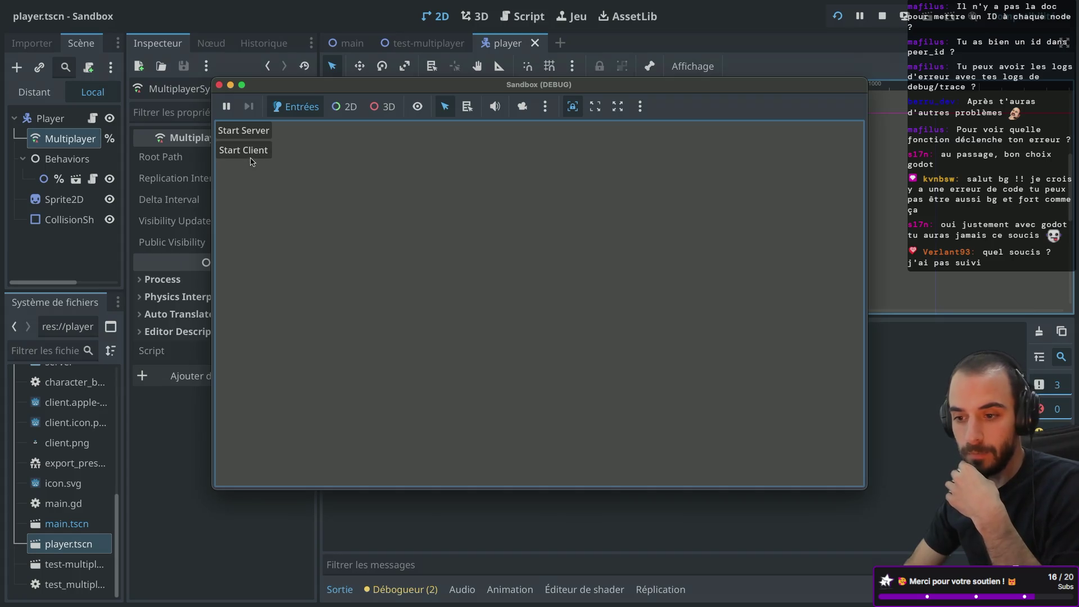
pyautogui.click(267, 152)
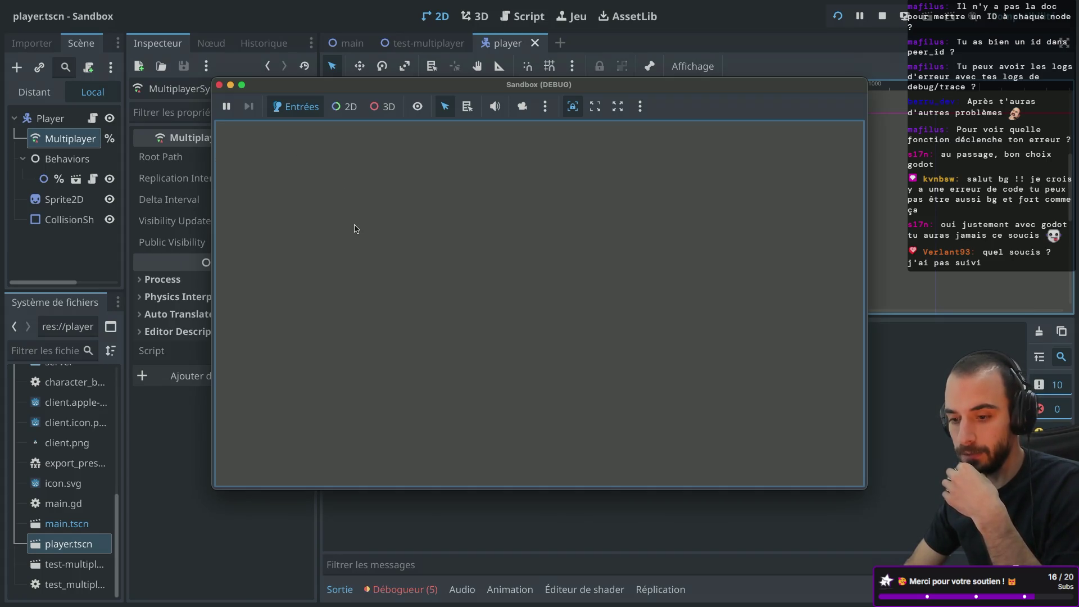
pyautogui.hotkey('ctrl', 'Left')
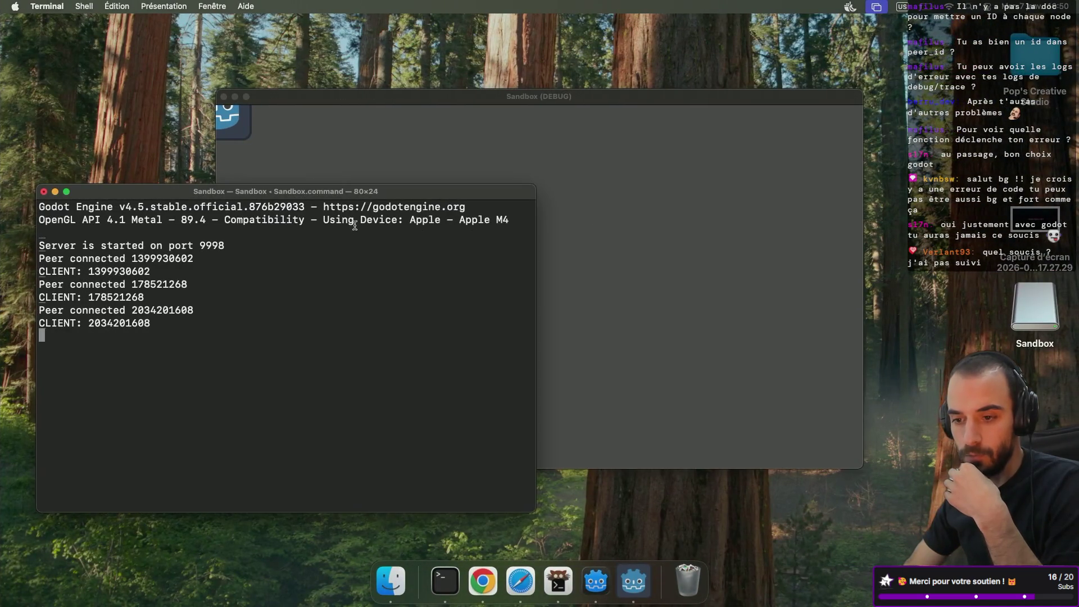
# - Move the game window aside and show the running game's remote scene tree
pyautogui.hotkey('ctrl', 'Right')
pyautogui.moveTo(383, 96); pyautogui.dragTo(509, 105)
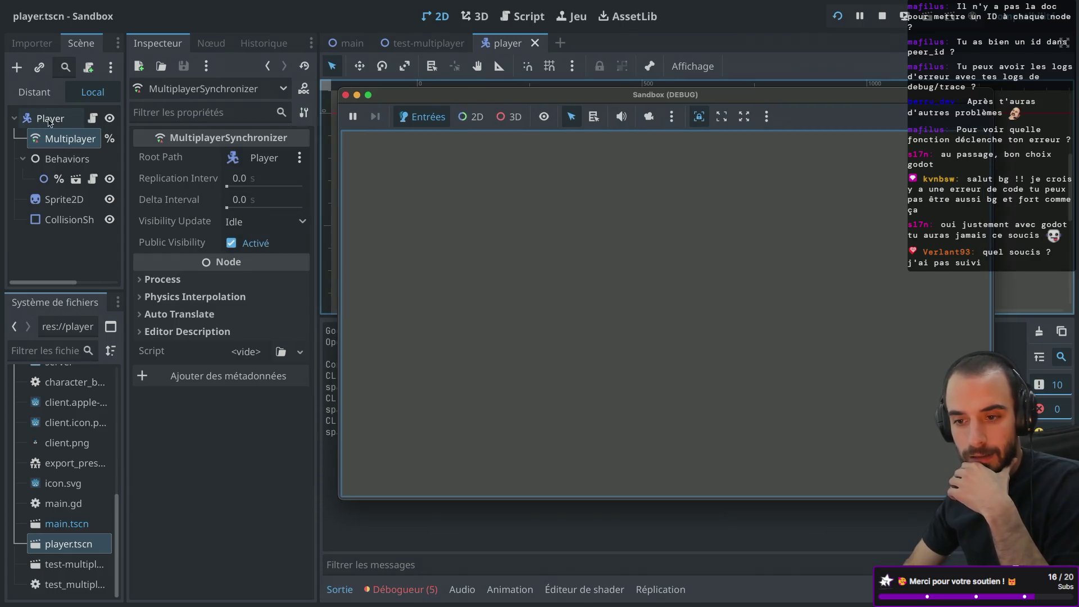
pyautogui.click(35, 93)
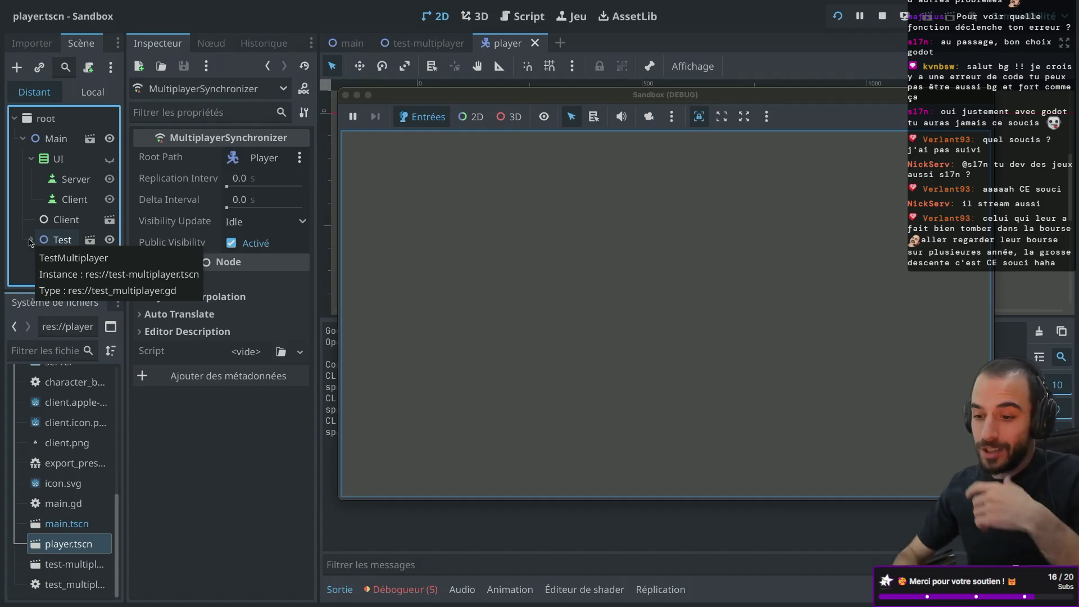
# - Expand Test and SpawnedEntities in the remote tree and widen the scene dock
pyautogui.click(31, 240)
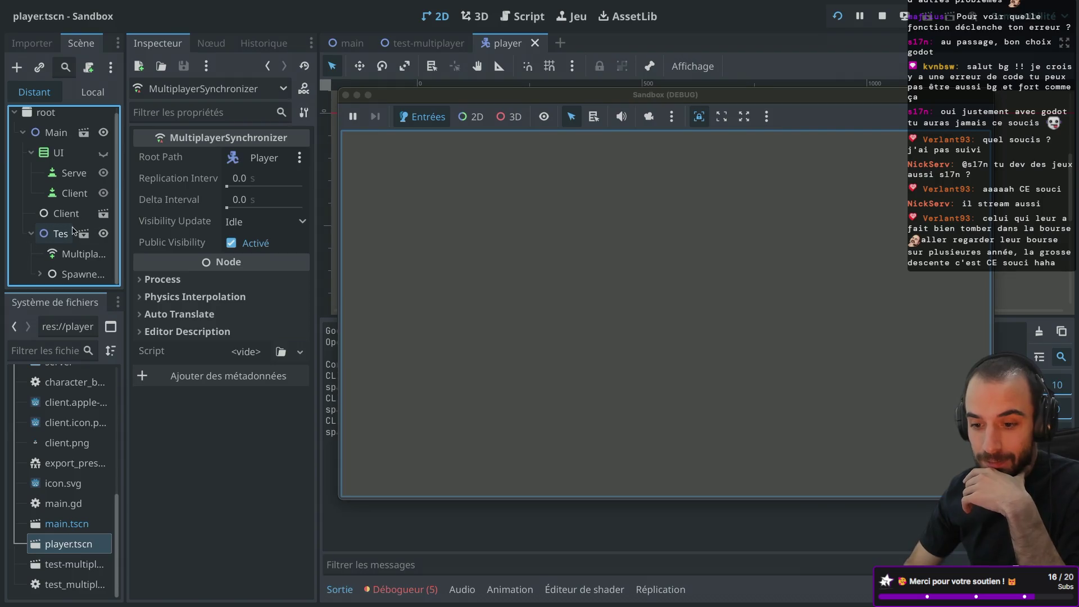
pyautogui.moveTo(126, 195); pyautogui.dragTo(231, 202)
pyautogui.click(39, 274)
pyautogui.scroll(-2, 84, 250)
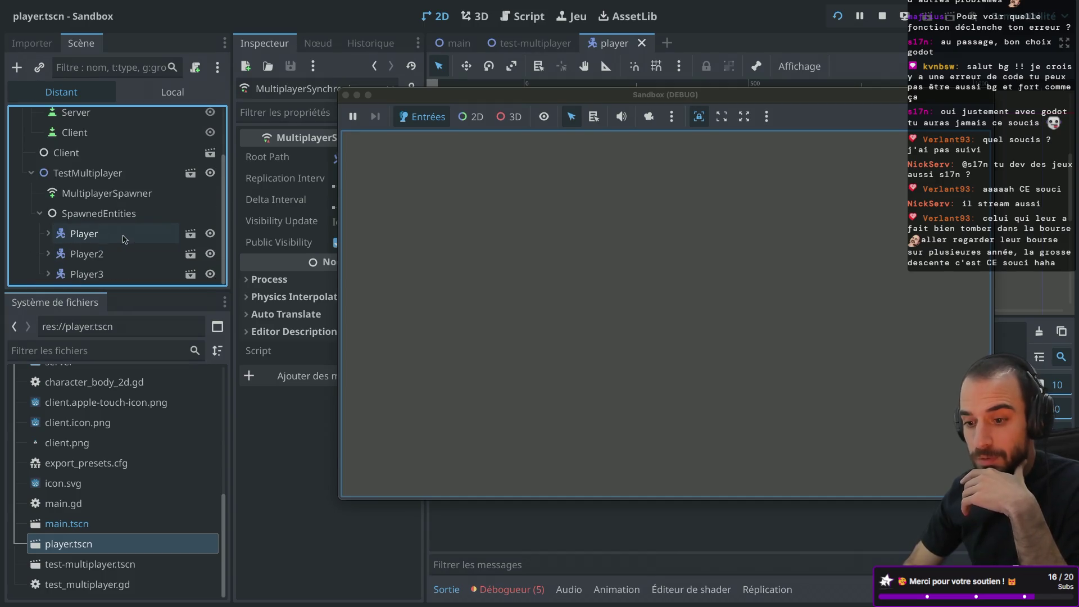
# - Inspect Player, Player2 and Player3, each showing multiplayer authority 1
pyautogui.click(92, 240)
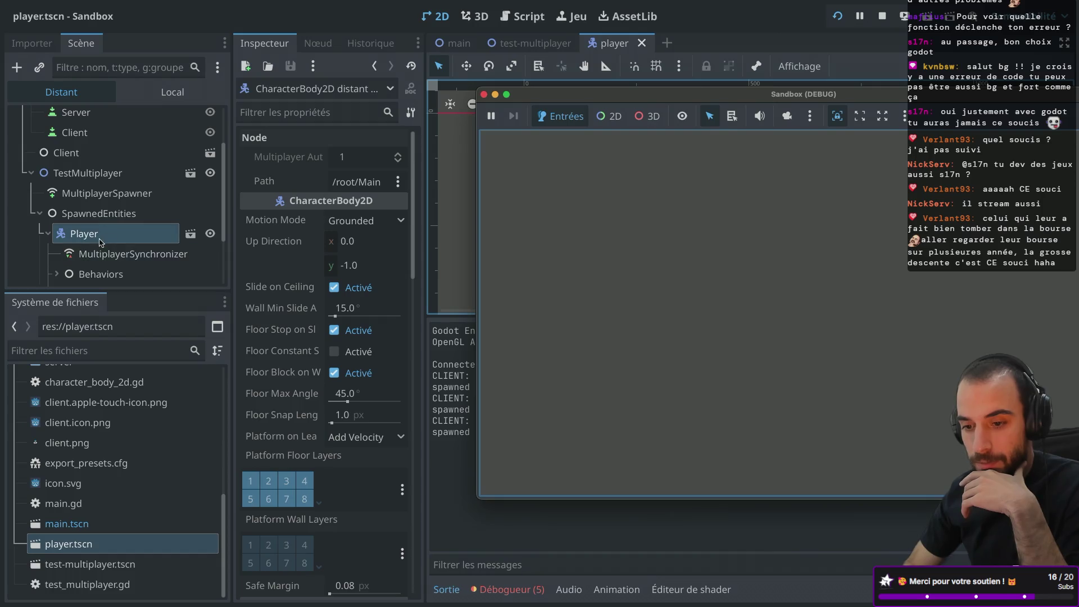
pyautogui.scroll(-3, 124, 242)
pyautogui.click(118, 253)
pyautogui.scroll(-3, 118, 245)
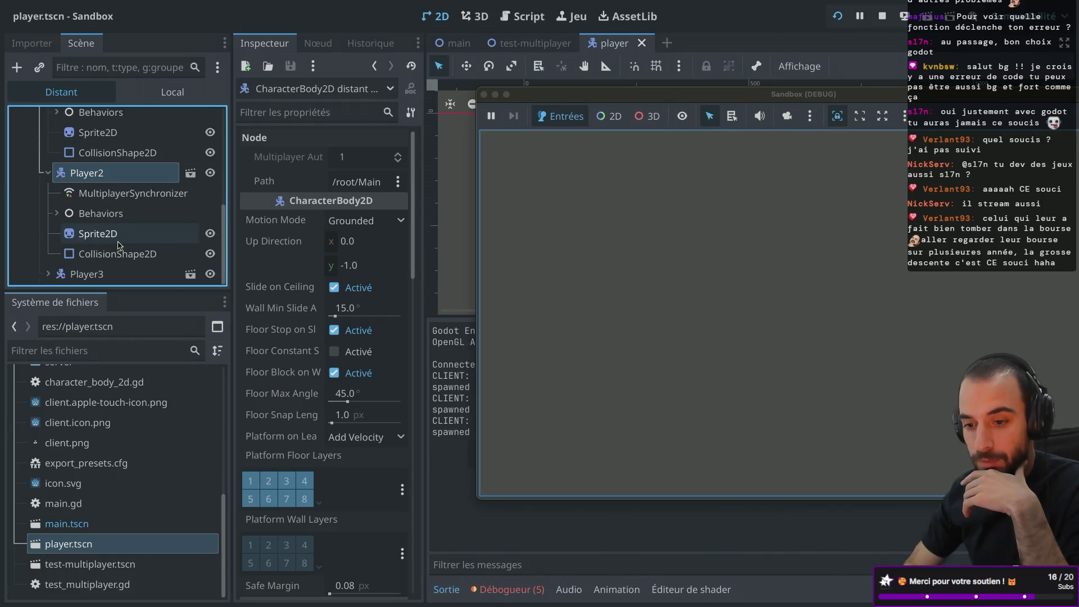
pyautogui.click(112, 274)
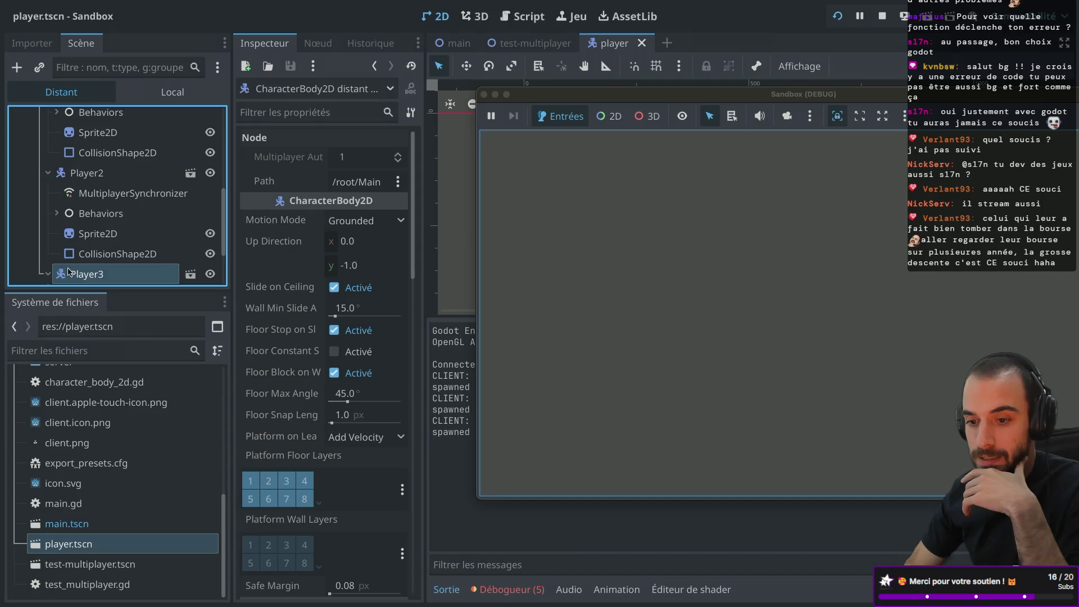
# - Collapse the three players' child nodes and stop the running game with F8
pyautogui.scroll(2, 51, 214)
pyautogui.click(48, 214)
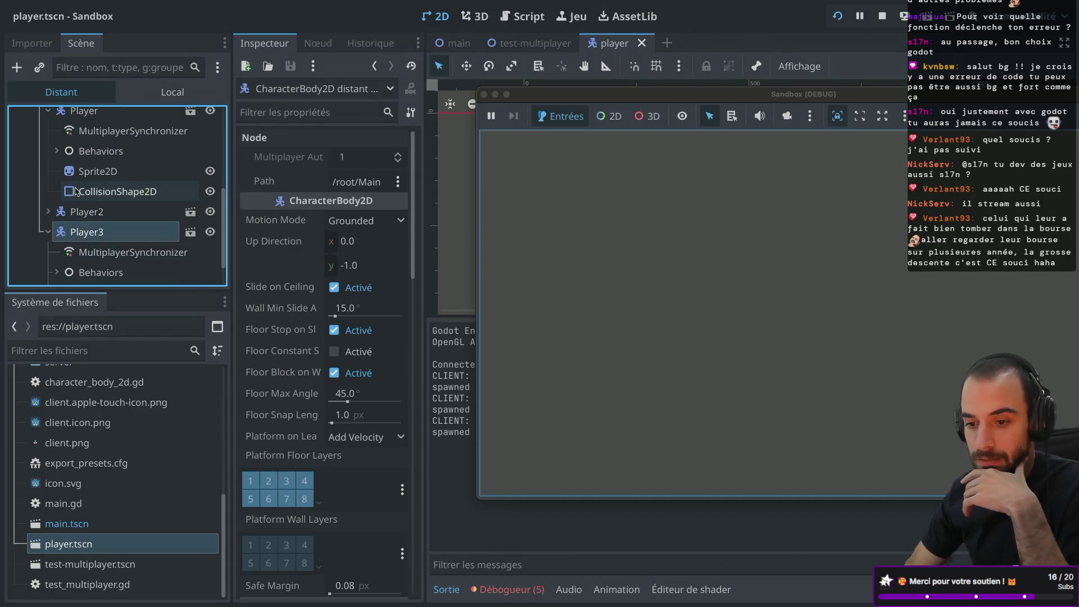
pyautogui.scroll(2, 49, 237)
pyautogui.click(48, 273)
pyautogui.scroll(3, 50, 236)
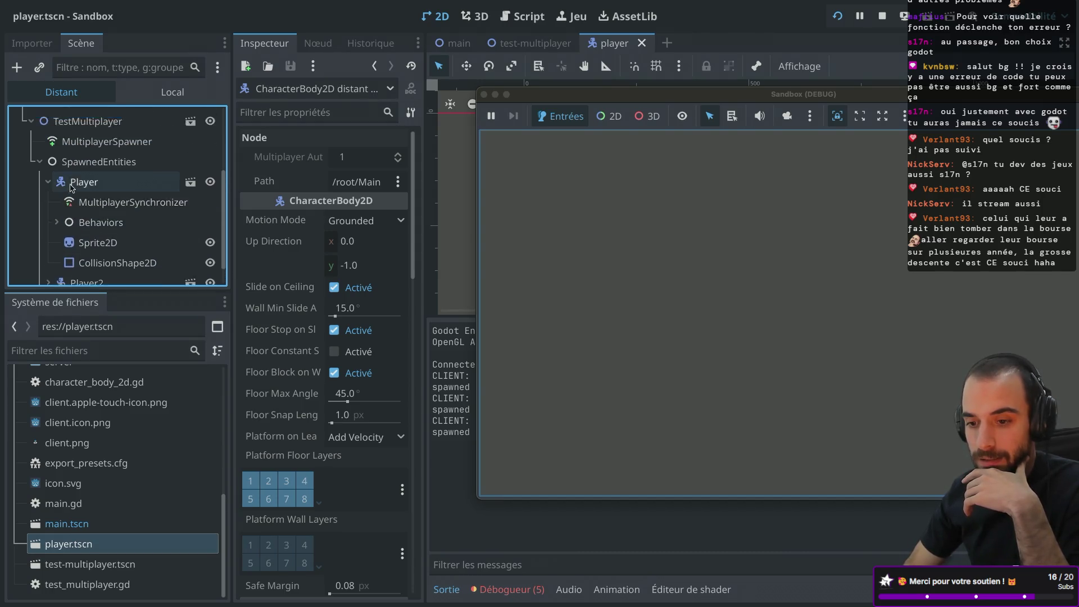
pyautogui.click(49, 209)
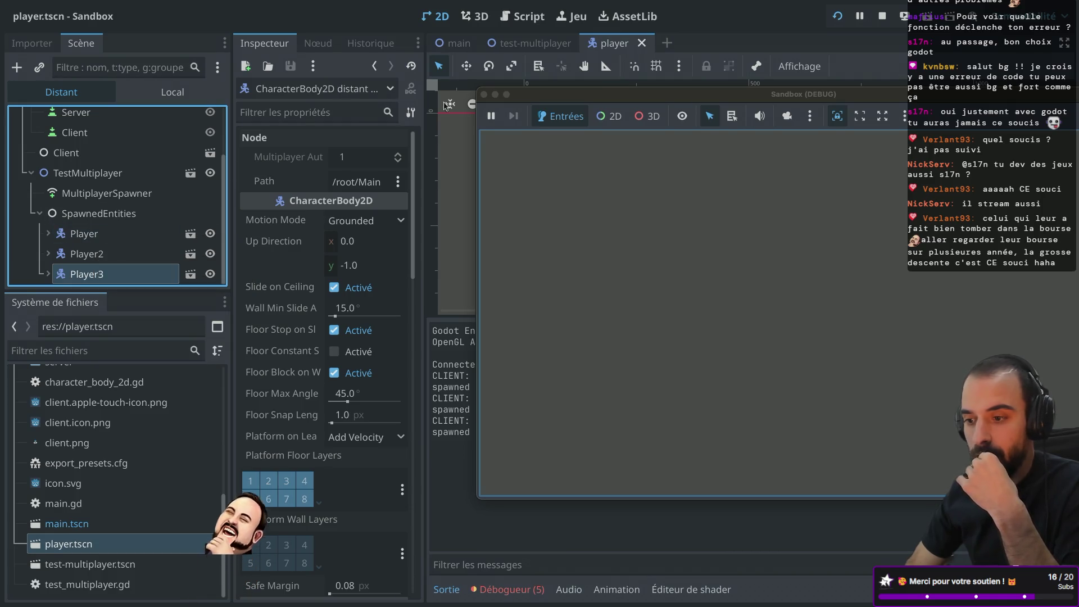
pyautogui.press('F8')
# - Search Google in a new tab for 'godot multiplayer spawn with different authority'
pyautogui.hotkey('ctrl', 'Right')
pyautogui.hotkey('ctrl', 'Right')
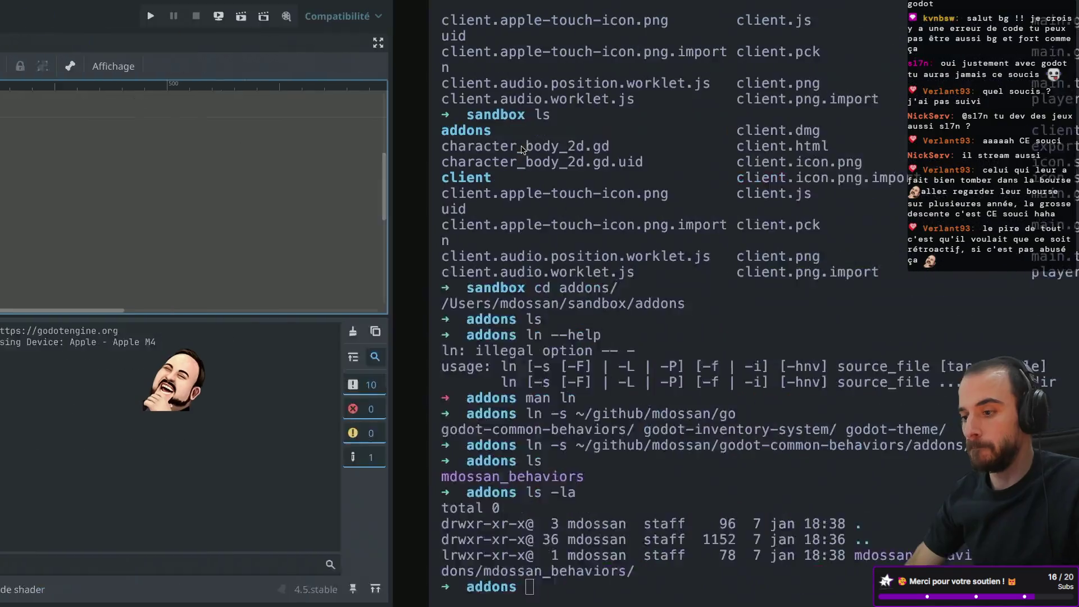
pyautogui.press('super+t')
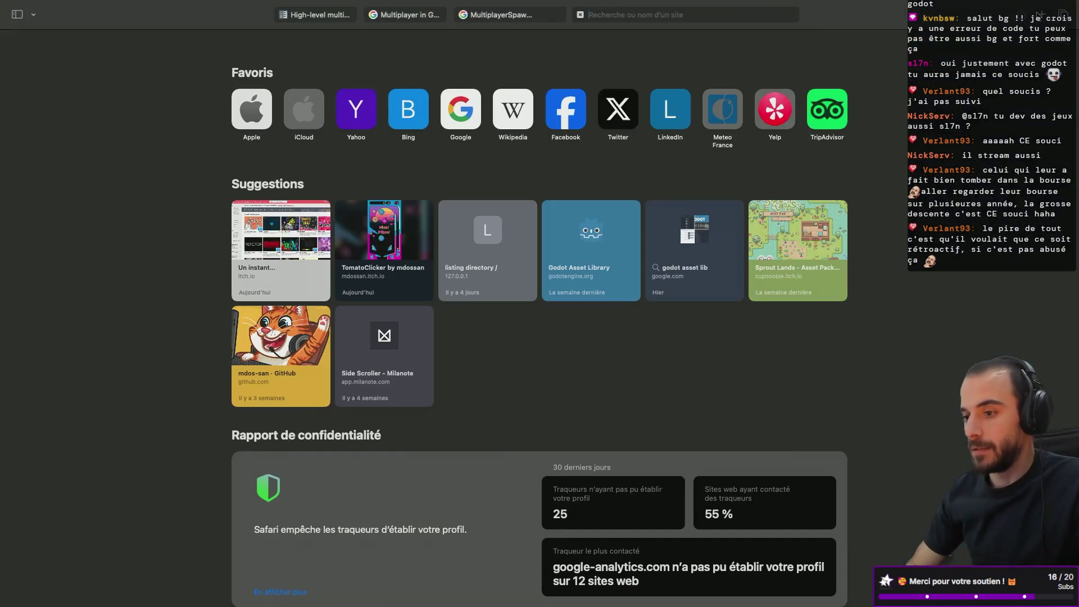
pyautogui.write('godot spa')
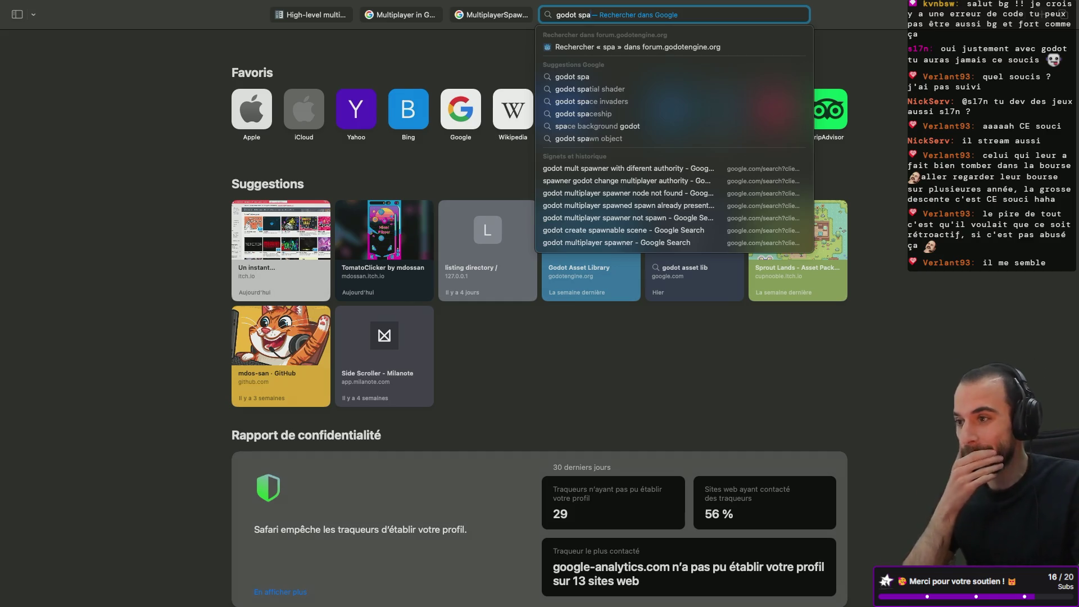
pyautogui.press('BackSpace')
pyautogui.press('BackSpace')
pyautogui.press('BackSpace')
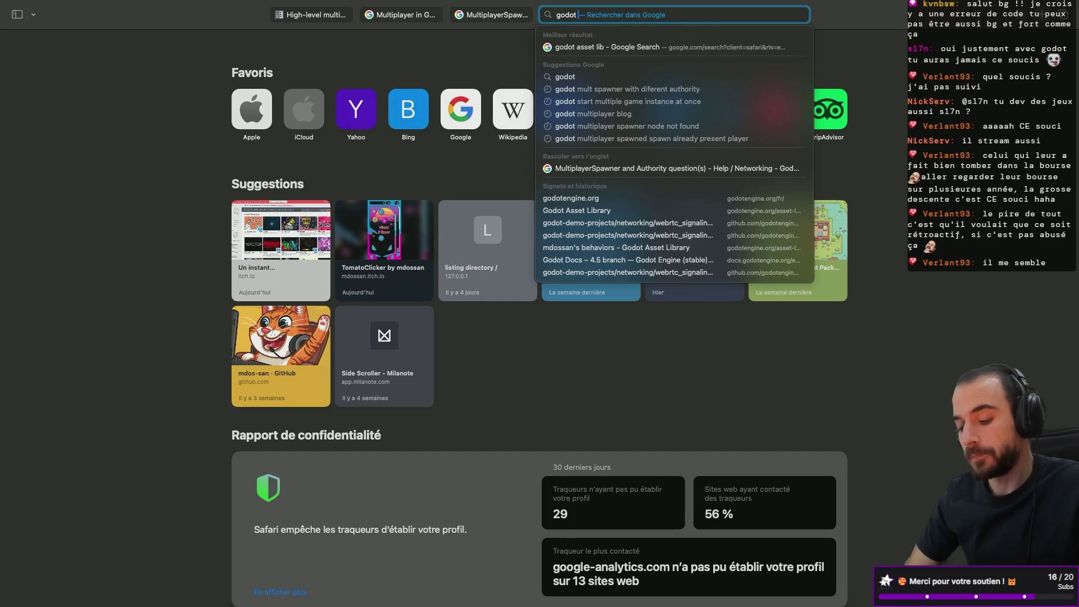
pyautogui.write('m')
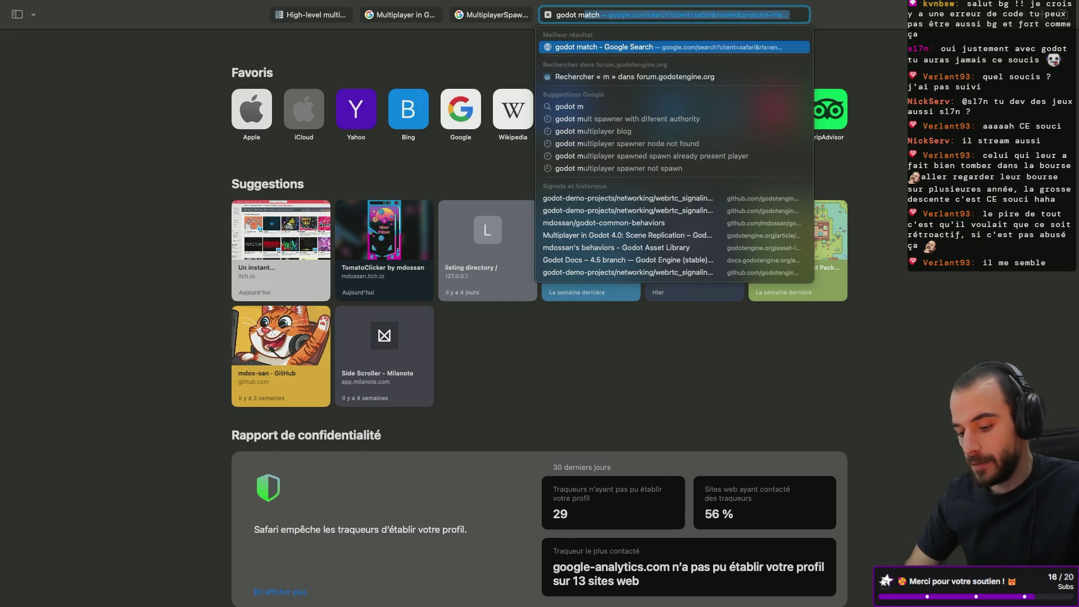
pyautogui.write('ultiplayer spa')
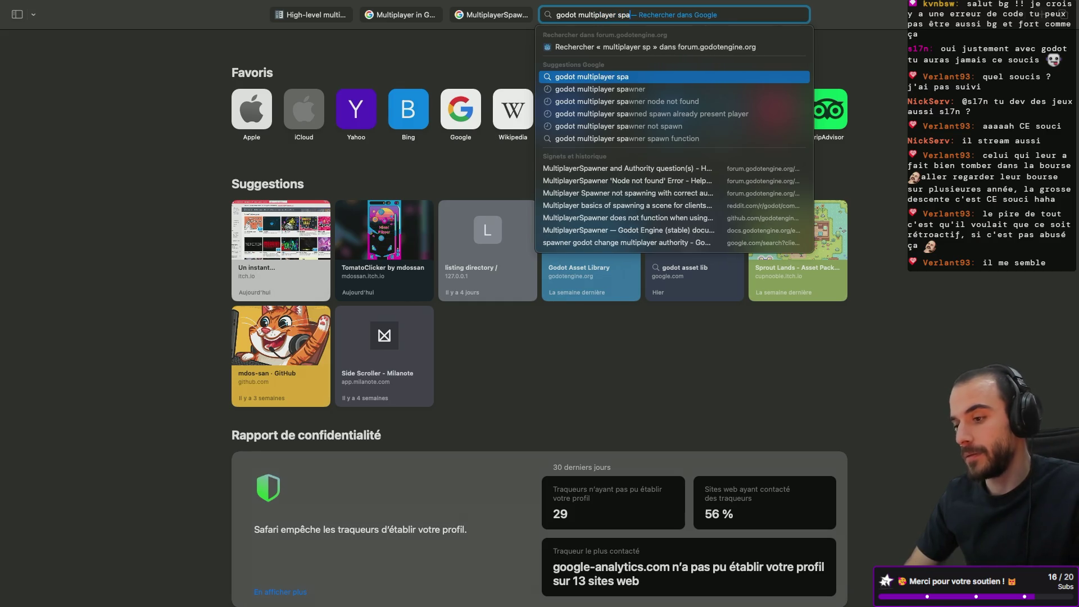
pyautogui.write('wn with')
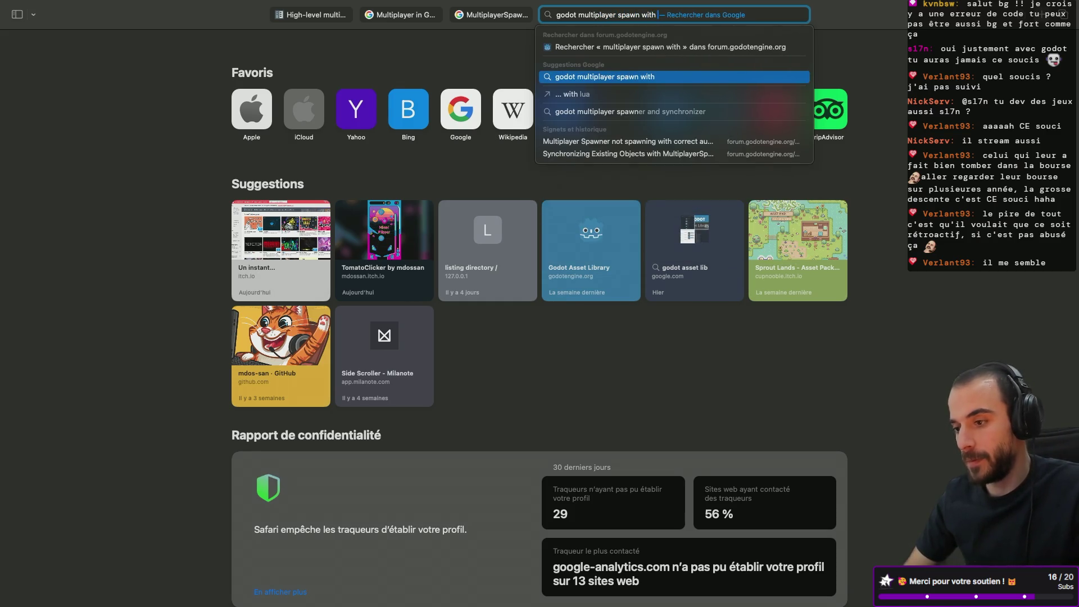
pyautogui.write(' different')
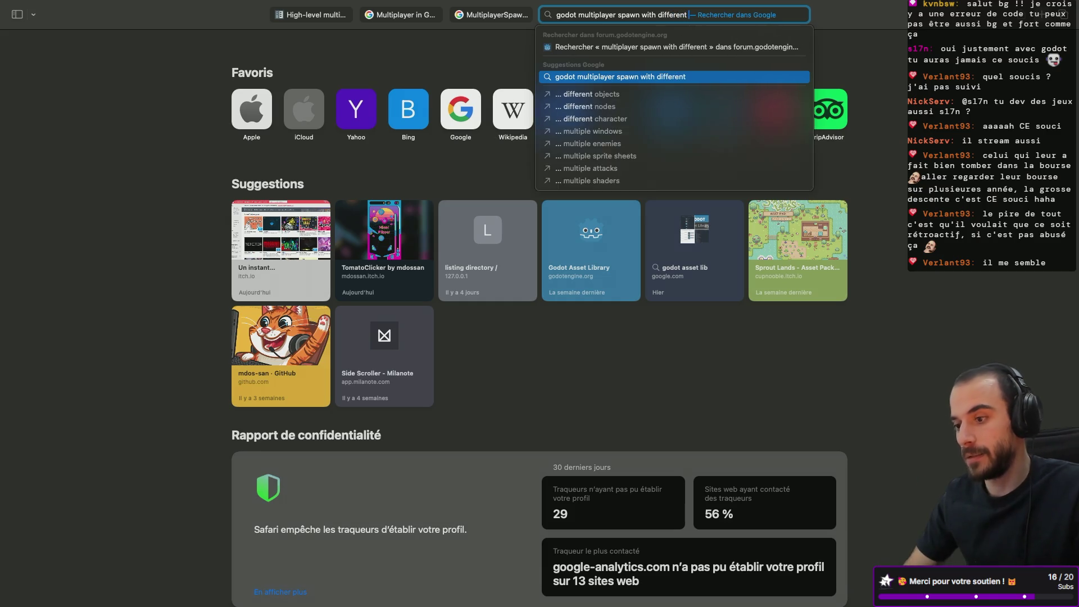
pyautogui.write(' authori')
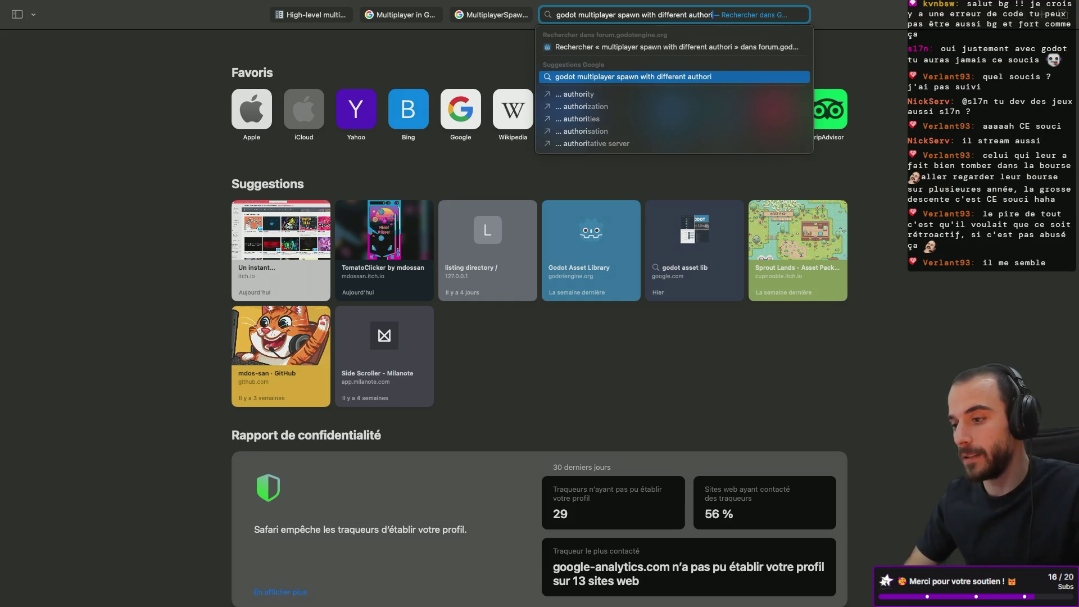
pyautogui.write('ty')
pyautogui.press('Return')
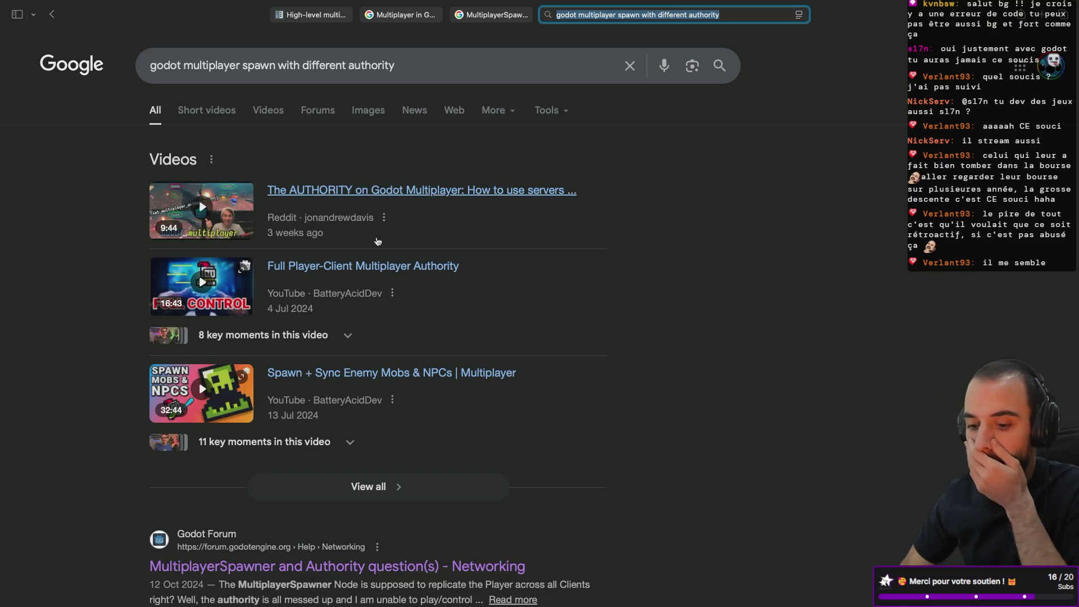
# - Scroll the results and open the Reddit post about authority for spawned objects
pyautogui.scroll(-5, 378, 241)
pyautogui.scroll(-3, 377, 242)
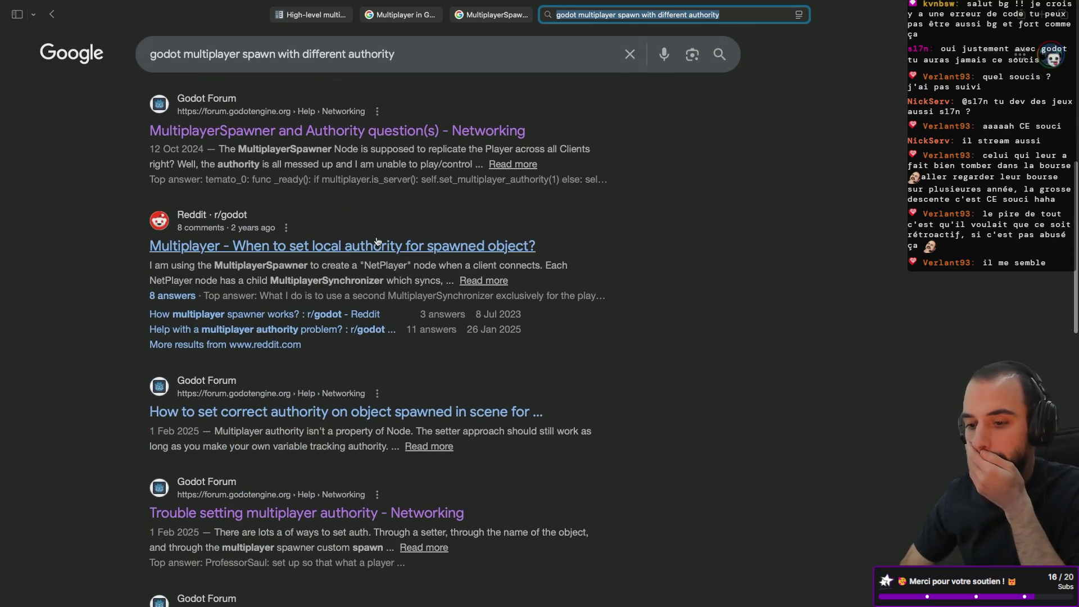
pyautogui.click(330, 251)
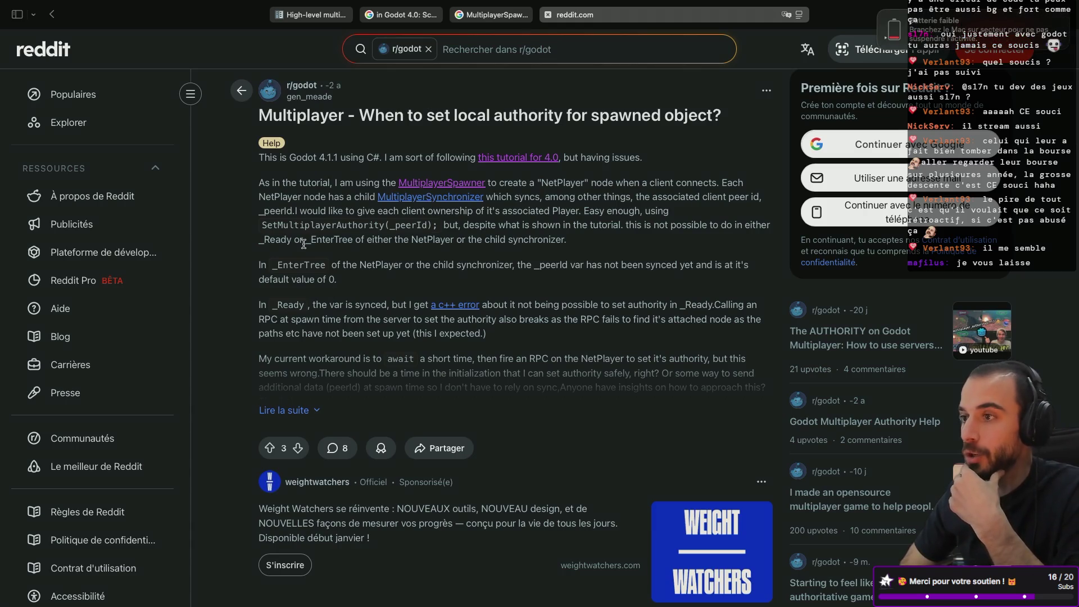
# - Expand the r/godot post with 'Lire la suite' and read through its full text
pyautogui.click(294, 415)
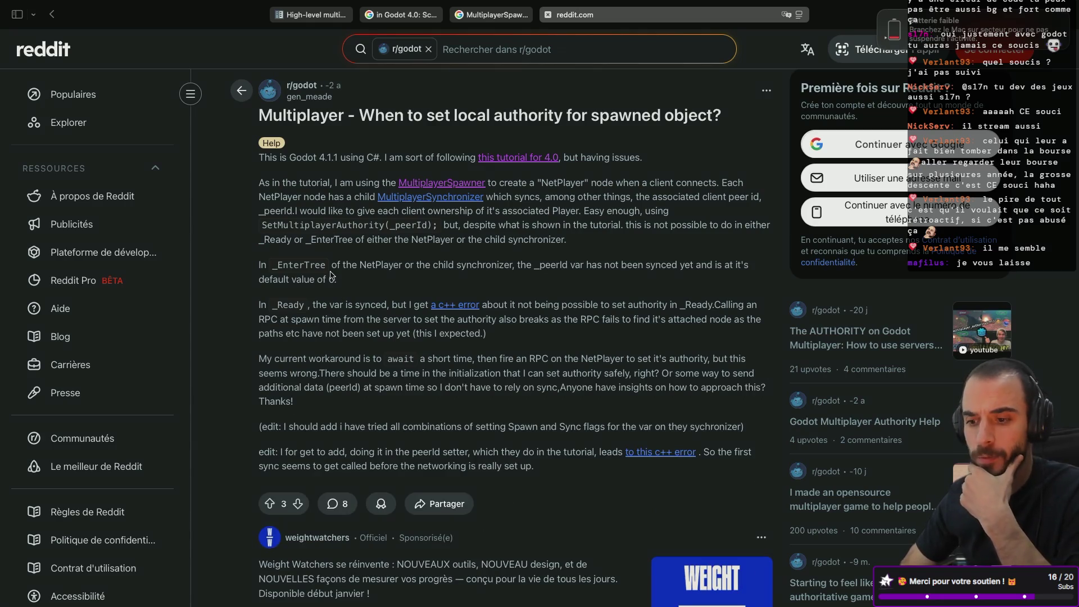
pyautogui.scroll(-1, 331, 276)
pyautogui.scroll(-2, 331, 275)
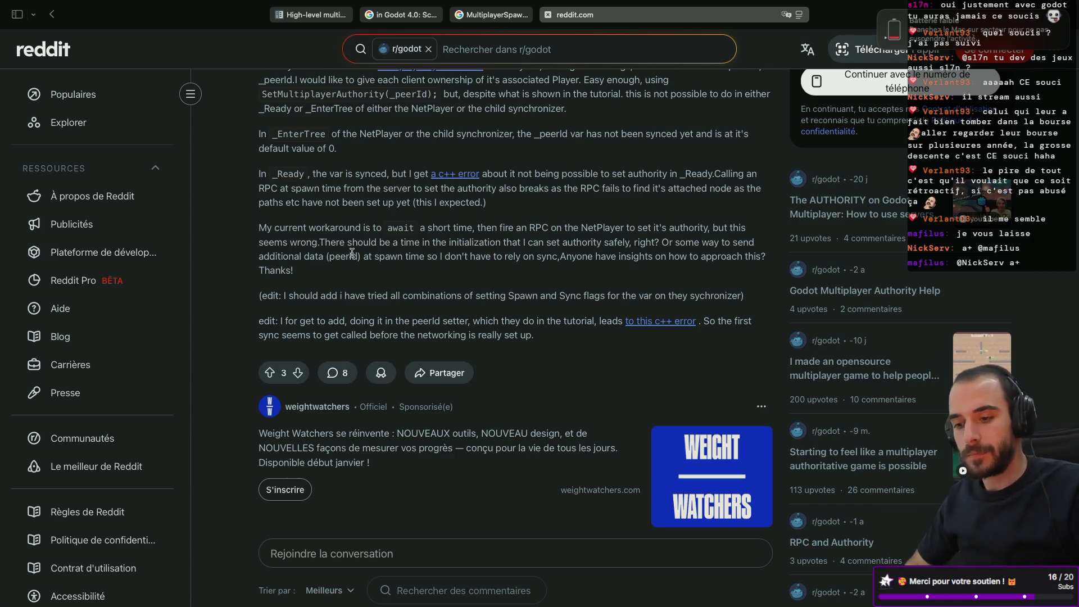
pyautogui.scroll(2, 375, 203)
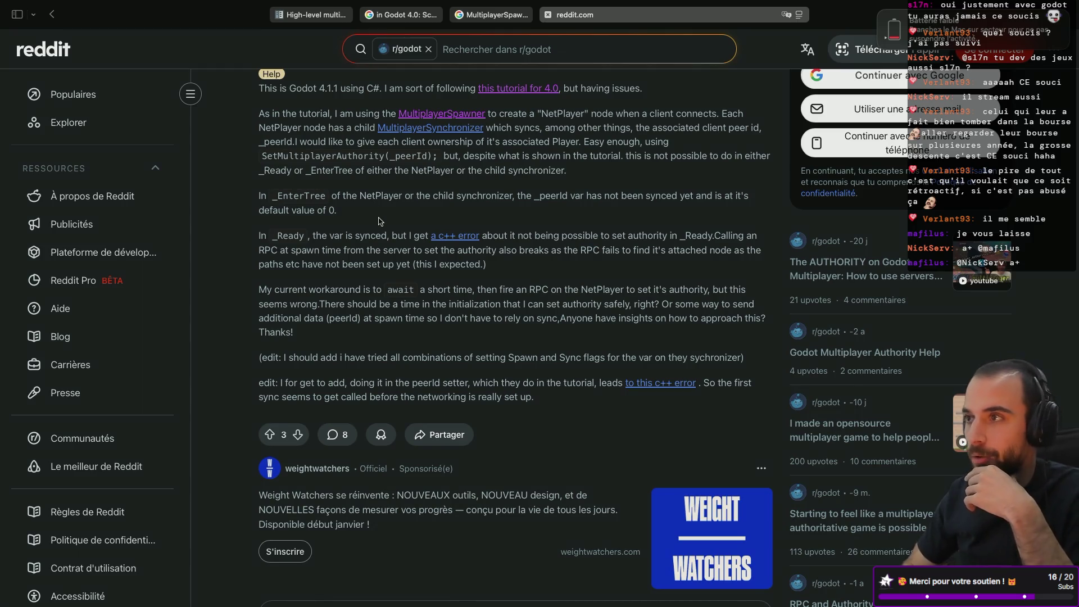
pyautogui.scroll(-2, 371, 225)
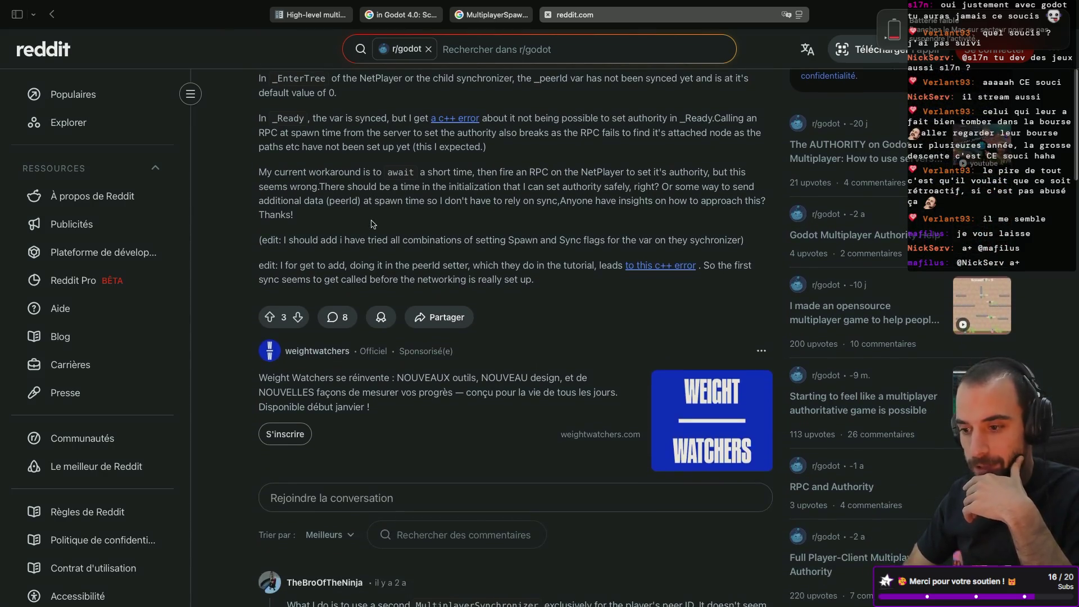
pyautogui.scroll(3, 371, 224)
pyautogui.scroll(-1, 372, 224)
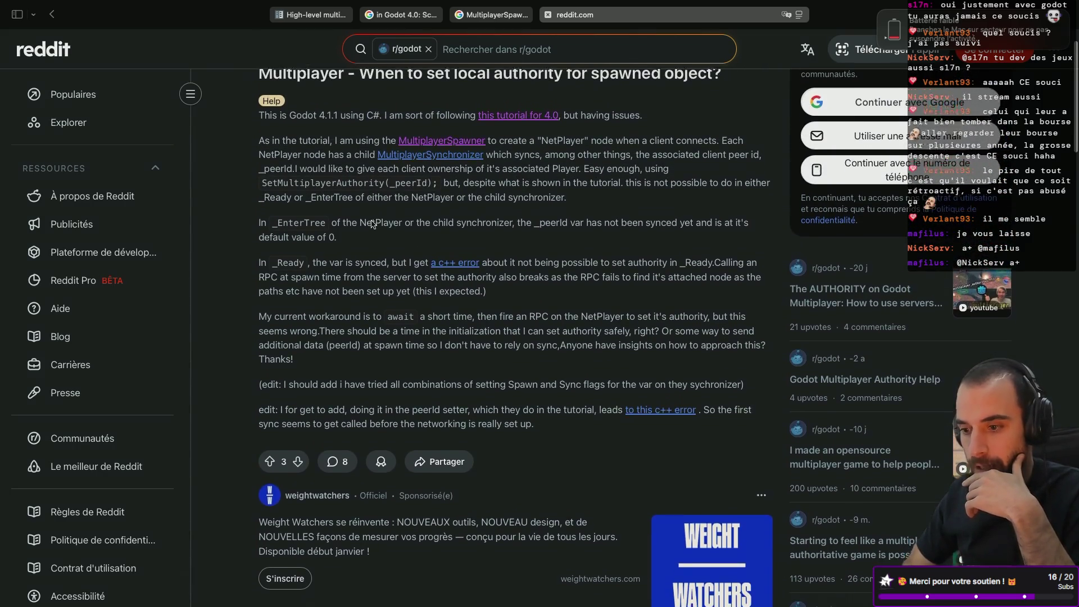
pyautogui.scroll(-1, 371, 225)
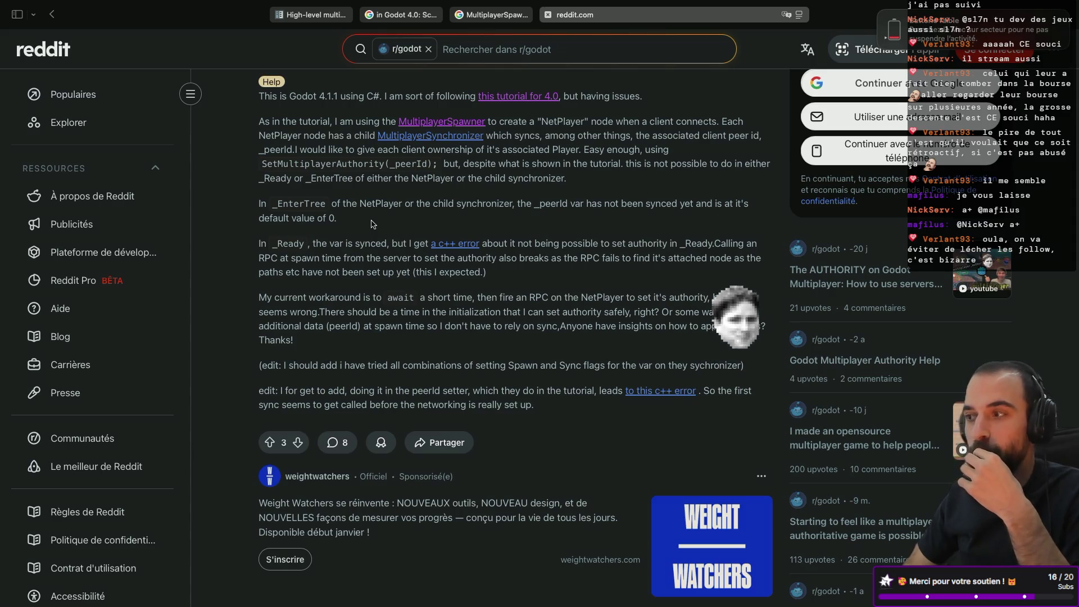
pyautogui.scroll(-1, 372, 224)
pyautogui.scroll(-3, 371, 221)
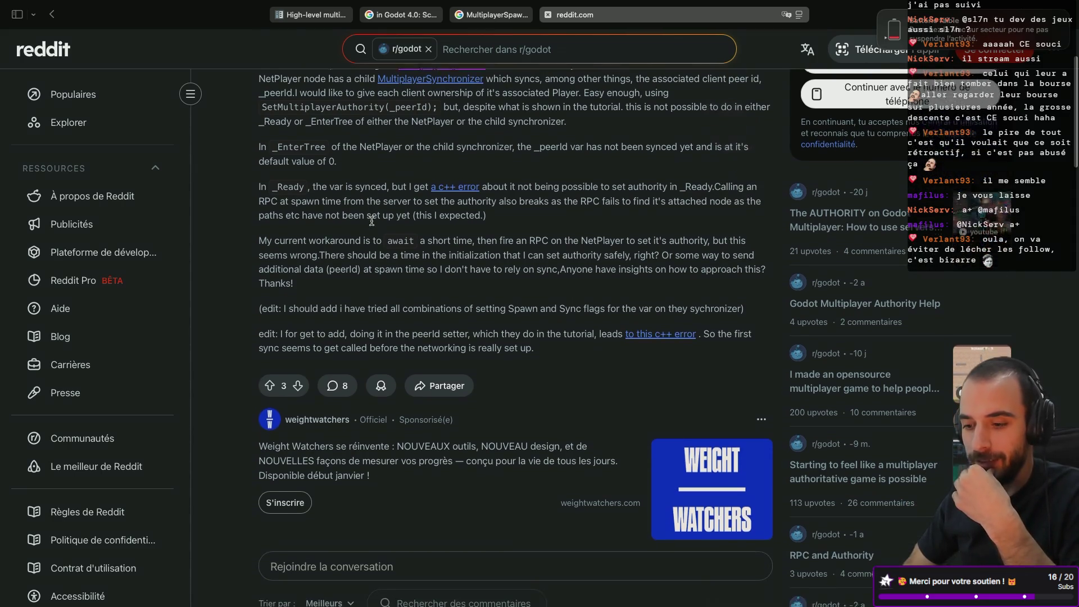
pyautogui.scroll(-10, 371, 221)
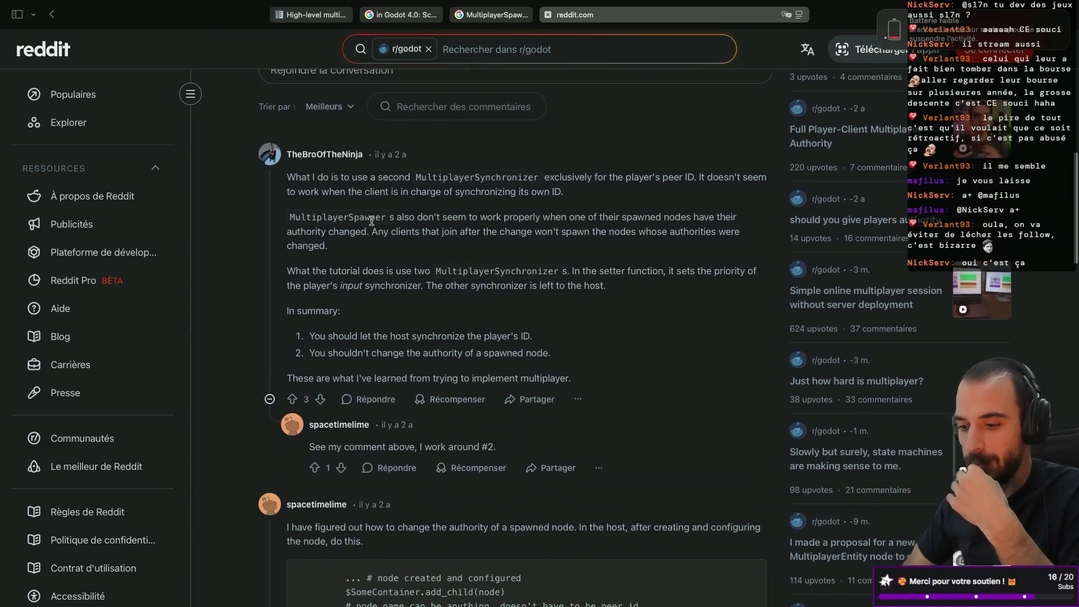
# - Read the replies down to the _handoff code answer, then return to the Godot editor
pyautogui.scroll(3, 372, 225)
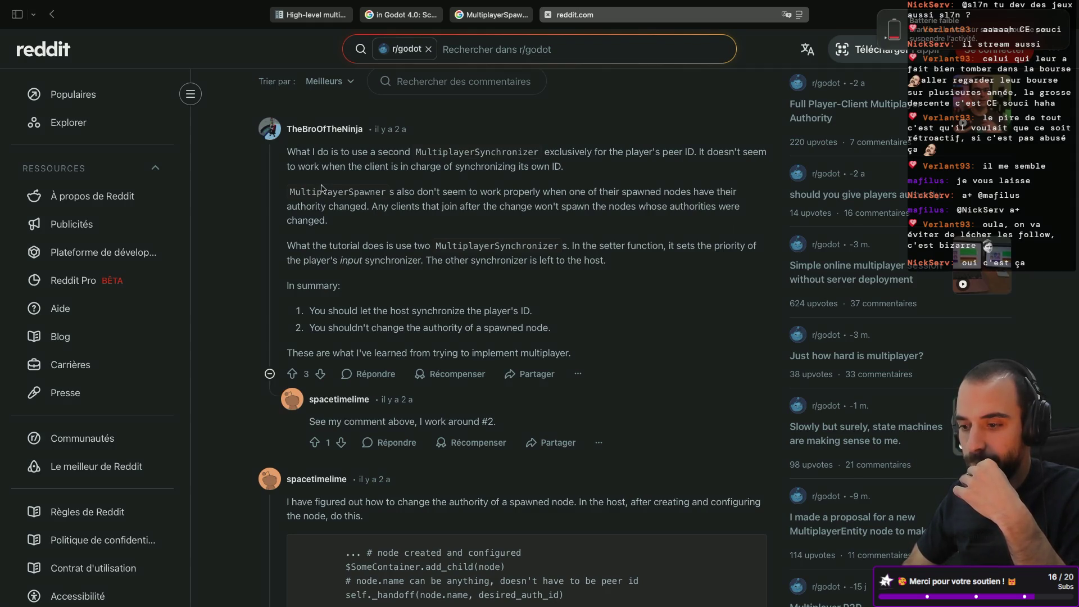
pyautogui.scroll(-1, 321, 188)
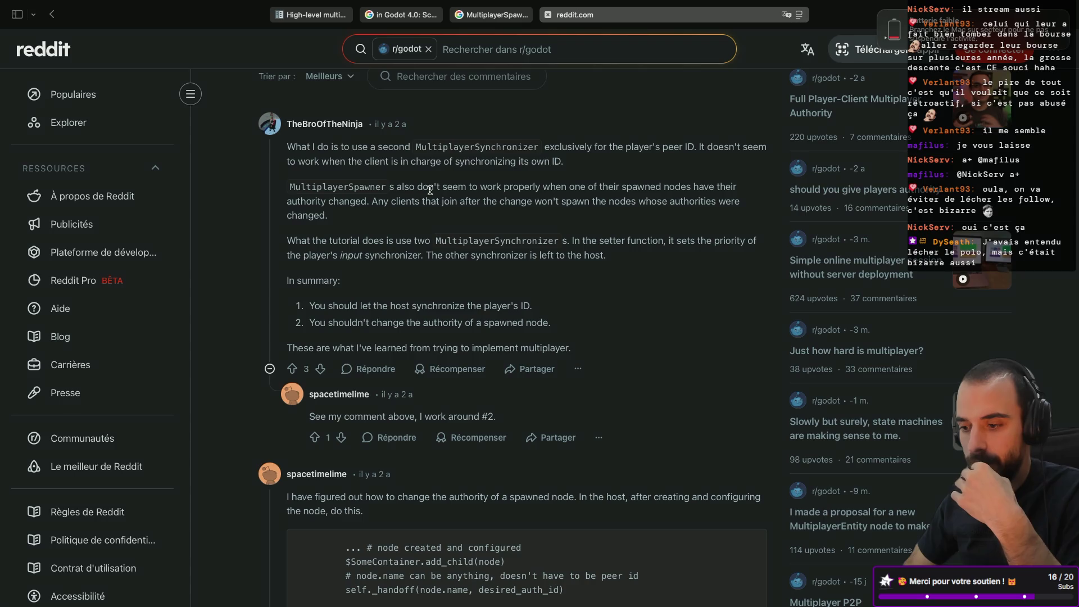
pyautogui.scroll(-1, 431, 190)
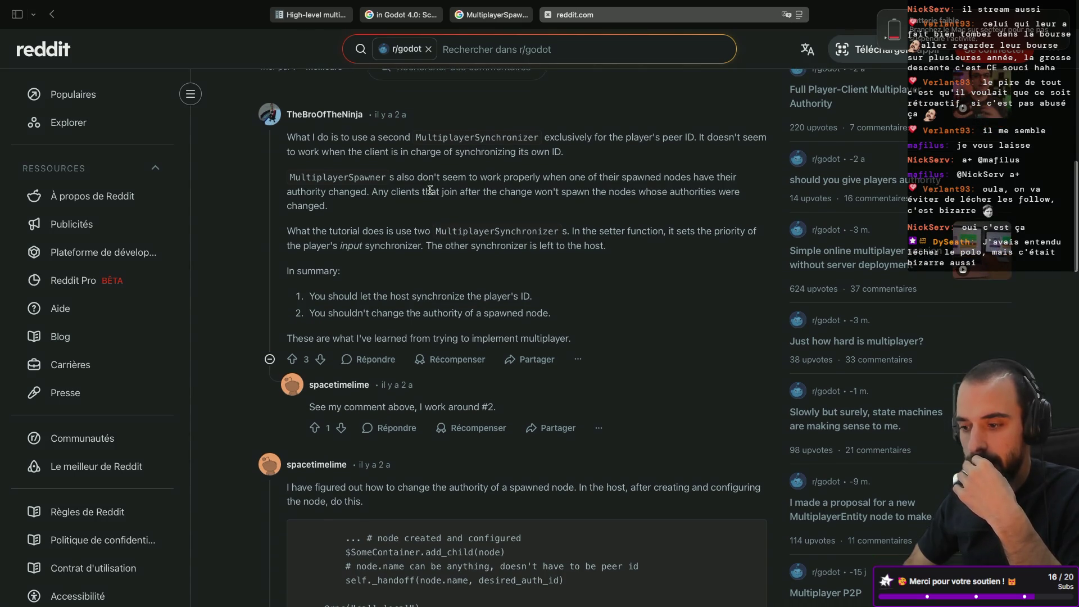
pyautogui.scroll(-5, 430, 190)
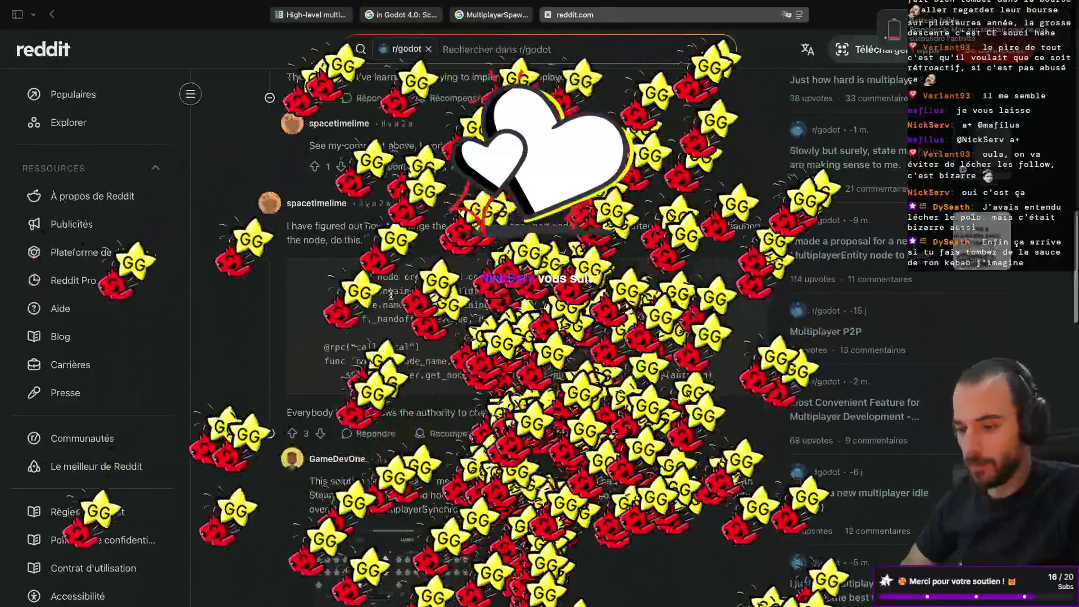
pyautogui.scroll(1, 390, 295)
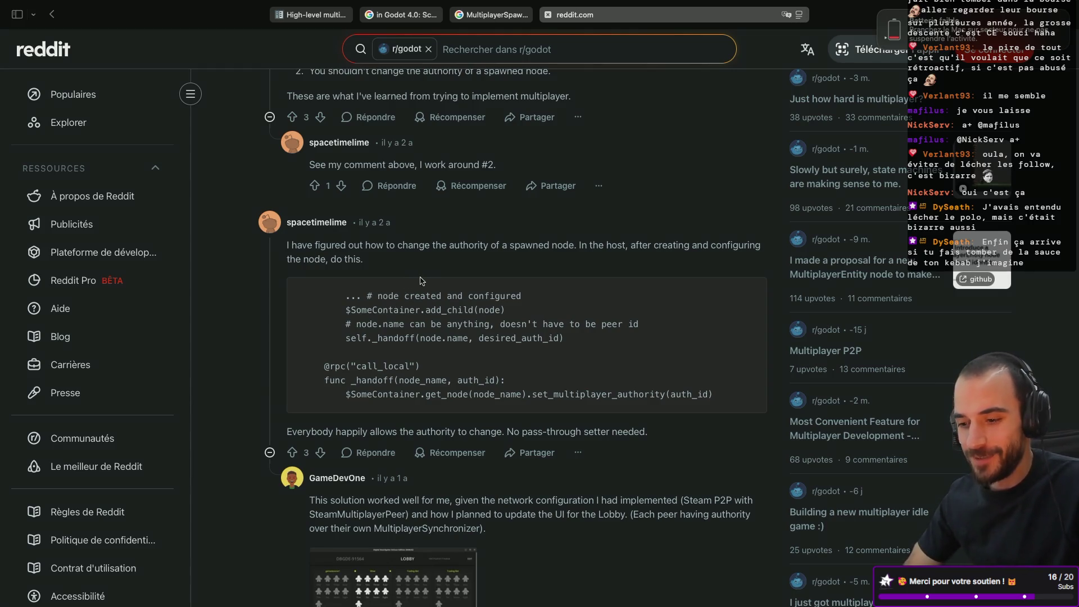
pyautogui.scroll(-3, 422, 281)
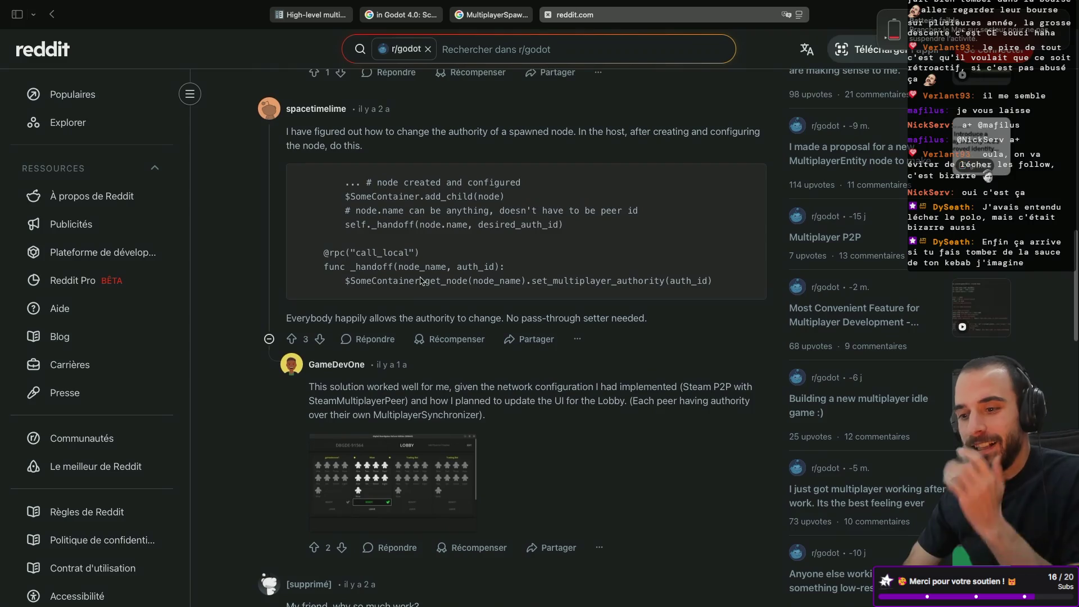
pyautogui.scroll(-1, 420, 277)
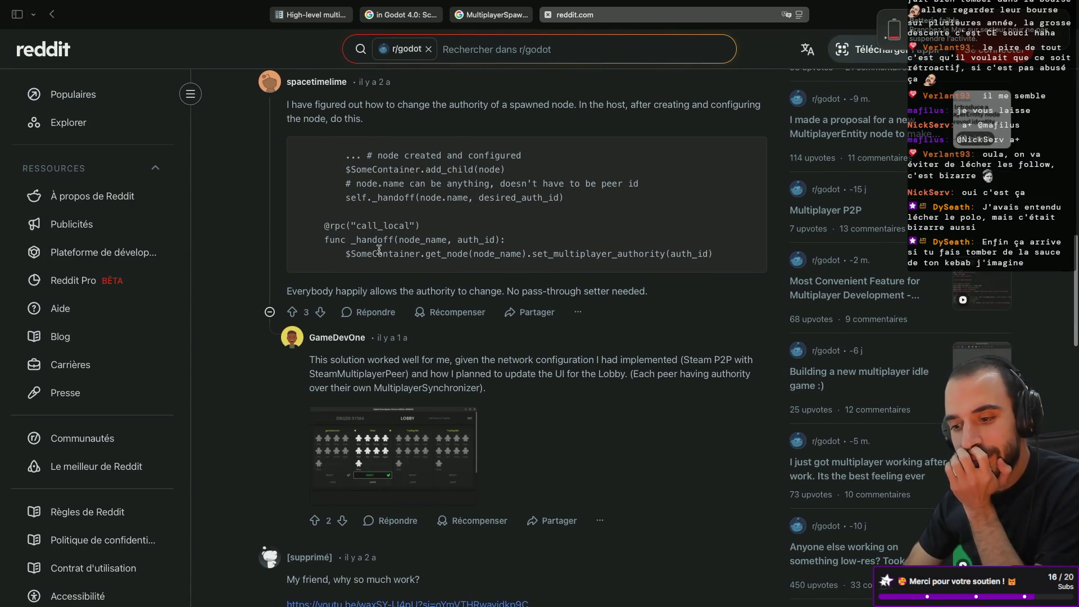
pyautogui.scroll(-1, 366, 229)
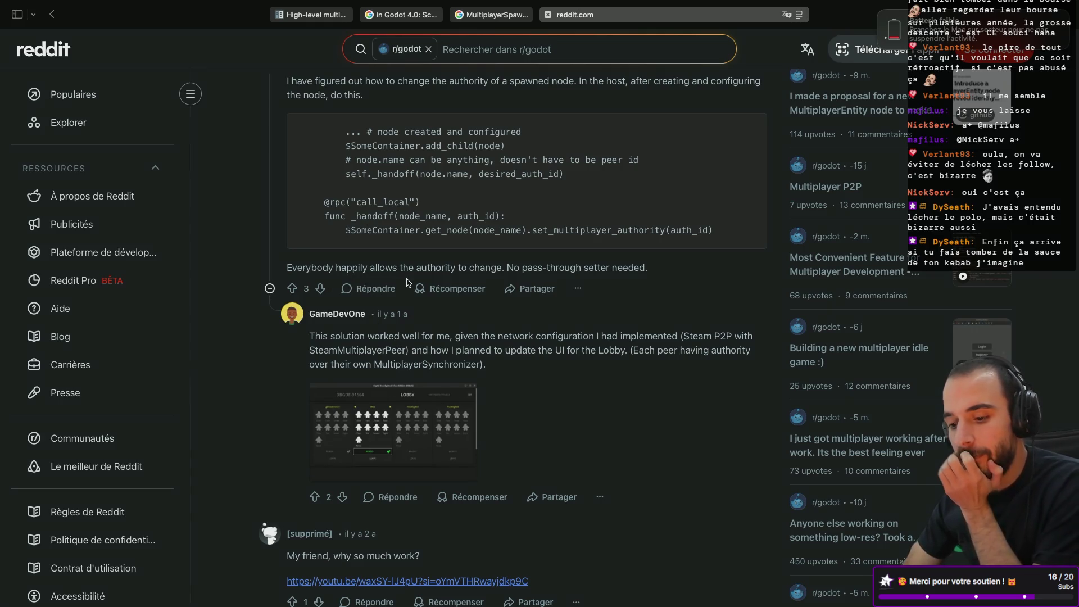
pyautogui.scroll(3, 397, 344)
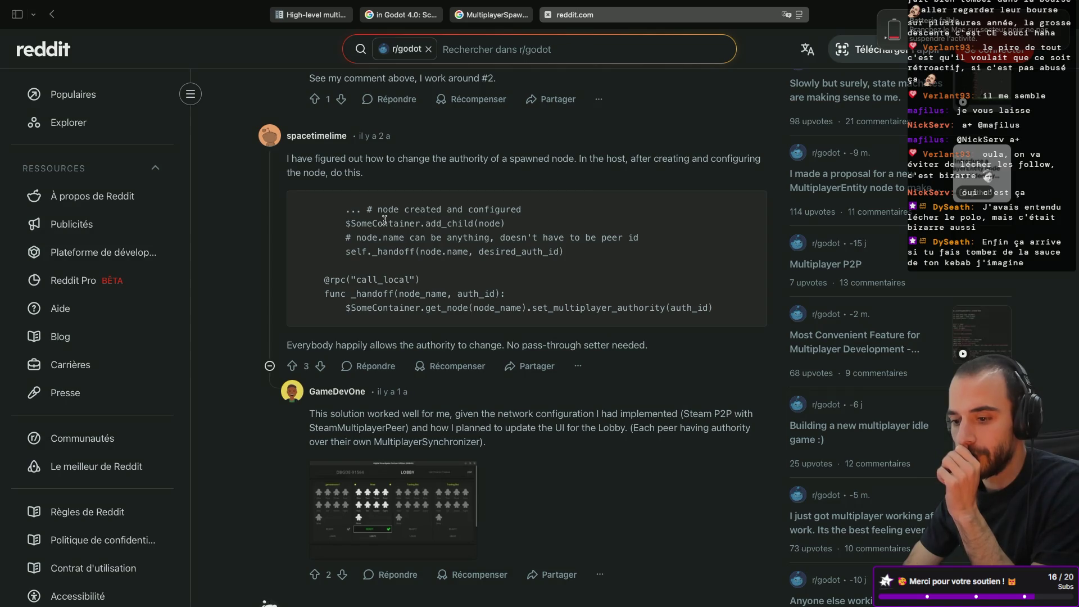
pyautogui.hotkey('ctrl', 'Left')
pyautogui.hotkey('ctrl', 'Left')
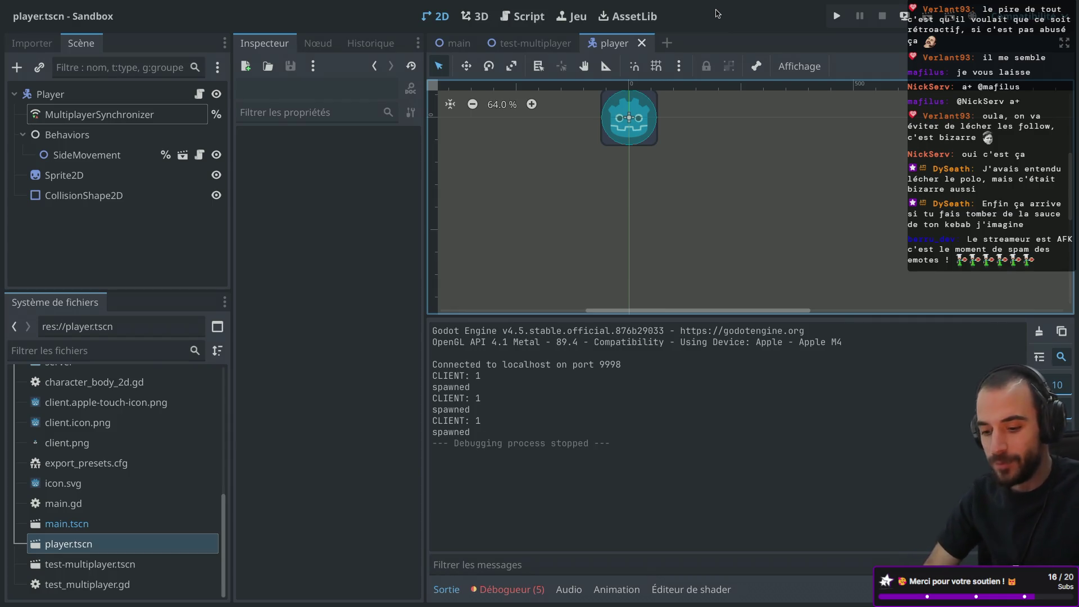
# - Switch to the player's script and hide the output log to enlarge the script area
pyautogui.press('XF86MonBrightnessUp')
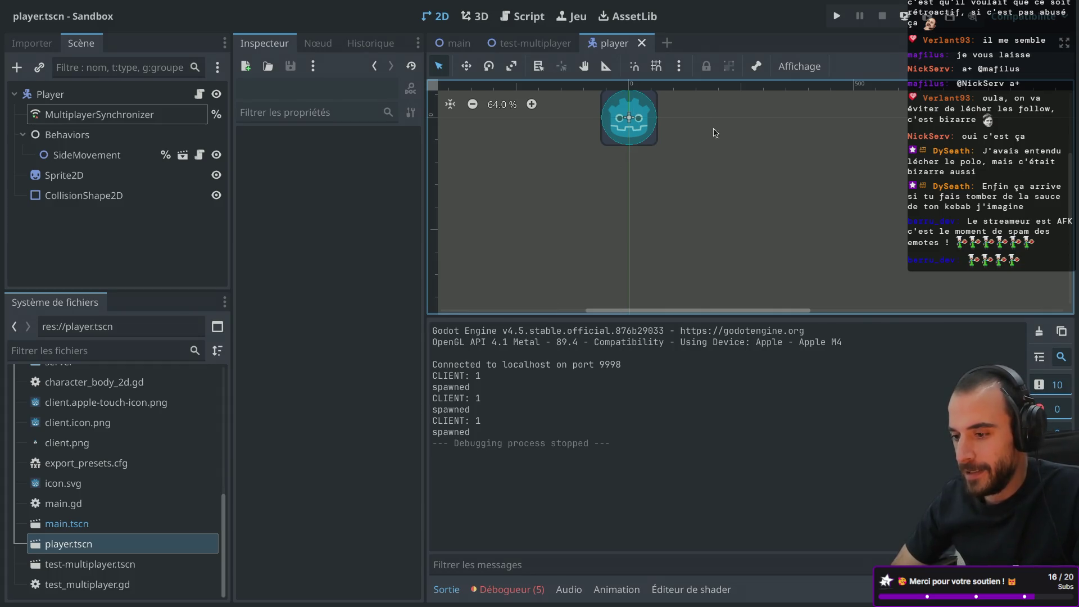
pyautogui.scroll(3, 649, 205)
pyautogui.hscroll(-1, 650, 205)
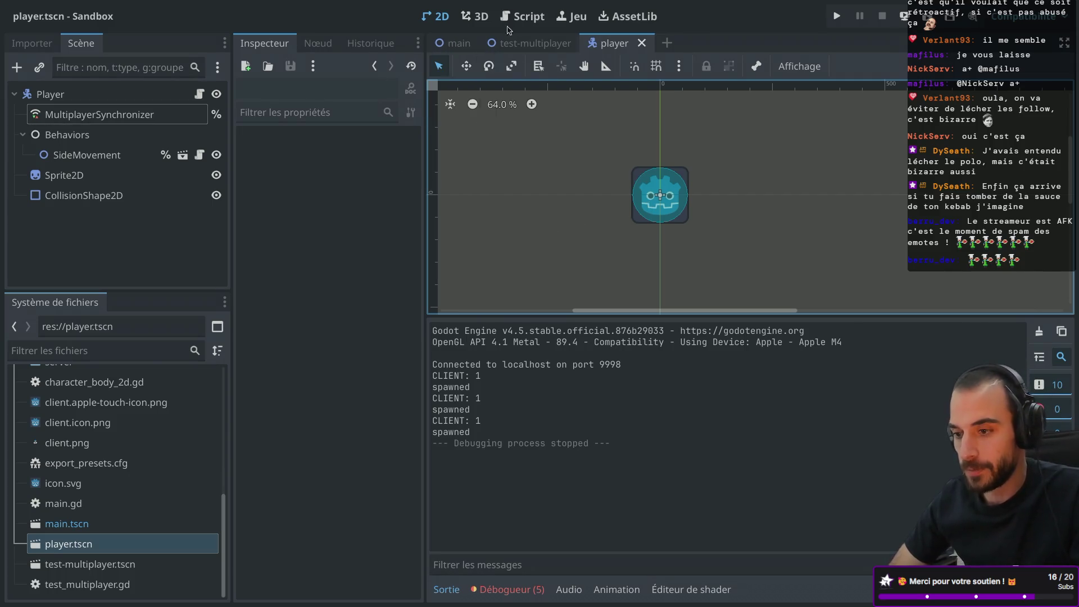
pyautogui.click(523, 16)
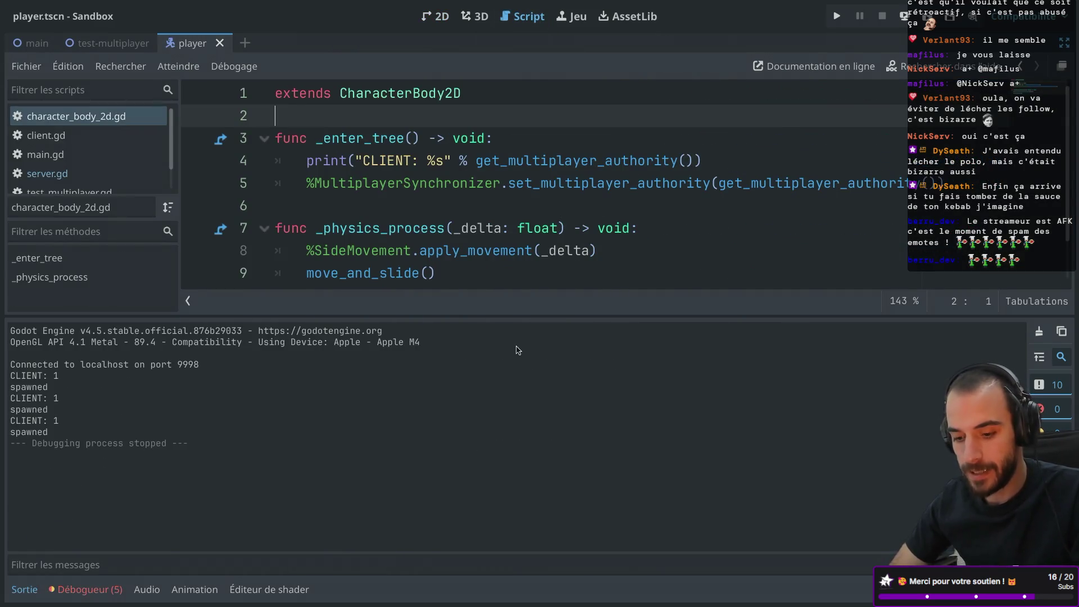
pyautogui.click(31, 589)
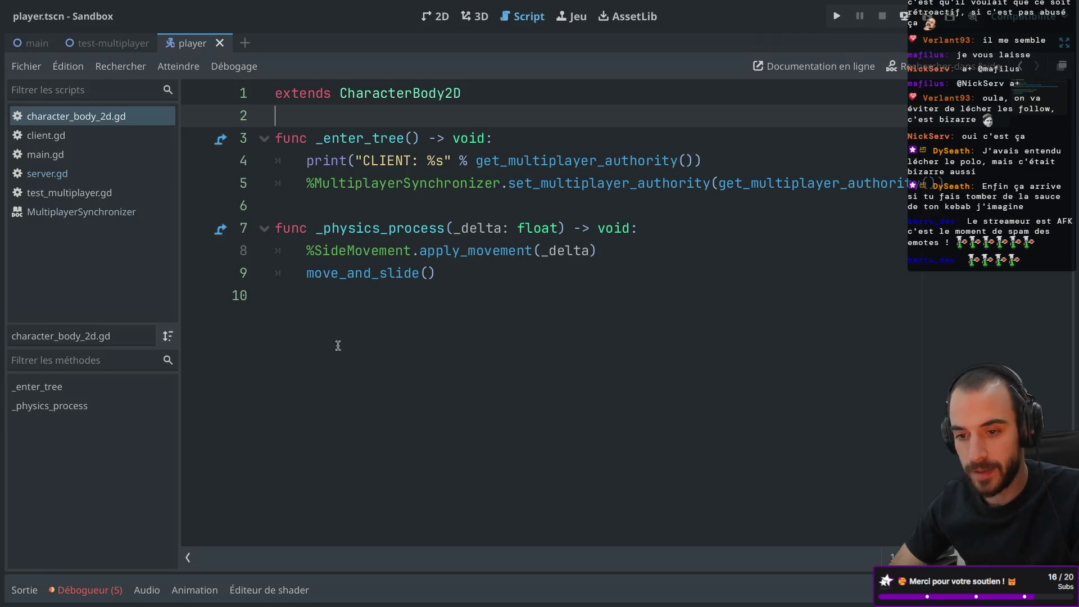
# - In server.gd, comment out the set_multiplayer_authority(peer_id) call on line 18
pyautogui.click(48, 174)
pyautogui.click(306, 453)
pyautogui.write('#')
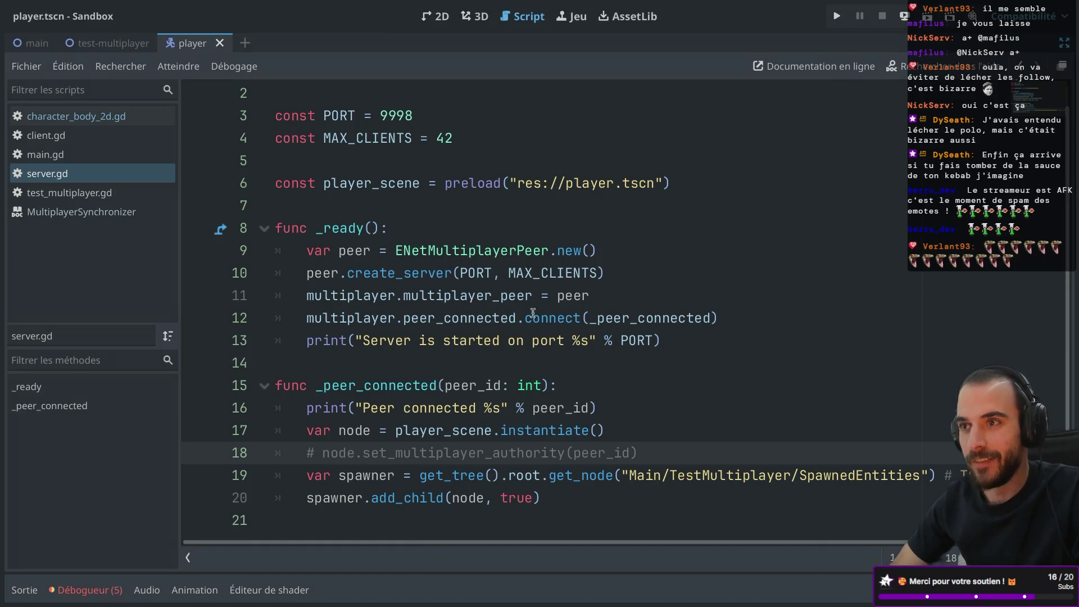
pyautogui.moveTo(470, 275)
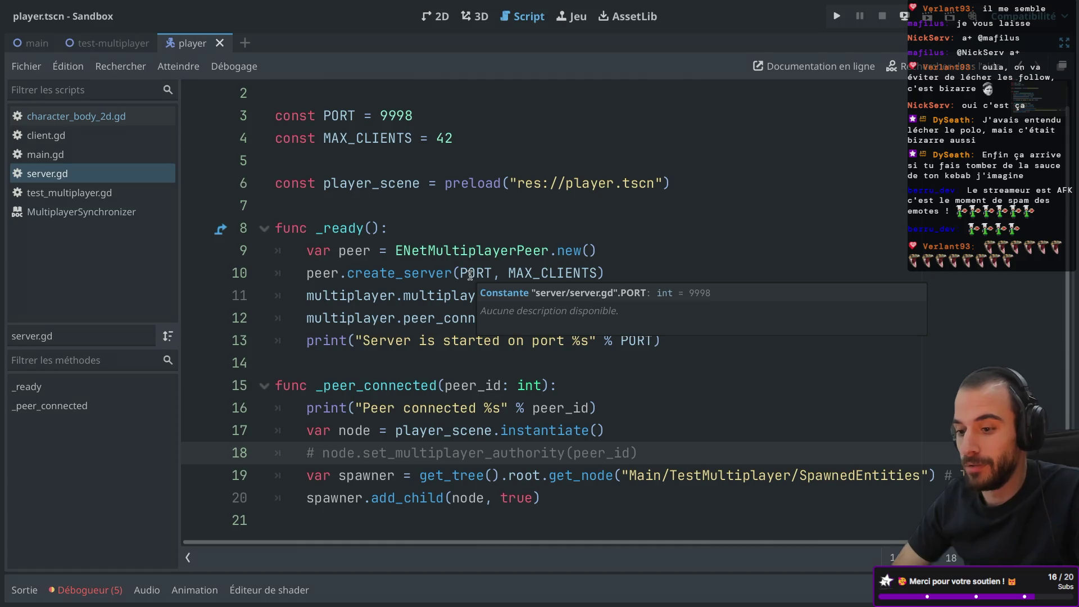
pyautogui.moveTo(567, 267)
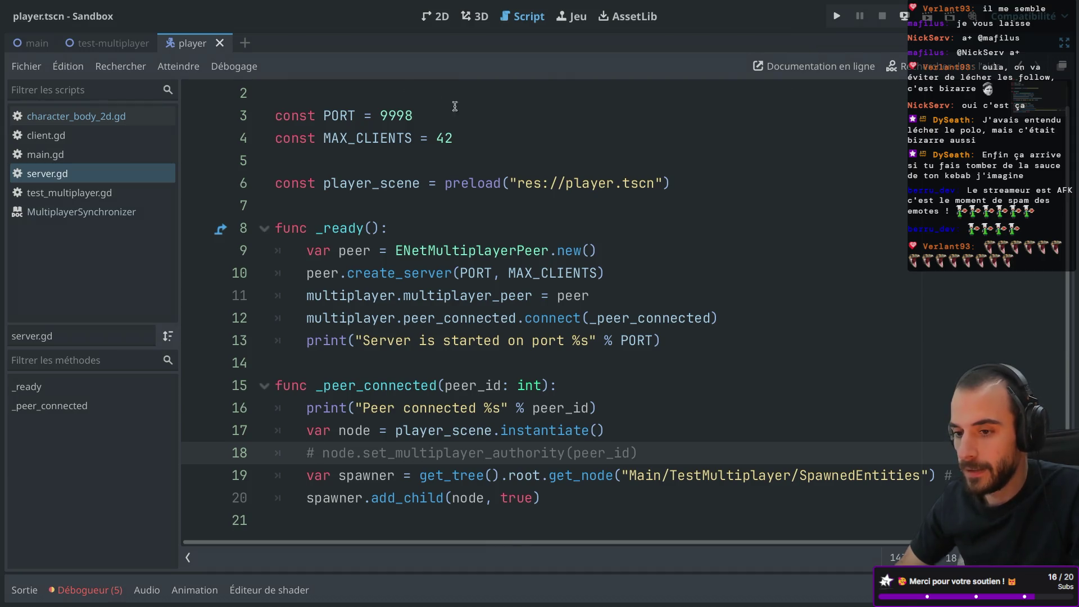
# - Stop the running server in the terminal with Ctrl+C and return to the editor
pyautogui.press('super+Tab')
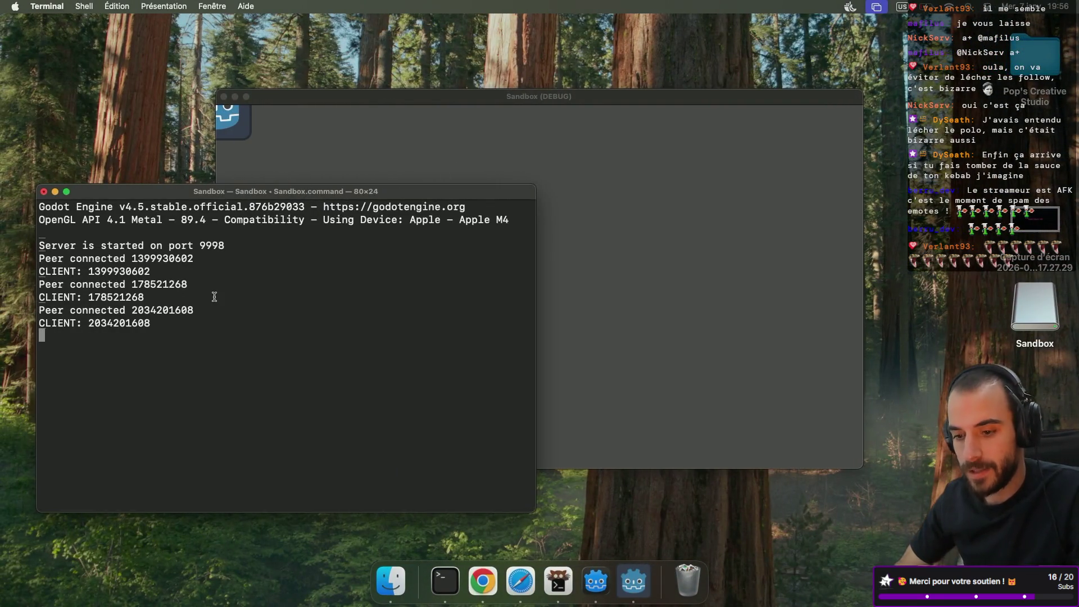
pyautogui.hotkey('ctrl', 'c')
pyautogui.press('super+Tab')
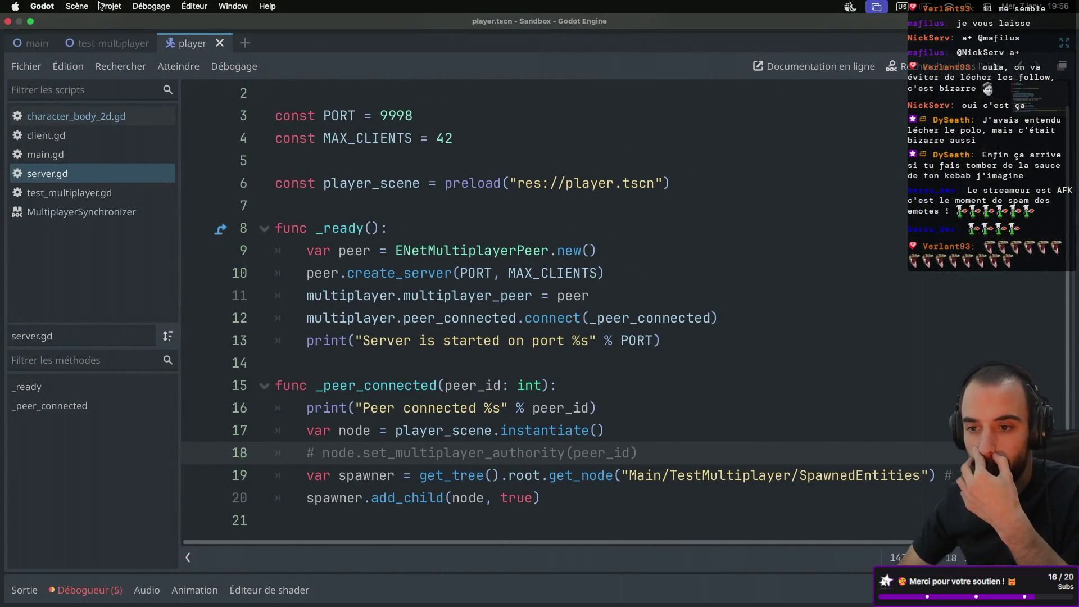
# - Customize the run instances so the project runs 2 game instances at once
pyautogui.click(86, 7)
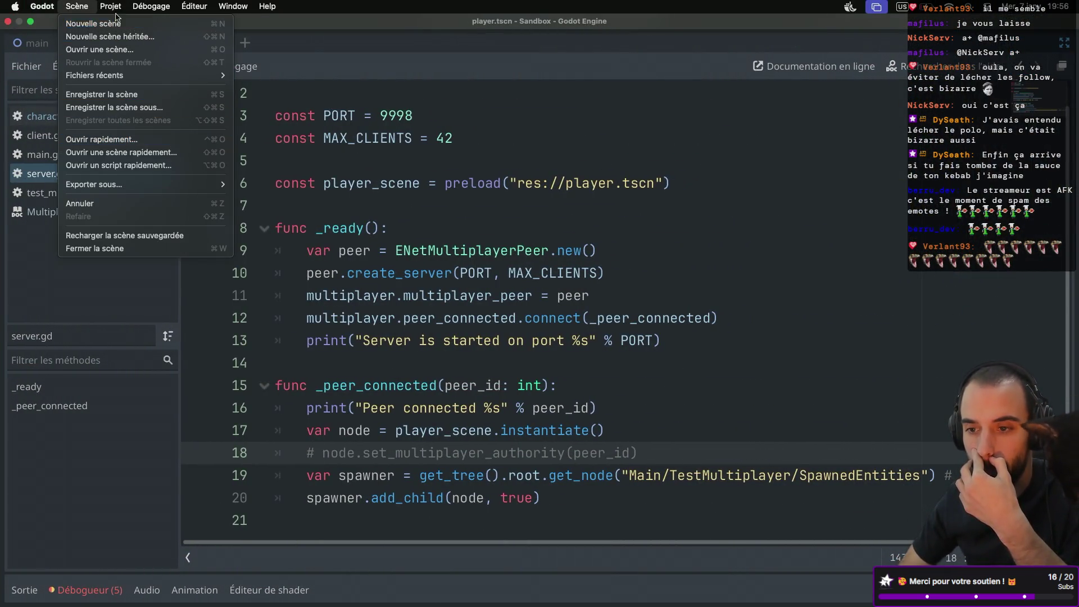
pyautogui.moveTo(154, 8)
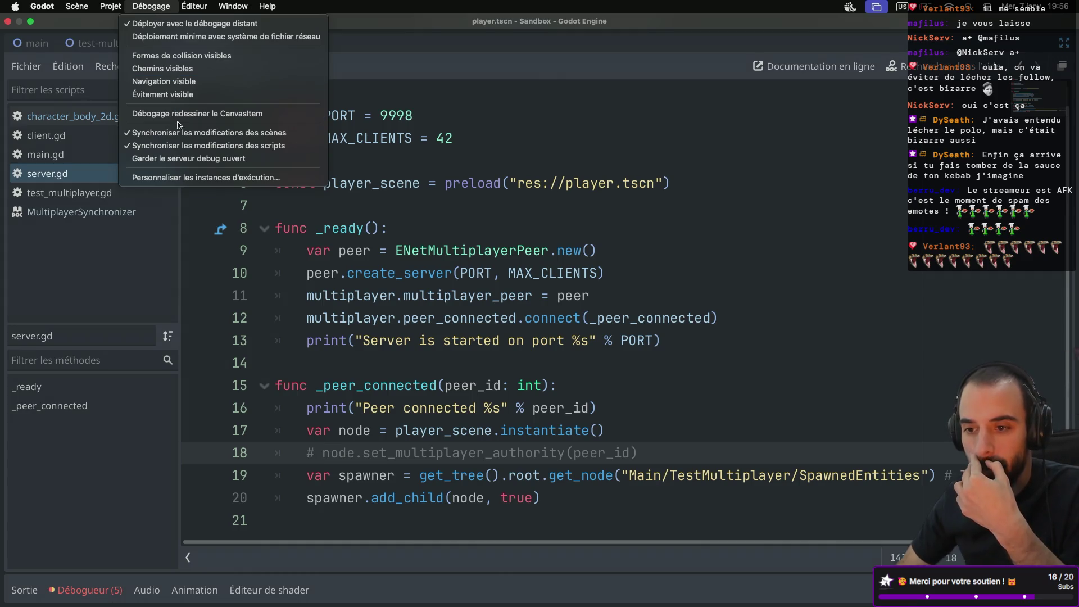
pyautogui.click(207, 178)
pyautogui.click(650, 157)
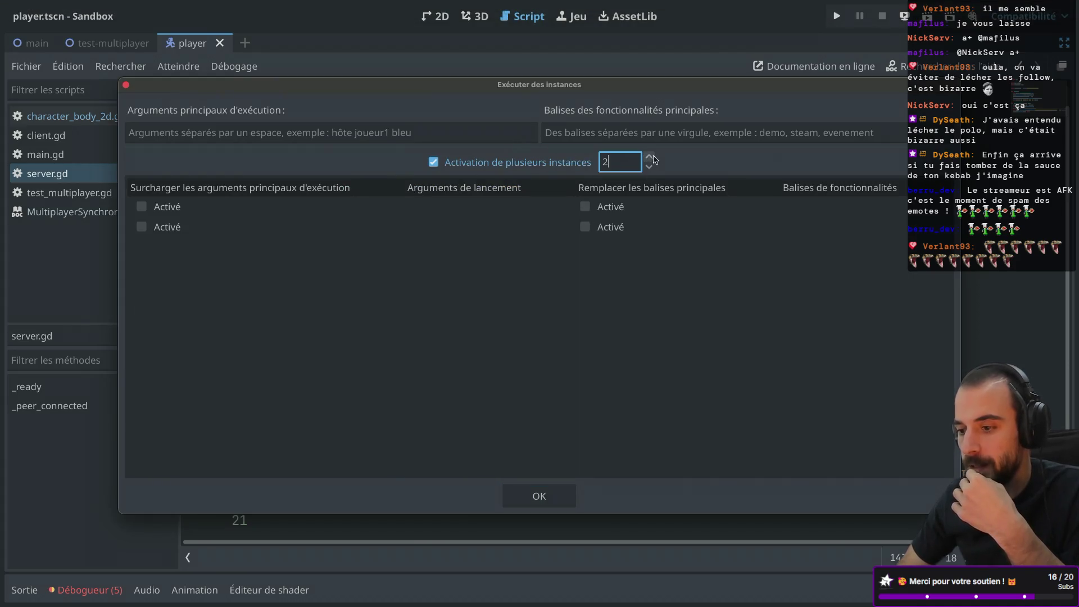
pyautogui.click(548, 495)
# - Run the project, starting the server in one window and a client in the other
pyautogui.click(837, 16)
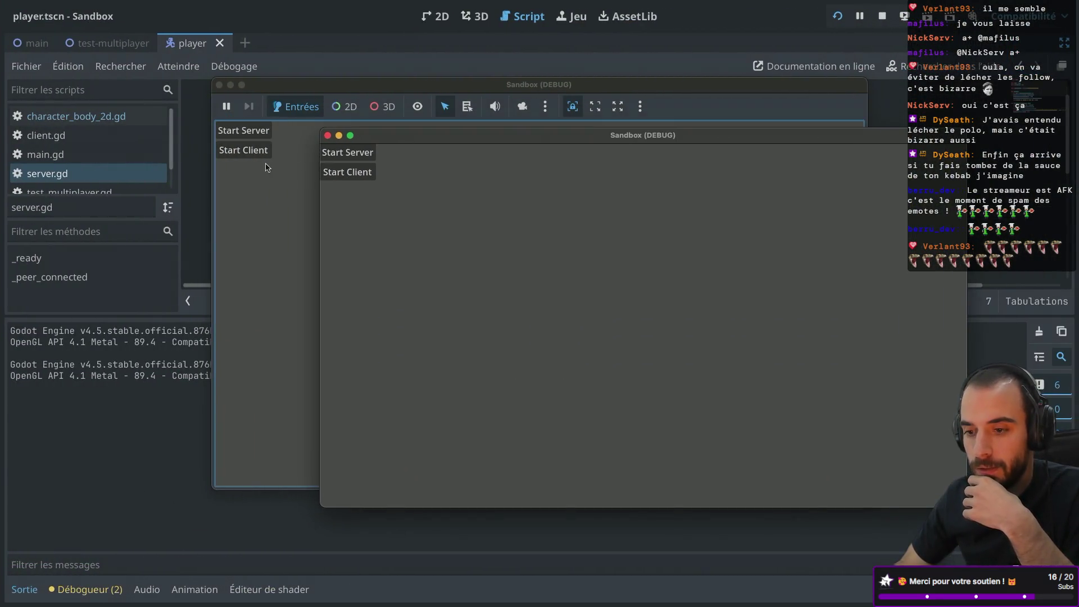
pyautogui.click(260, 131)
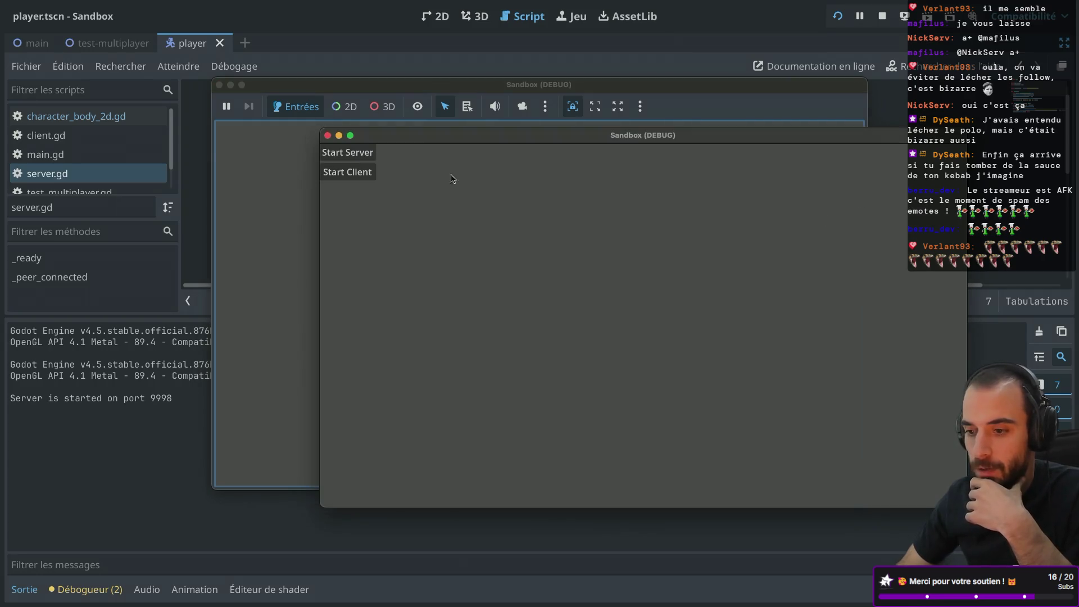
pyautogui.click(347, 176)
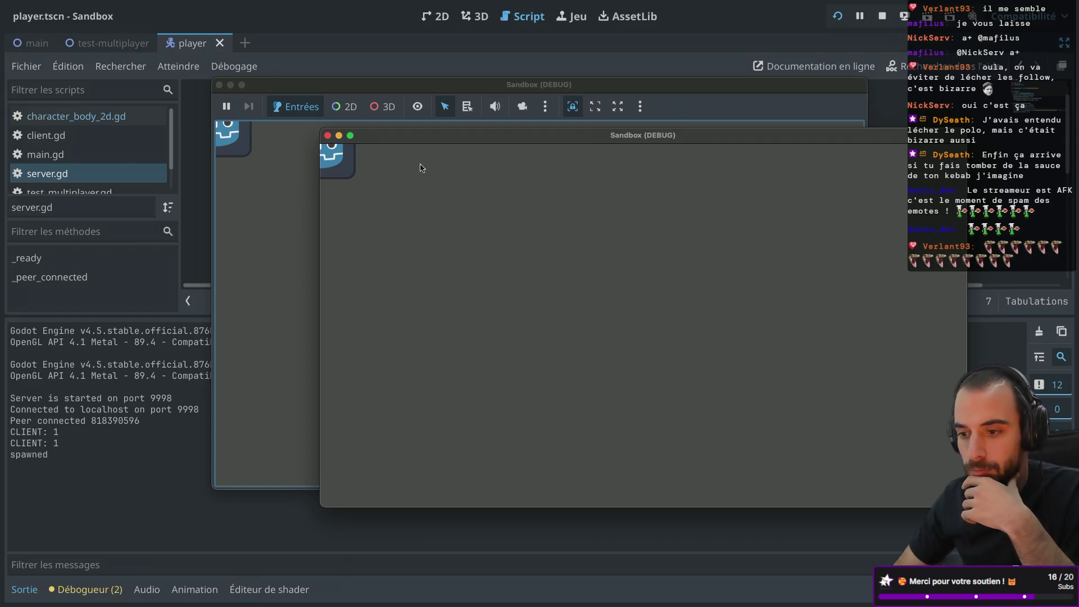
pyautogui.moveTo(450, 138); pyautogui.dragTo(497, 169)
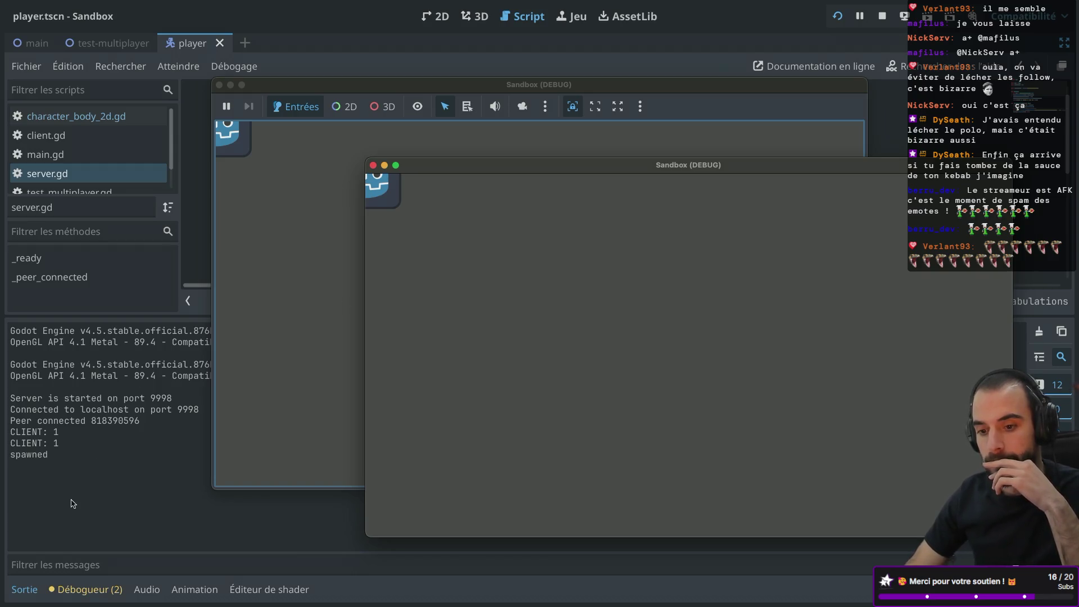
# - Glance at the Reddit thread, then close both game windows to end the run
pyautogui.hotkey('ctrl', 'Right')
pyautogui.hotkey('ctrl', 'Right')
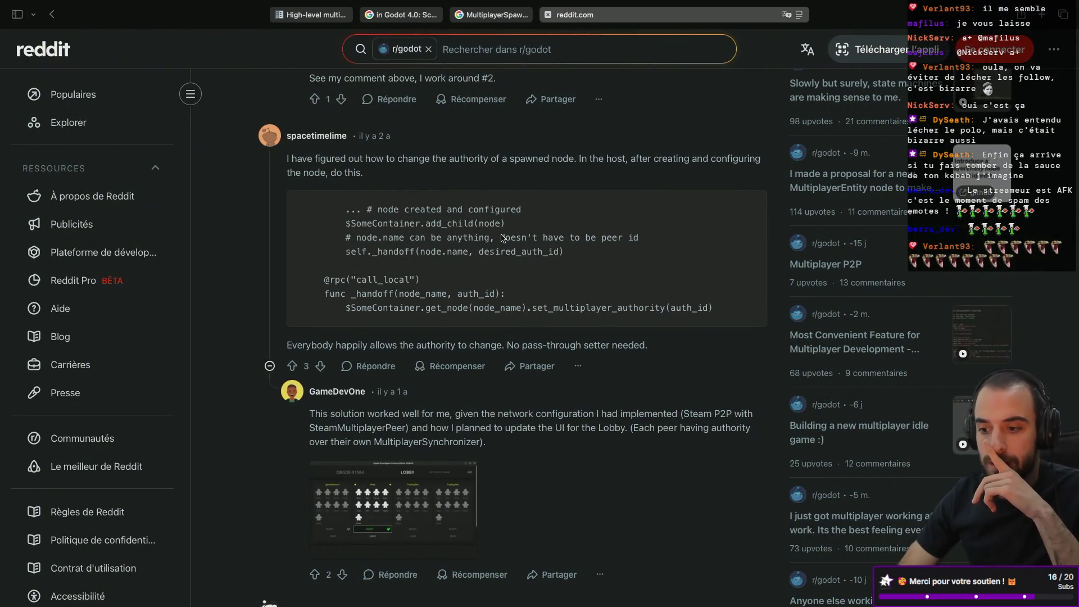
pyautogui.hotkey('ctrl', 'Left')
pyautogui.hotkey('ctrl', 'Left')
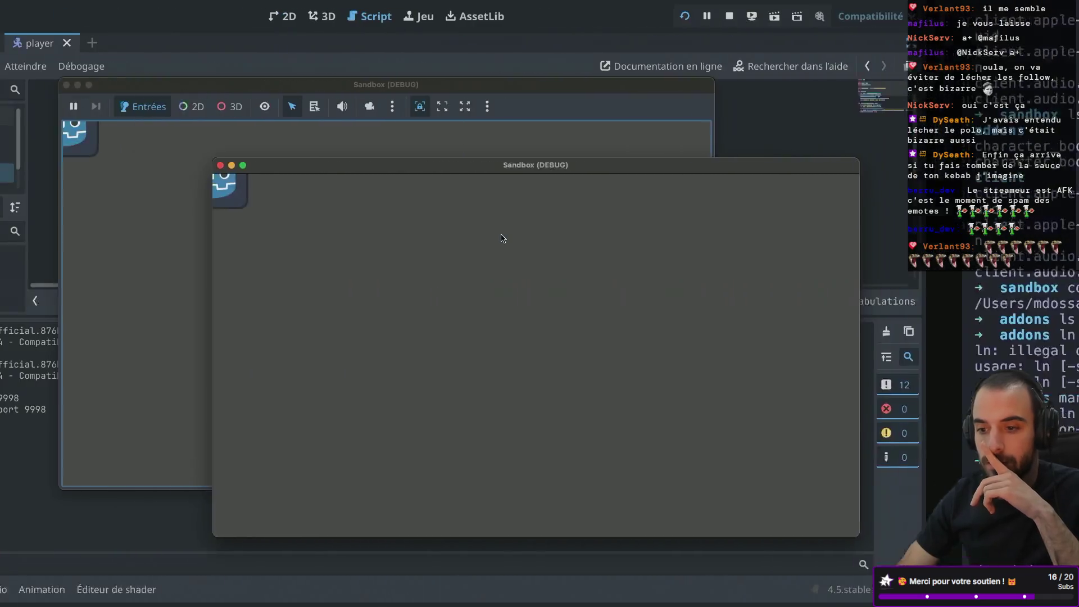
pyautogui.click(374, 167)
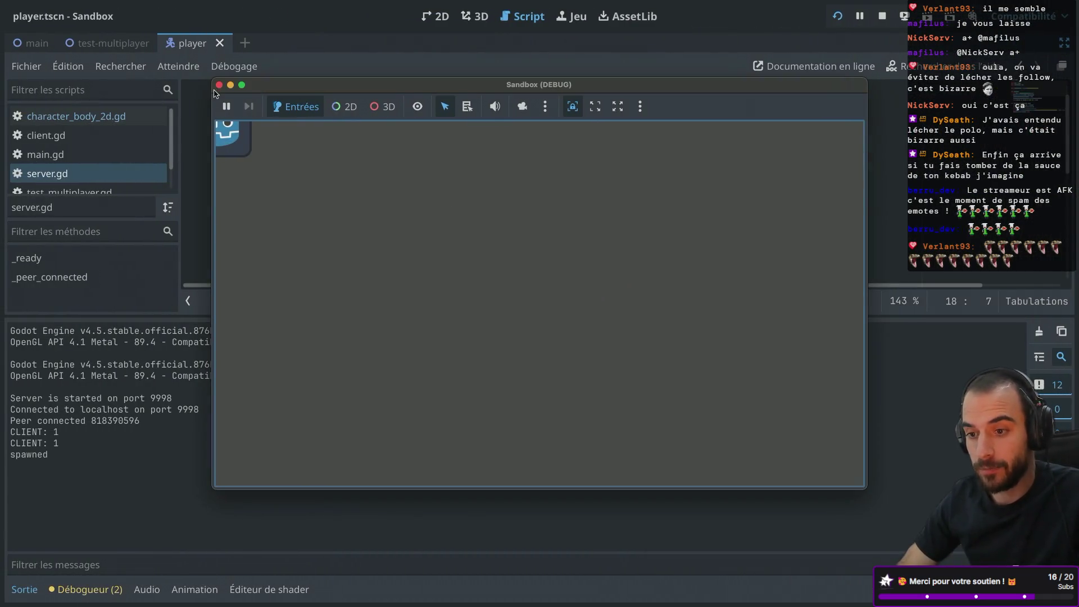
pyautogui.click(218, 85)
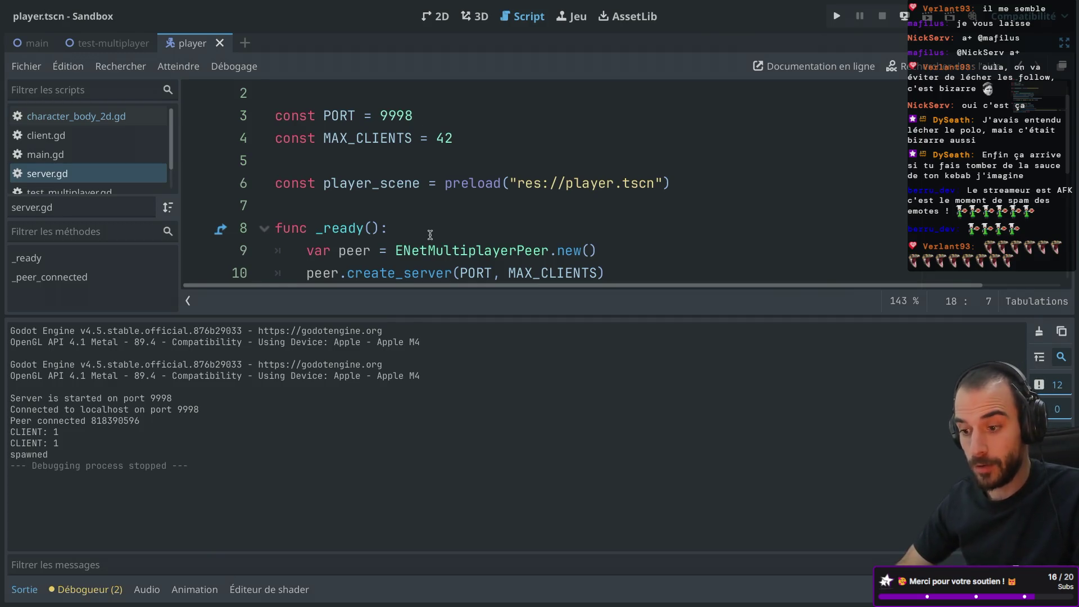
# - Enlarge the code area over the output log and dismiss the class documentation popup
pyautogui.moveTo(498, 317); pyautogui.dragTo(498, 383)
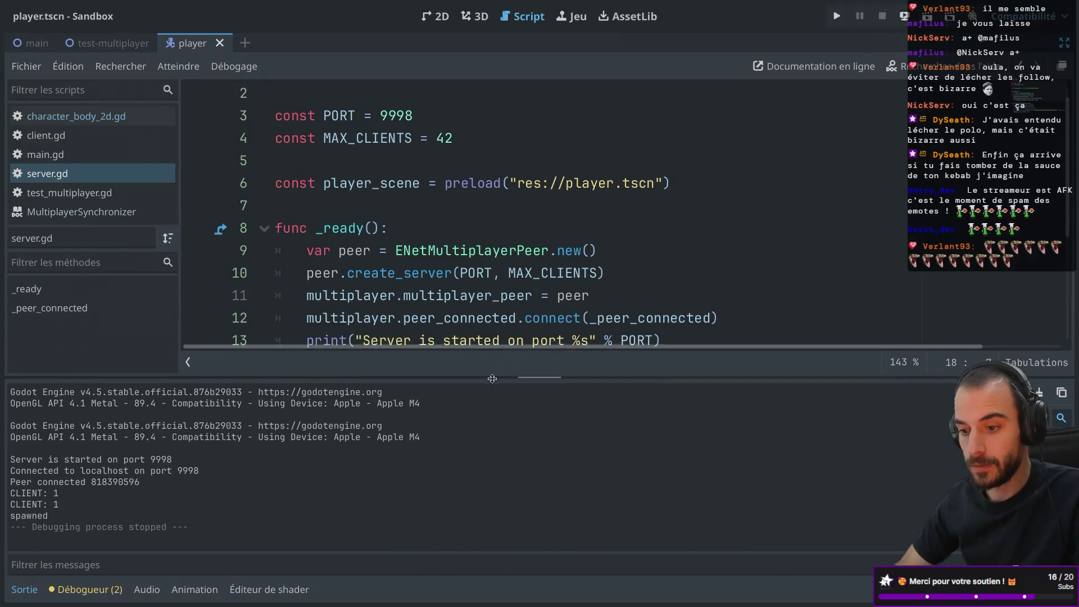
pyautogui.scroll(-3, 502, 242)
pyautogui.click(520, 155)
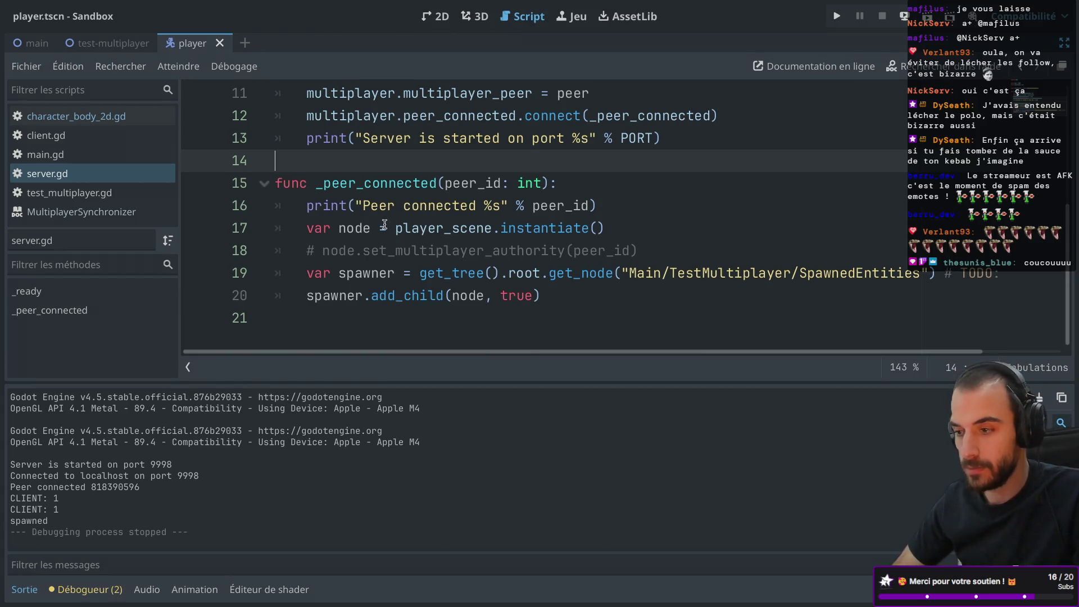
# - Restore the side docks, widen the Scene, FileSystem and Inspector docks, and switch to test-multiplayer
pyautogui.press('ctrl+super+d')
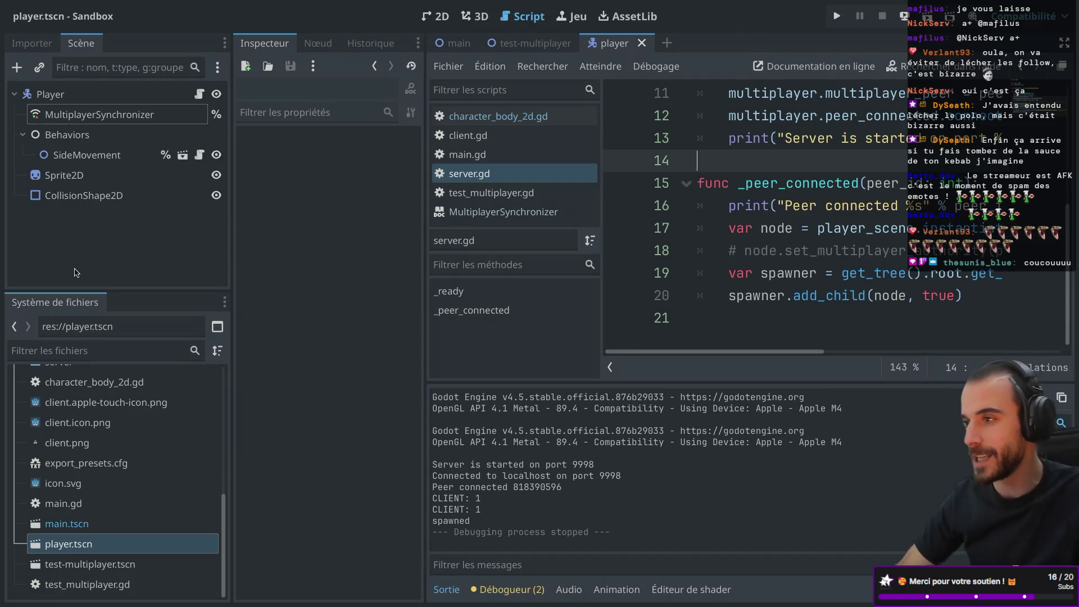
pyautogui.click(20, 135)
pyautogui.click(21, 135)
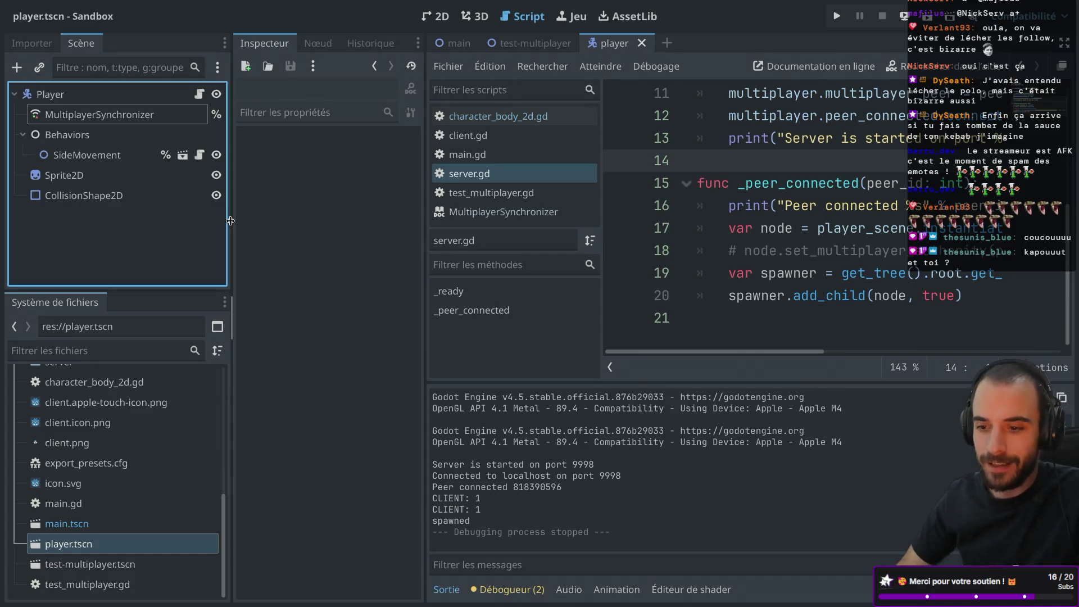
pyautogui.moveTo(230, 220); pyautogui.dragTo(252, 216)
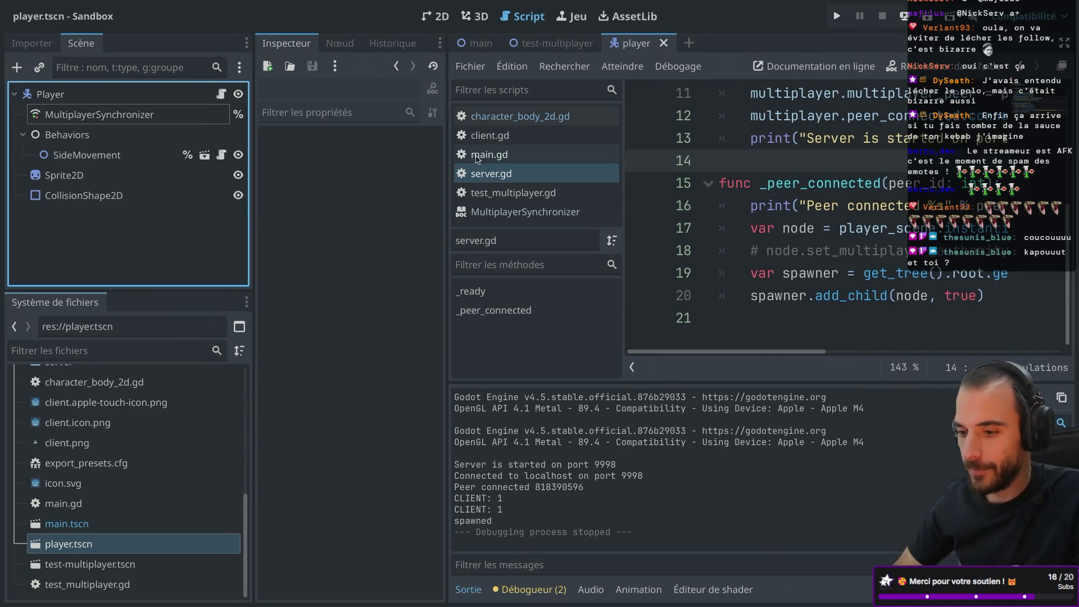
pyautogui.moveTo(447, 163); pyautogui.dragTo(468, 163)
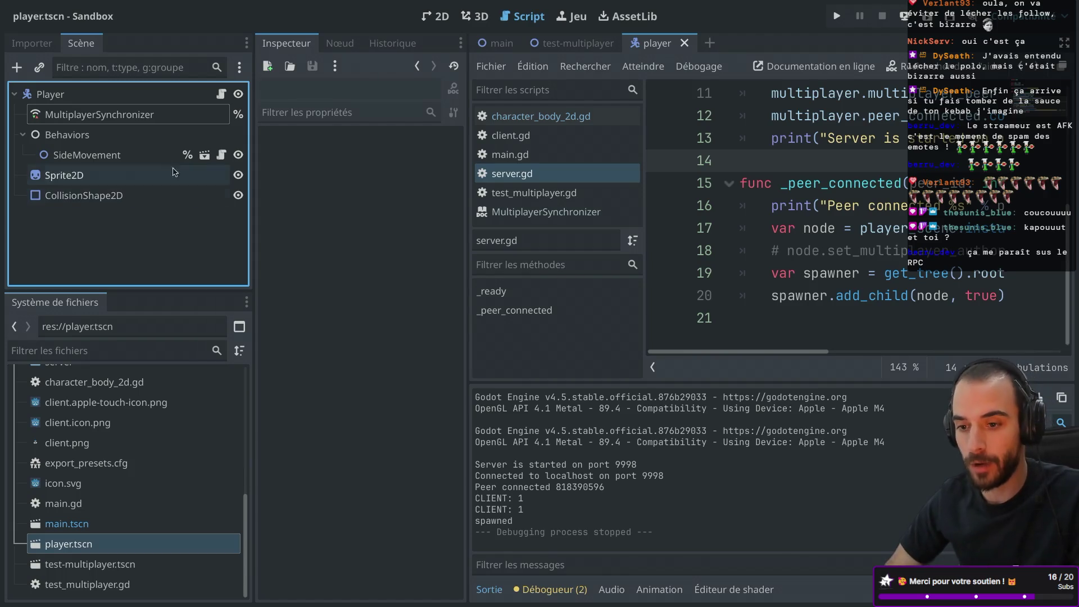
pyautogui.click(530, 40)
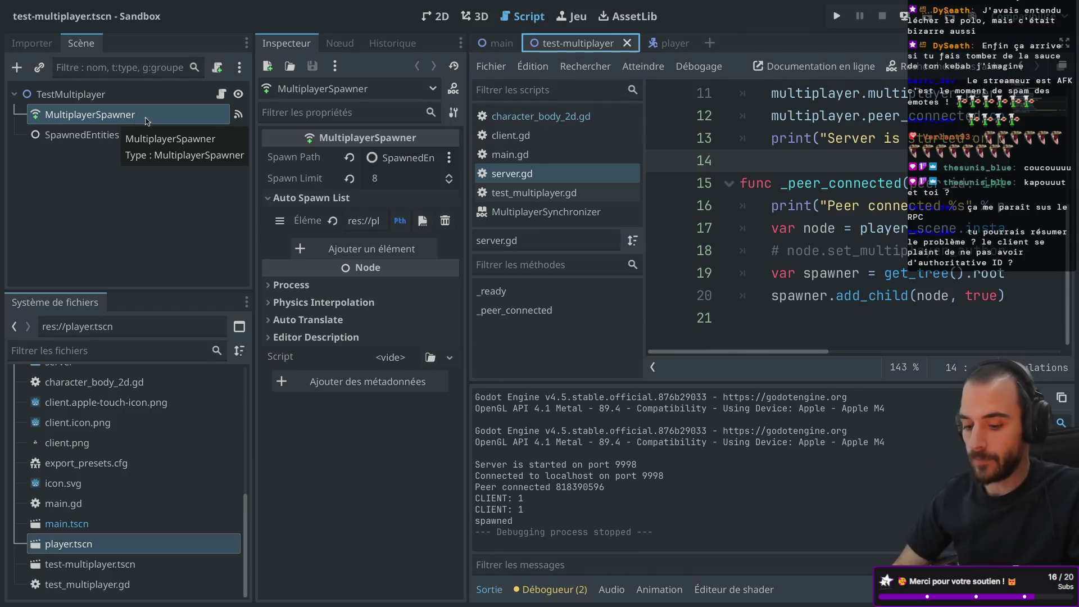
# - Uncomment node.set_multiplayer_authority(peer_id) on line 18 of server.gd, then inspect the SpawnedEntities node
pyautogui.press('ctrl+super+d')
pyautogui.click(325, 250)
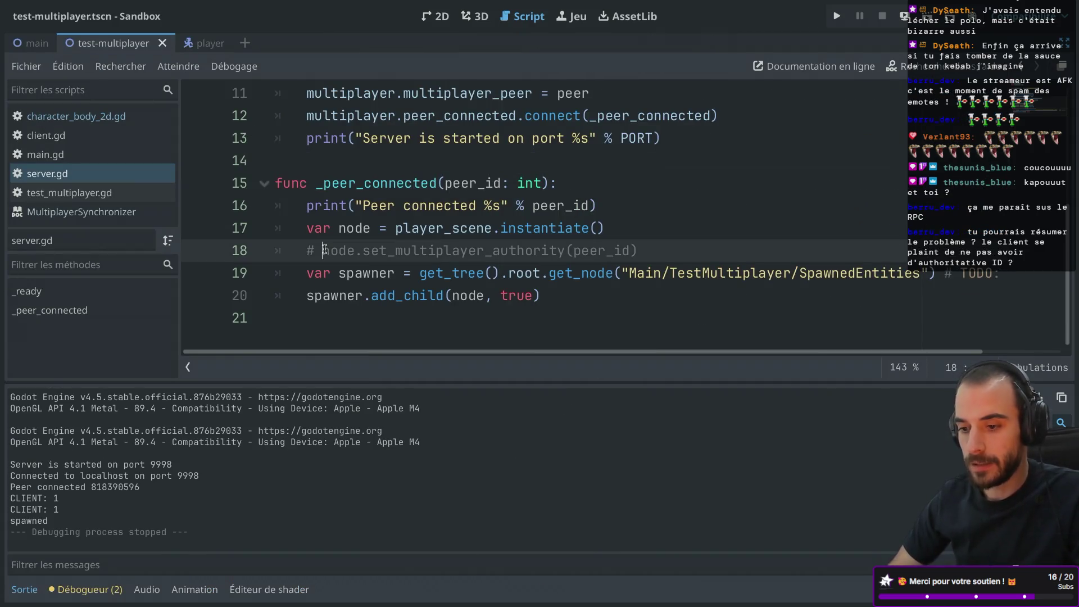
pyautogui.press('BackSpace')
pyautogui.press('BackSpace')
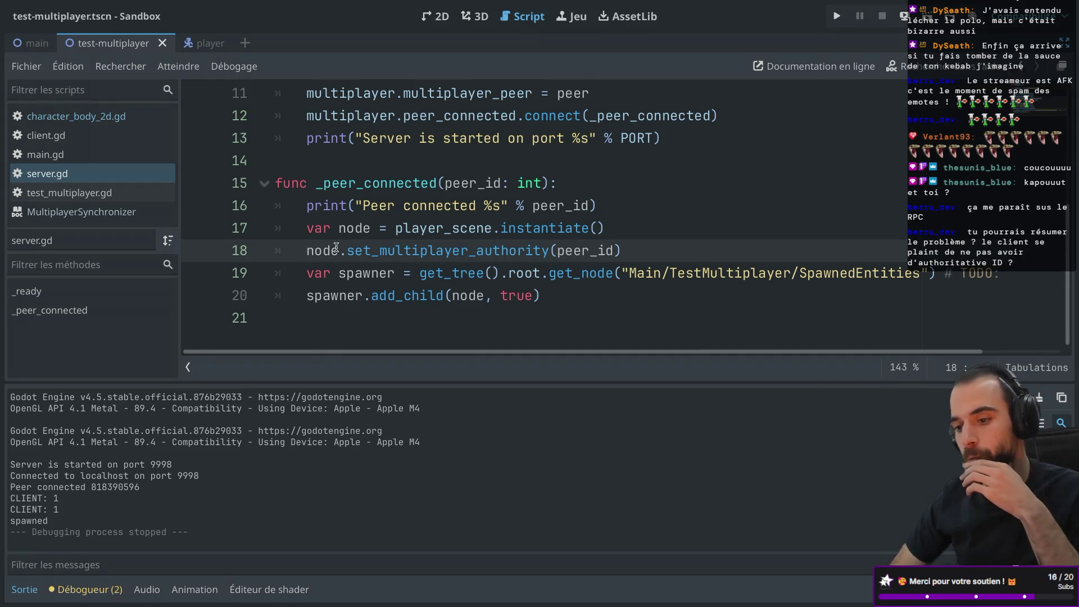
pyautogui.doubleClick(558, 251)
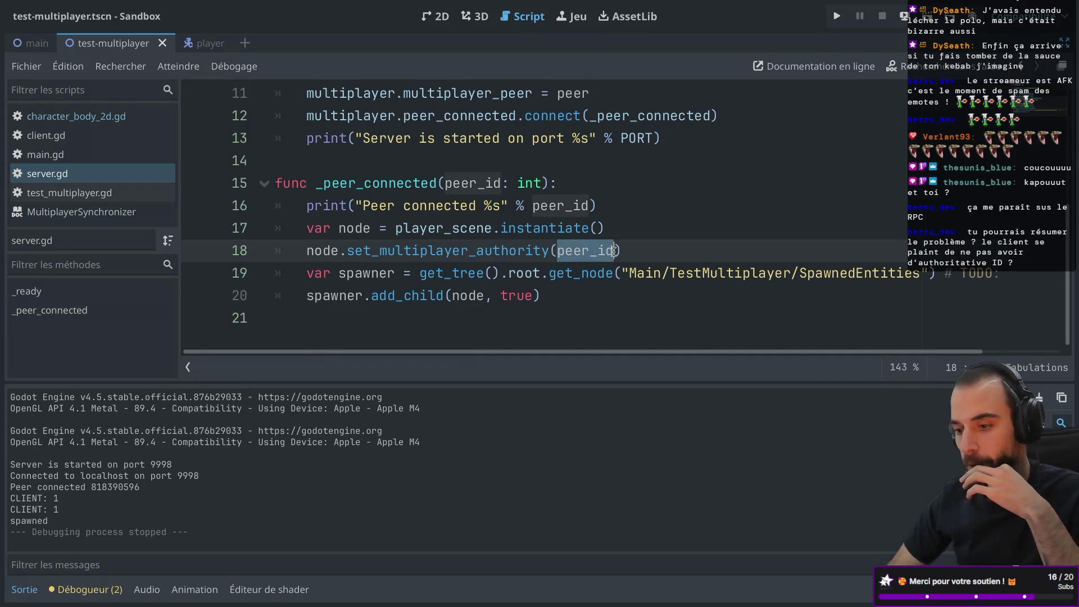
pyautogui.press('ctrl+super+d')
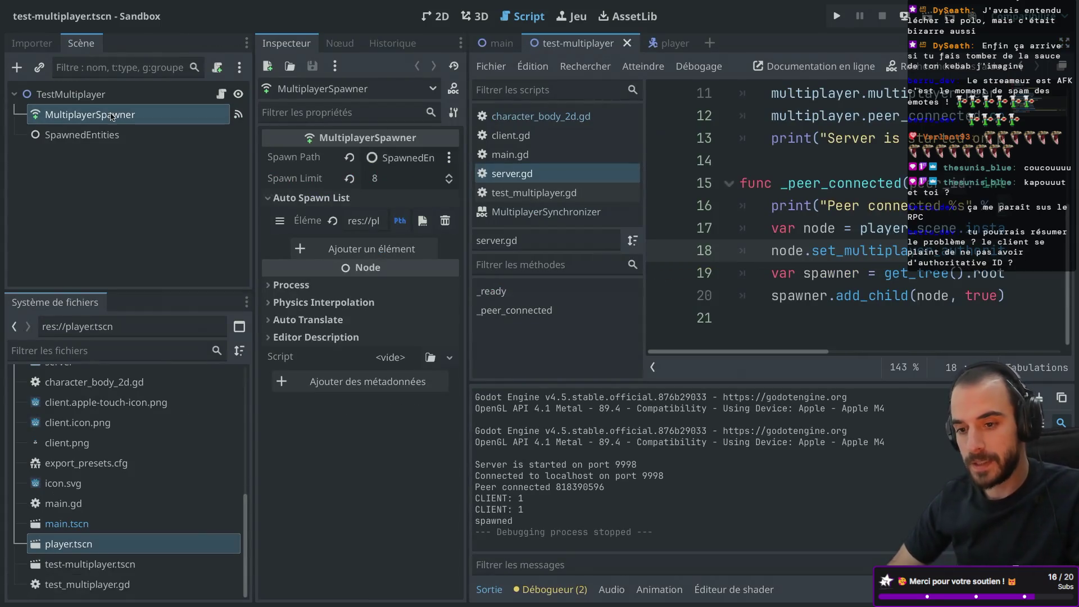
pyautogui.click(79, 137)
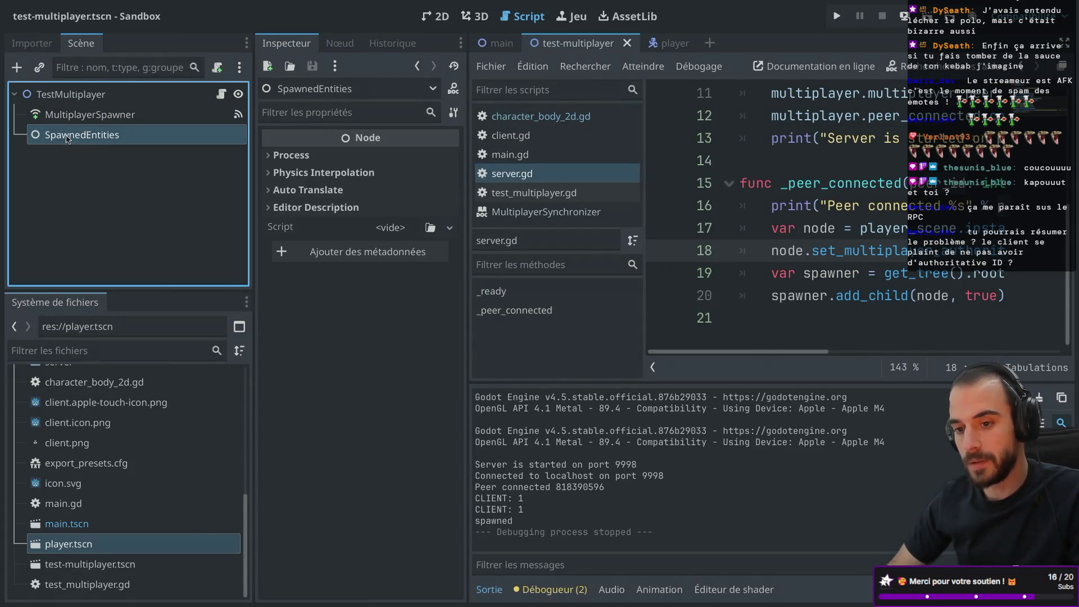